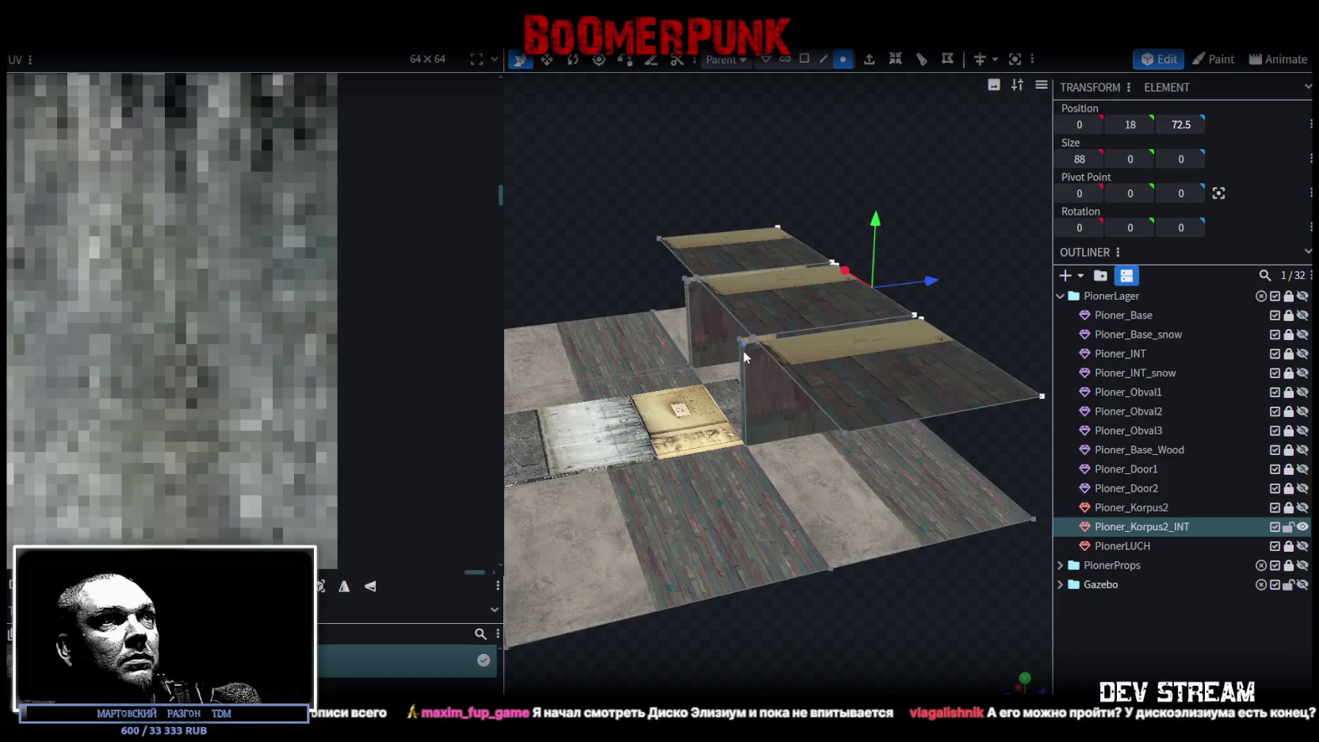
Step: Move the two selected wall edges to Position Z 45 and merge their overlapping vertices
left_click(1181, 125)
left_click(823, 59)
left_click(681, 260)
left_click(787, 393)
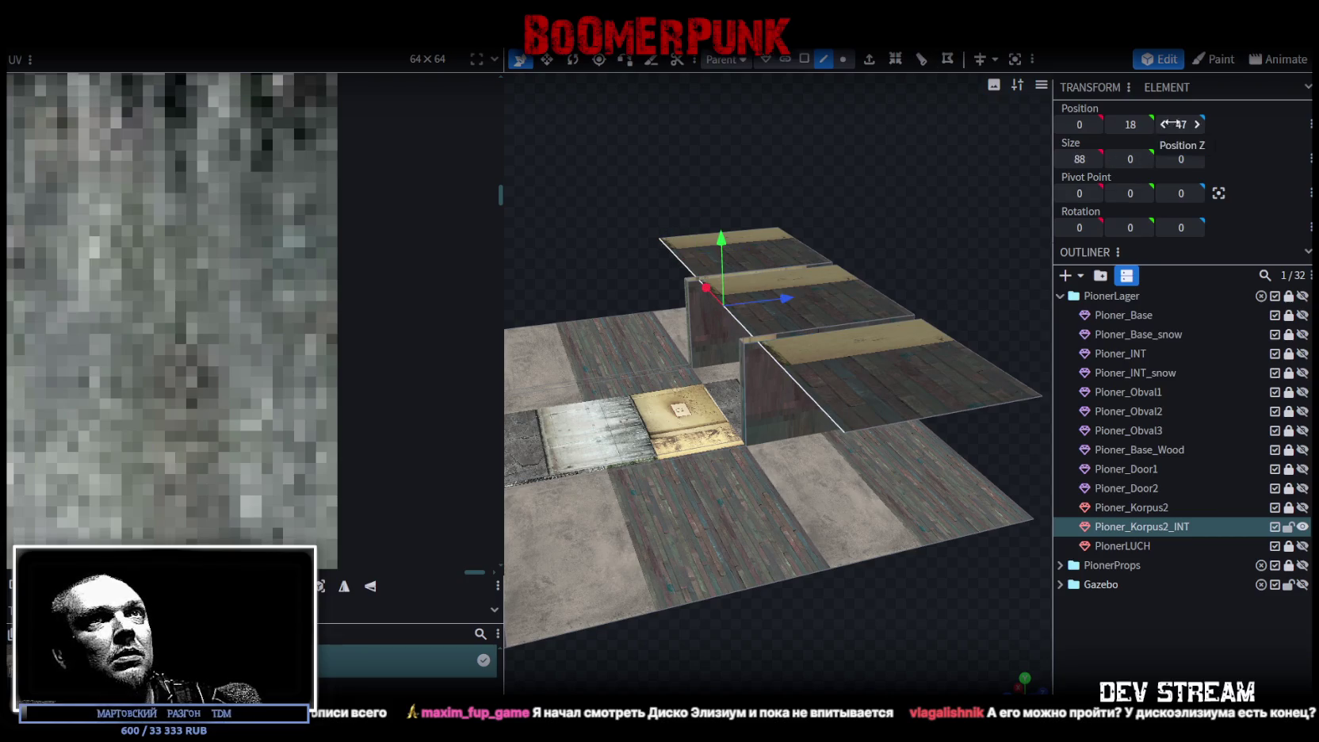
key("Return")
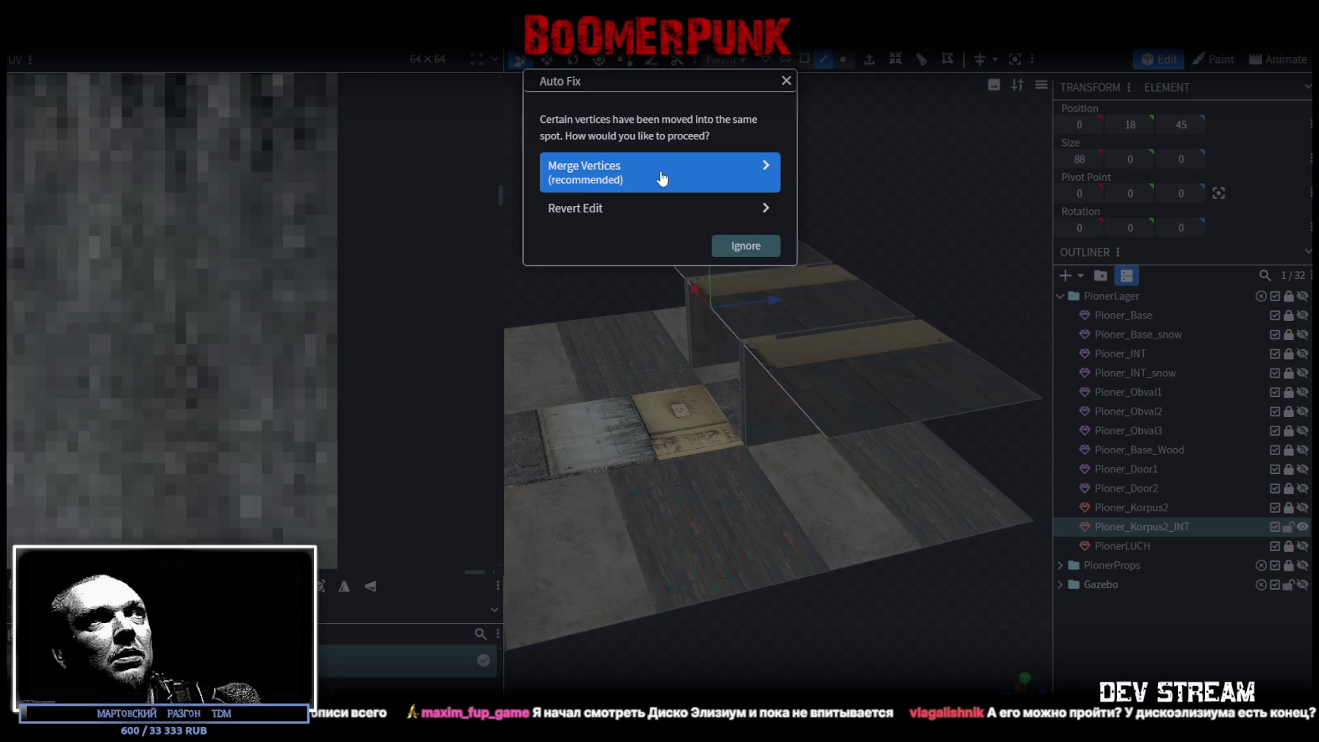
left_click(656, 172)
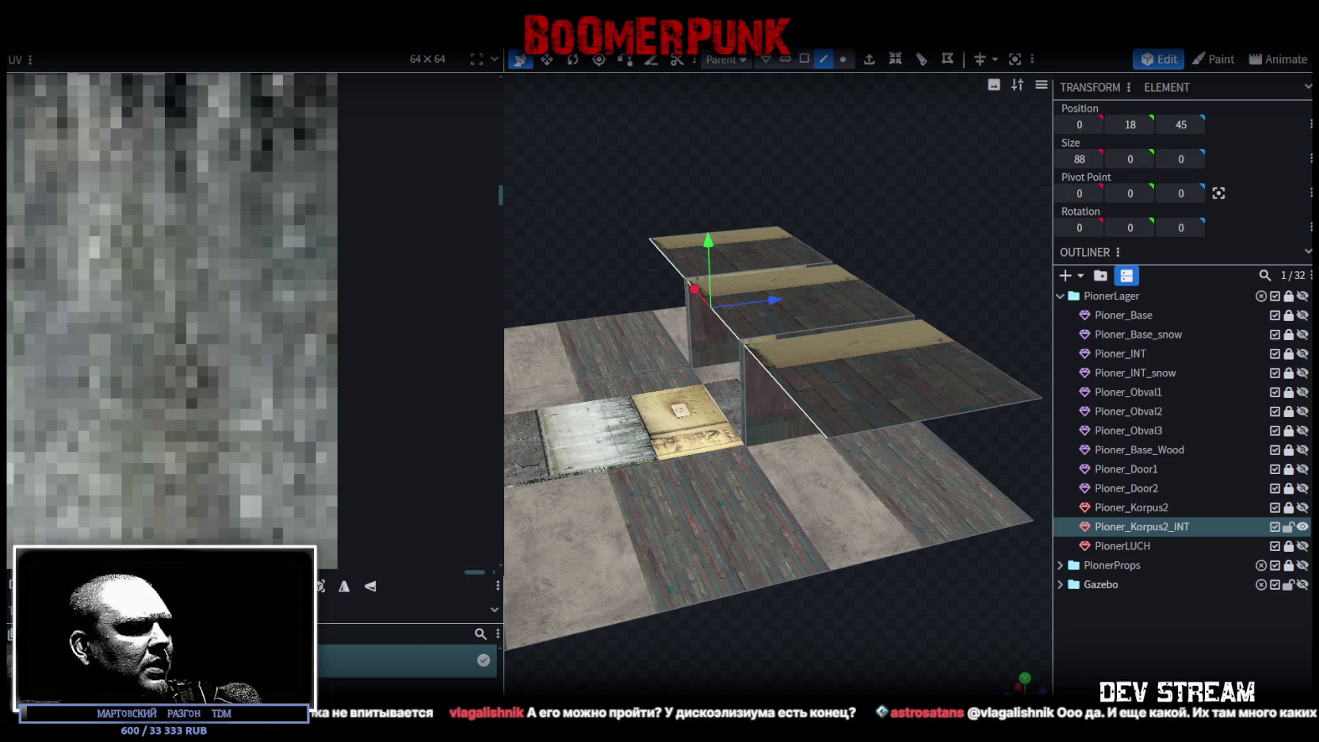
Step: Minimise Blockbench so the desktop with its single folder icon shows
key("super+d")
key("super+d")
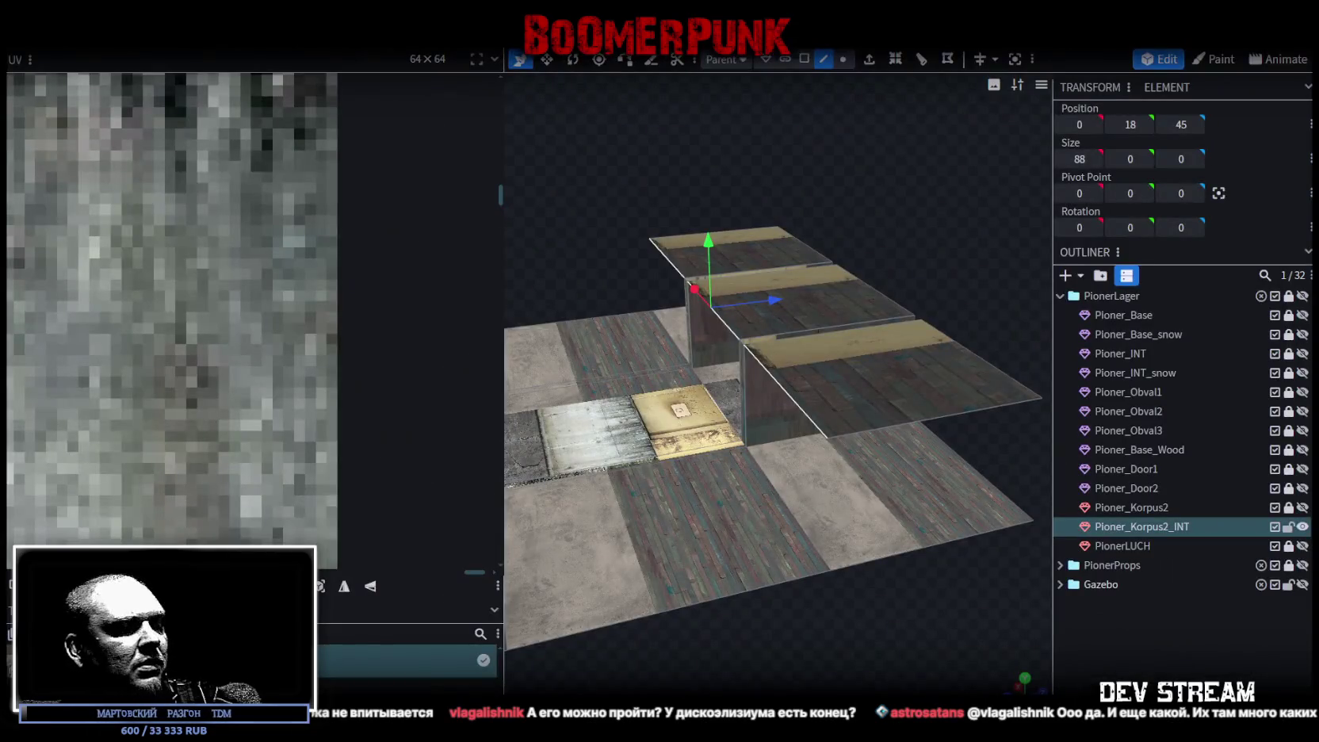
key("super+d")
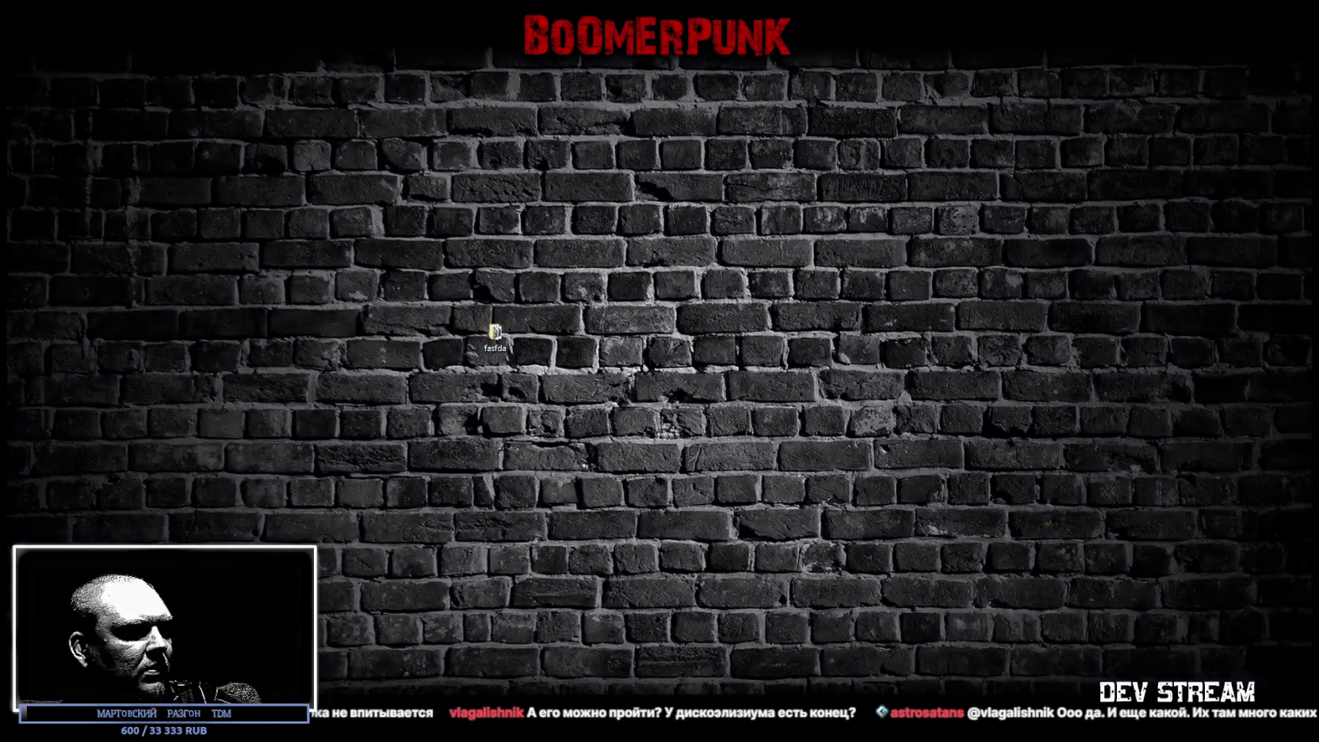
key("super+d")
Step: On the Twitch channel tab, scroll the info panels and follow the СамИздат link
key("alt+Tab")
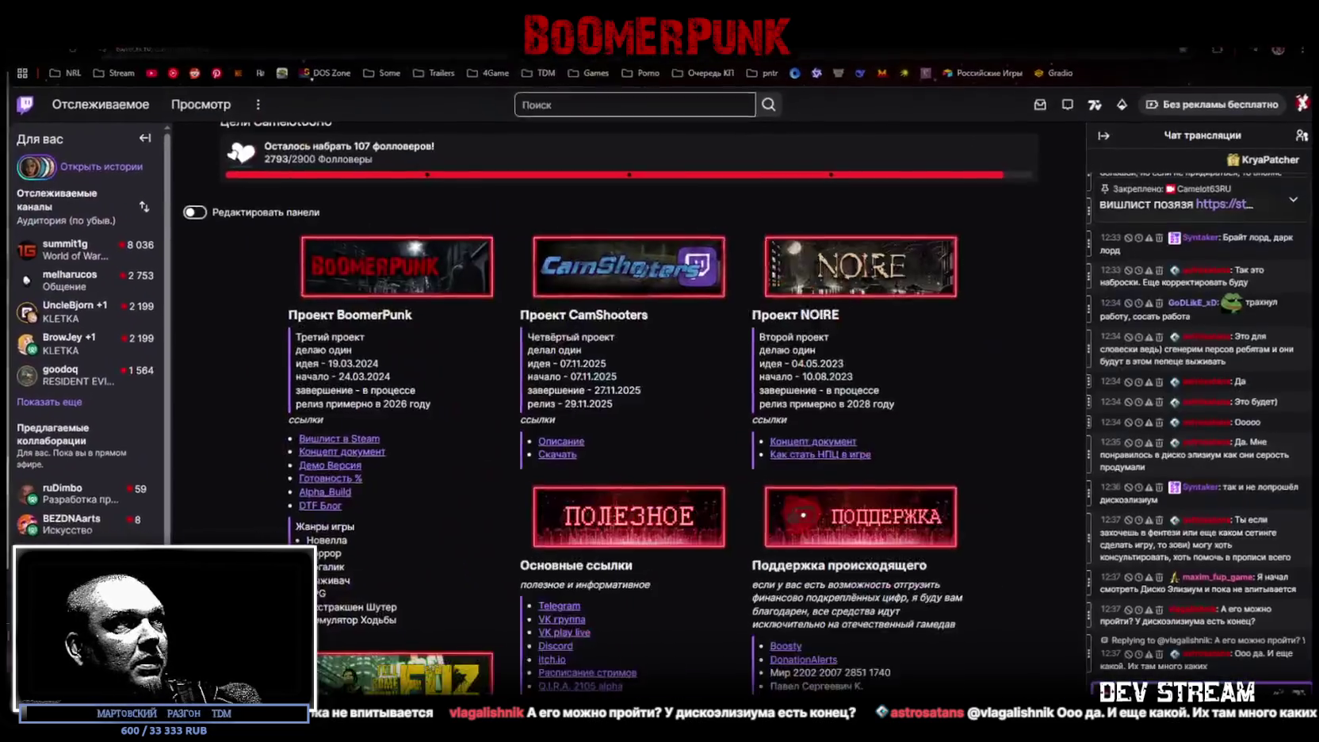
scroll(554, 531, "down", 8)
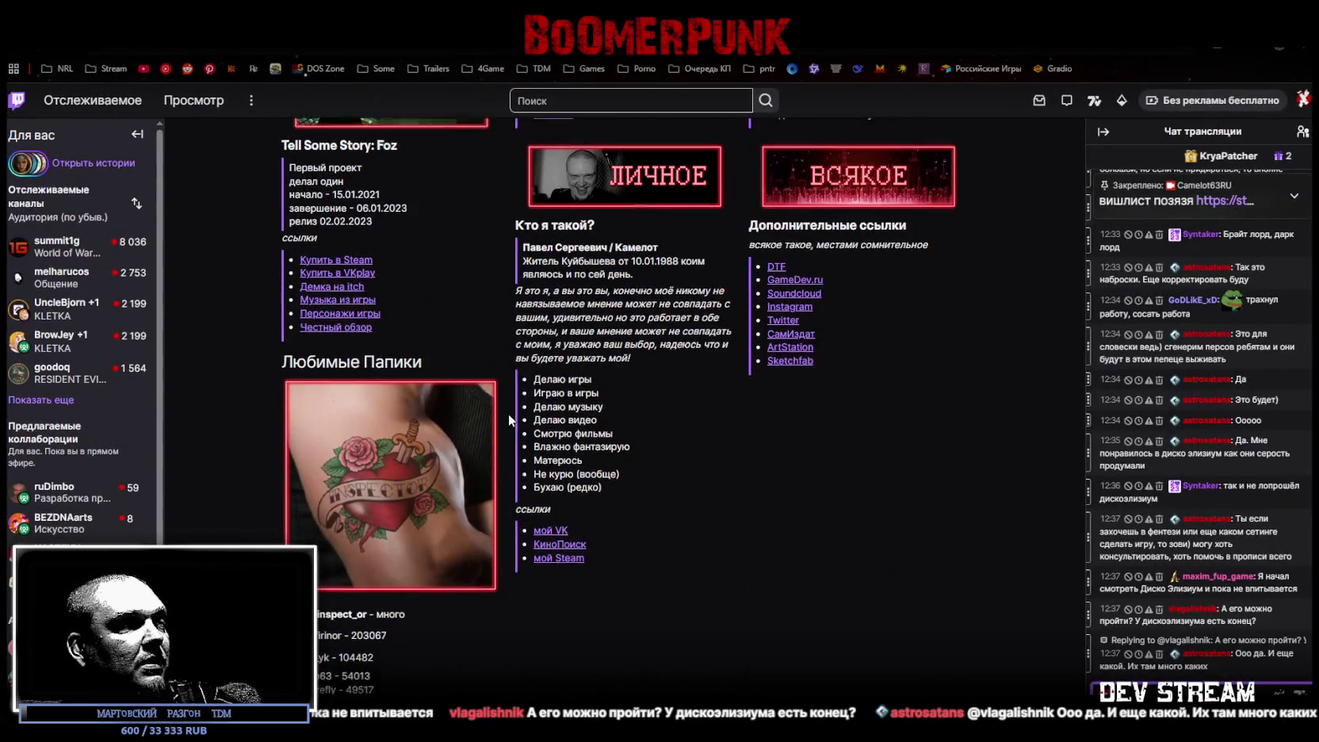
scroll(508, 413, "down", 1)
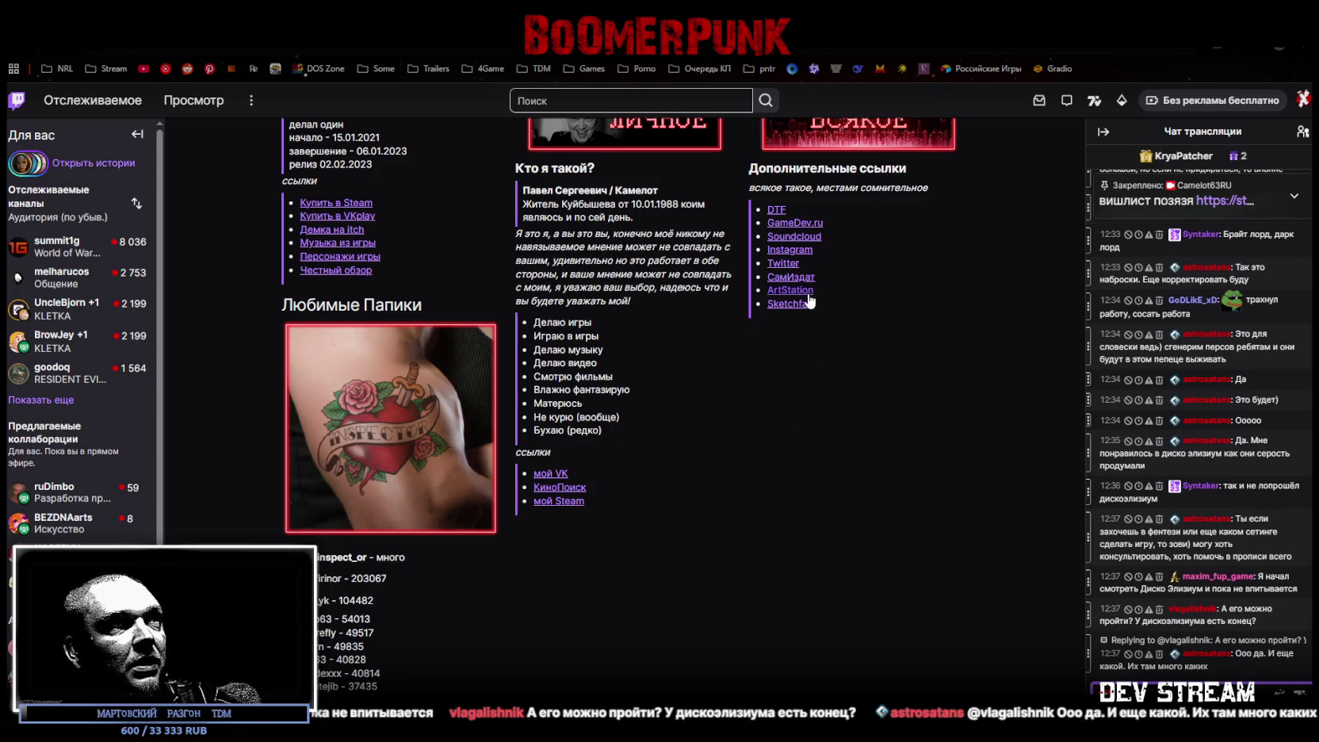
left_click(788, 277)
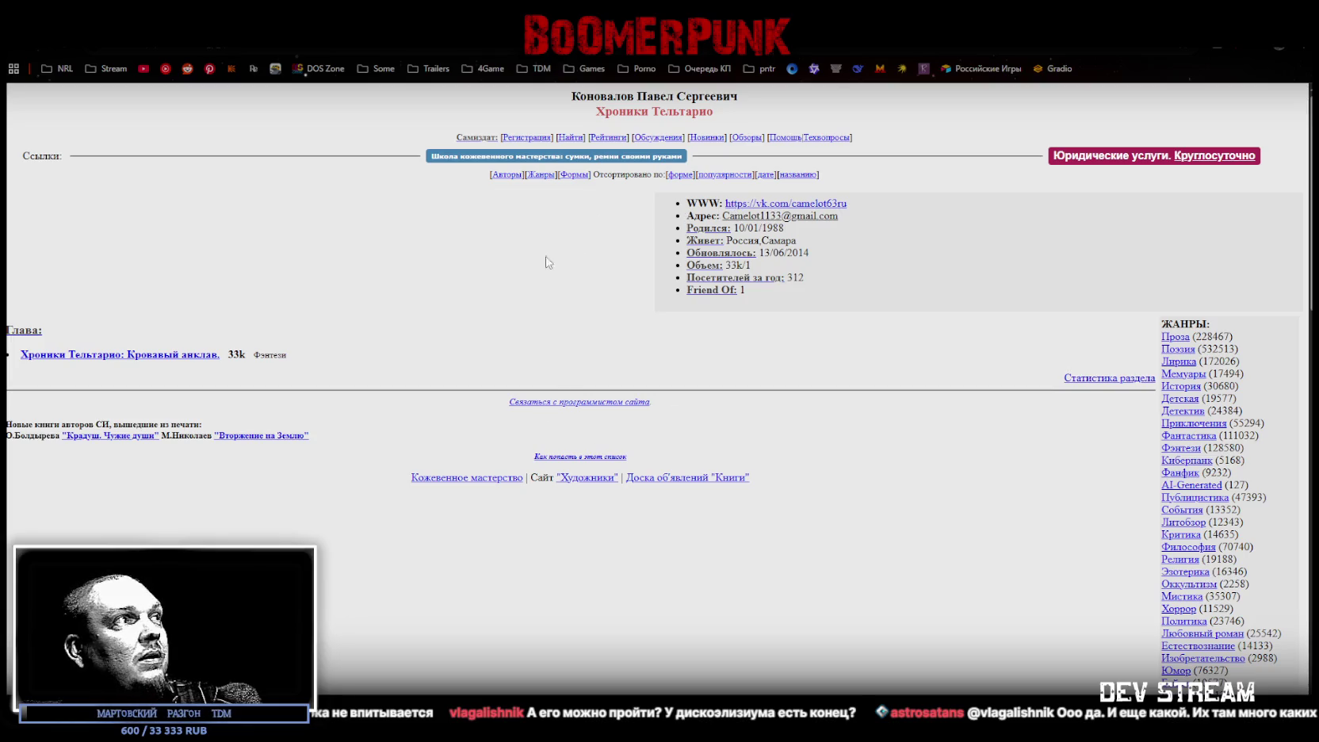
Step: Open 'Хроники Тельтарио: Кровавый анклав' and scroll through the chapter text
left_click(163, 355)
scroll(603, 397, "down", 5)
scroll(652, 396, "down", 10)
scroll(651, 396, "up", 5)
scroll(652, 396, "up", 5)
scroll(652, 396, "up", 5)
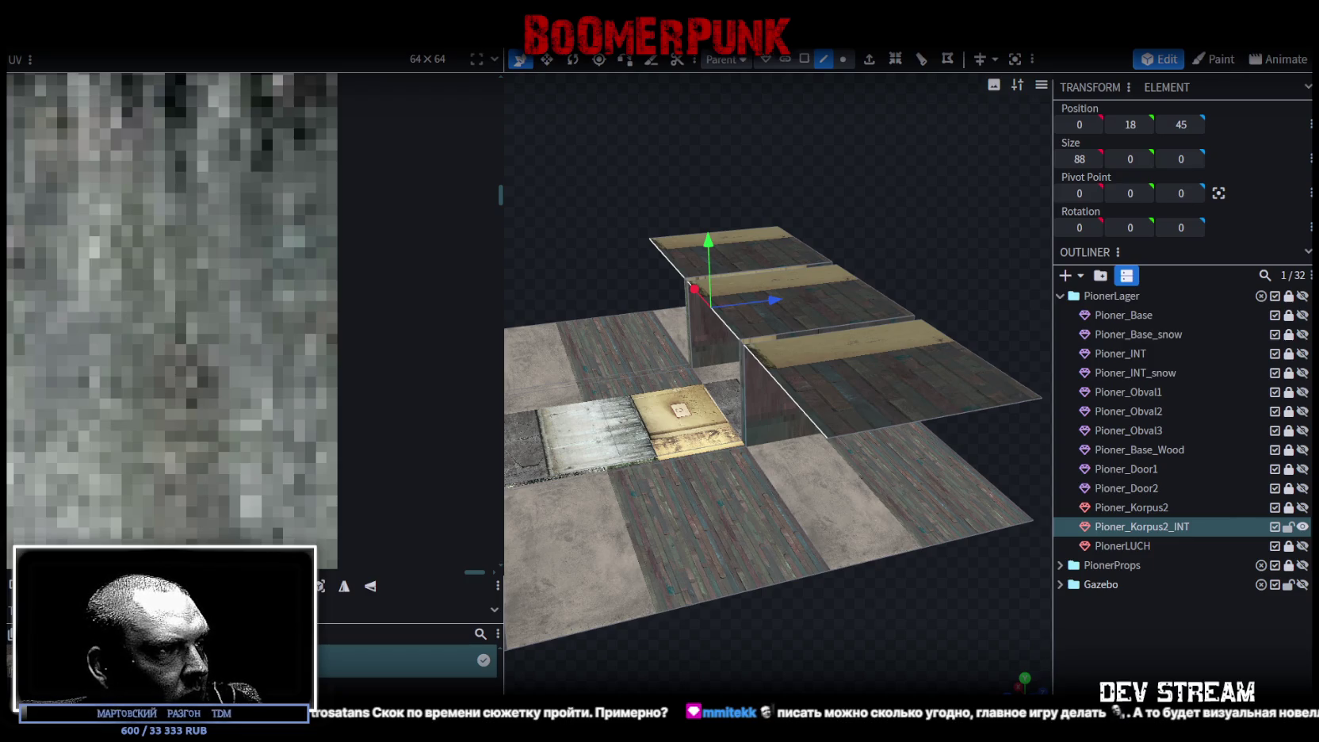
Step: Show the нада.jpg race-versus-class chart in the image viewer over Blockbench
key("alt+Tab")
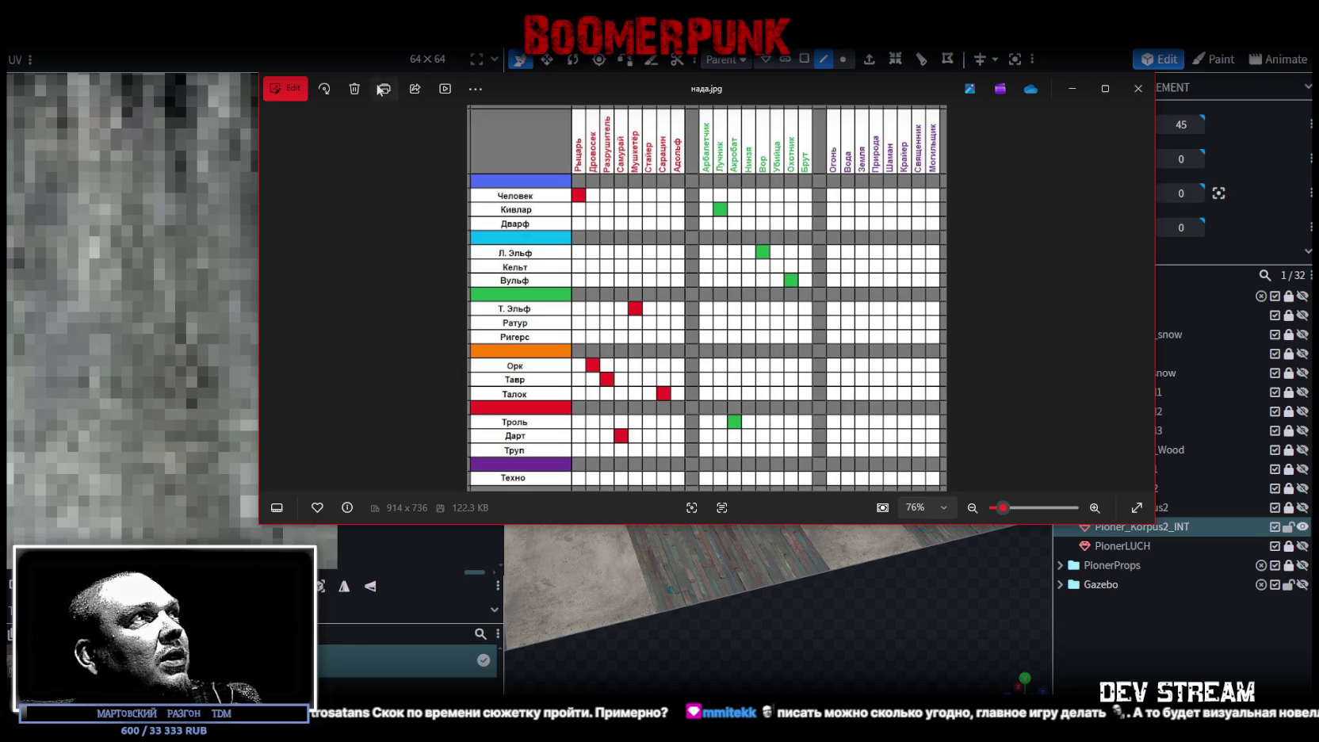
Step: Move the нада.jpg viewer down-left, dismiss it, and bring up the Тельтарио world map
left_click_drag(586, 90, 546, 181)
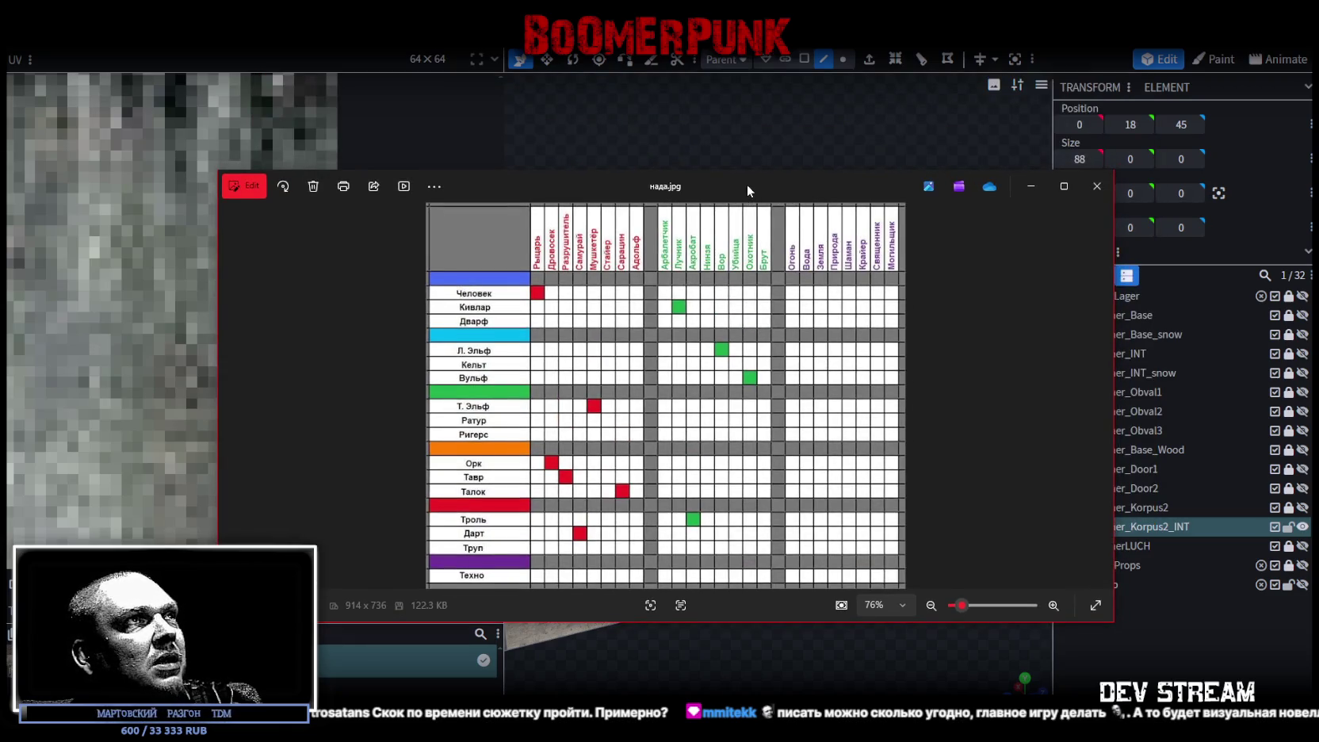
left_click_drag(746, 183, 734, 152)
key("alt+Tab")
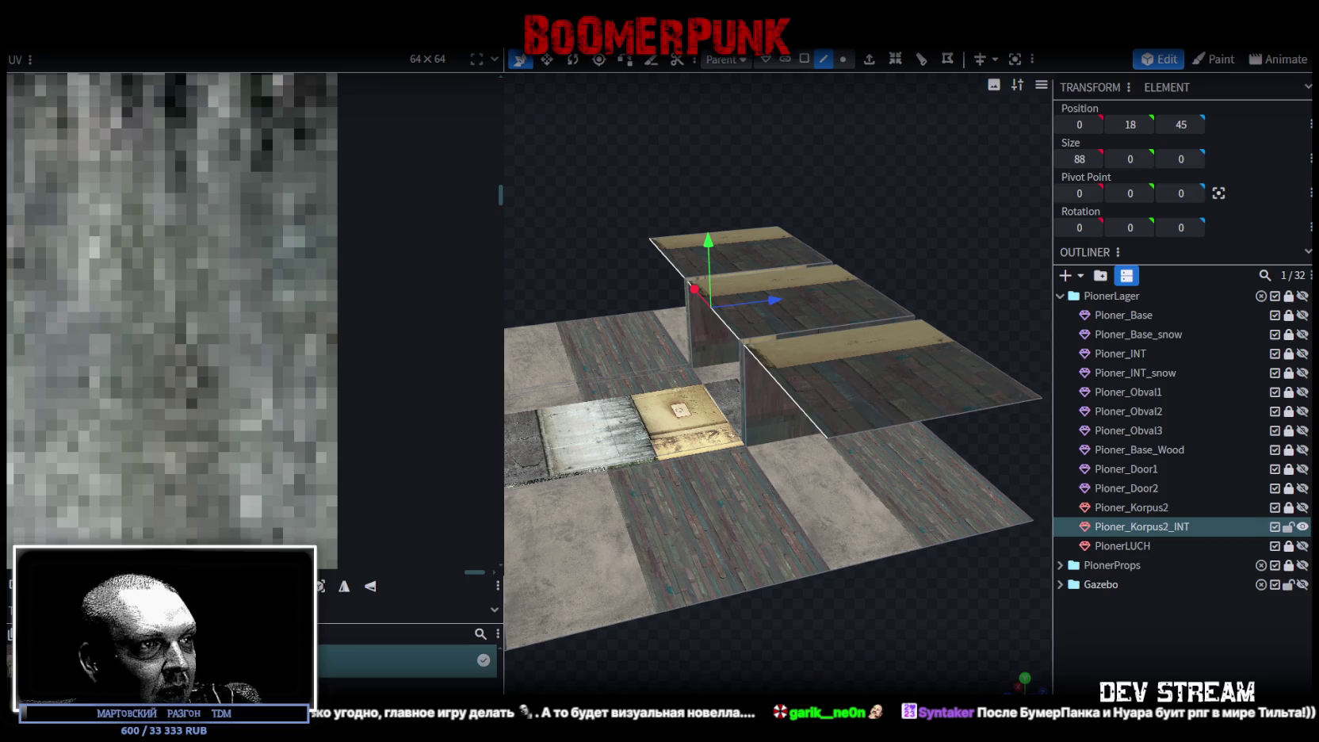
key("alt+Tab")
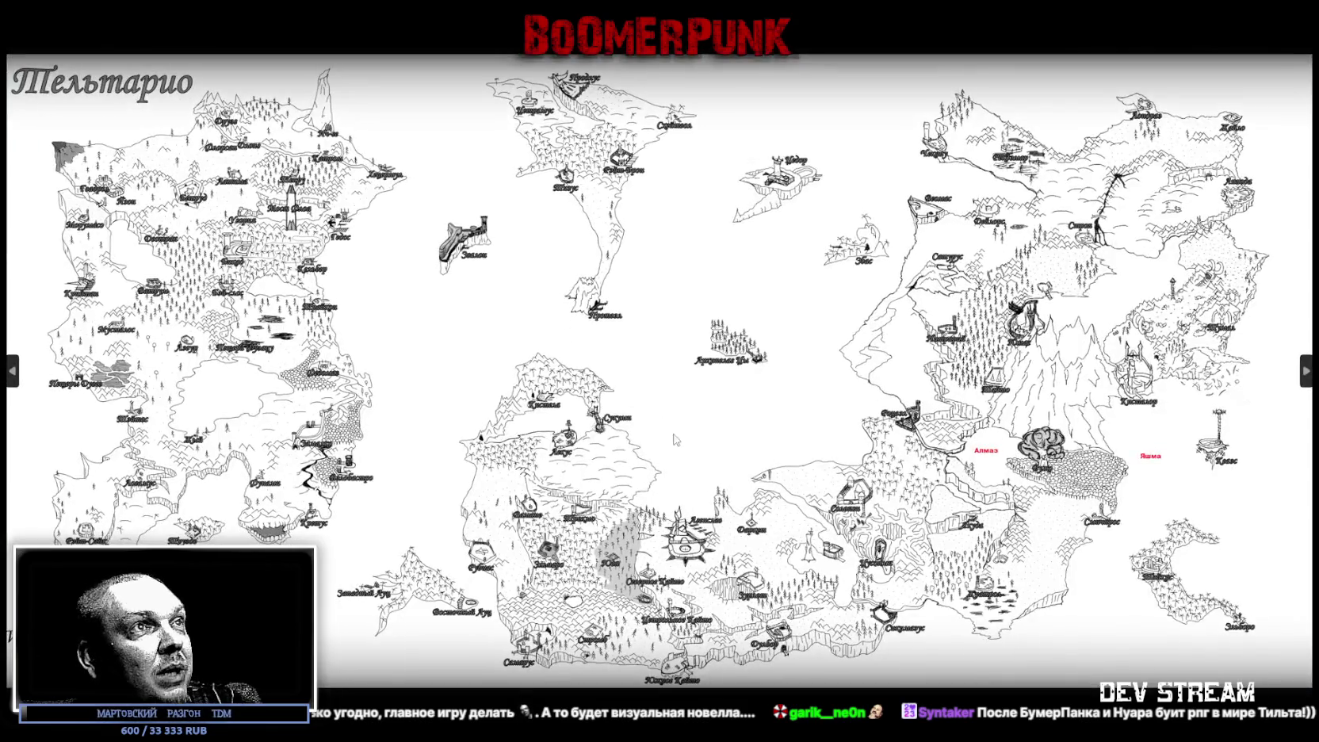
Step: Zoom the full-screen Тельтарио map in and back out to fit the whole map
scroll(909, 572, "up", 3)
scroll(909, 573, "up", 2)
scroll(909, 572, "down", 3)
scroll(909, 572, "down", 3)
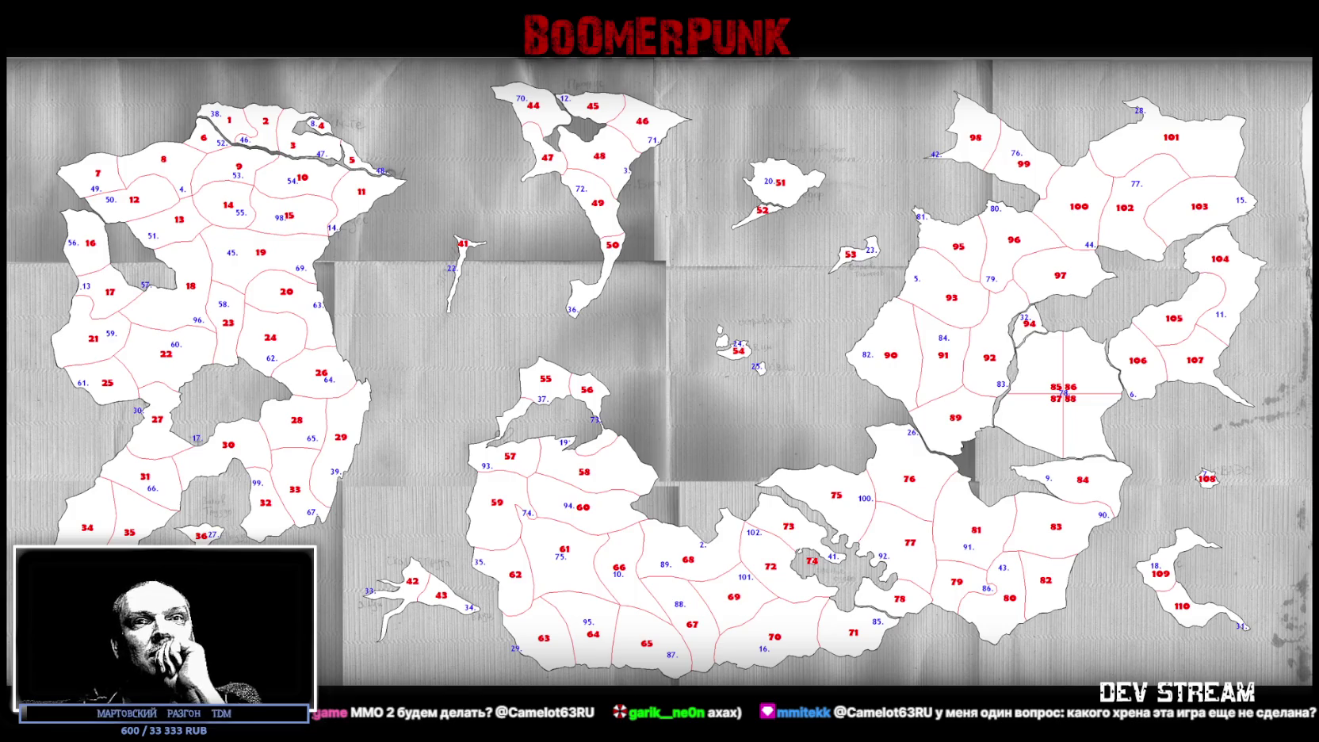
Step: Leave the Тельтарио map and return to the PionerLager model in Blockbench
key("alt+Tab")
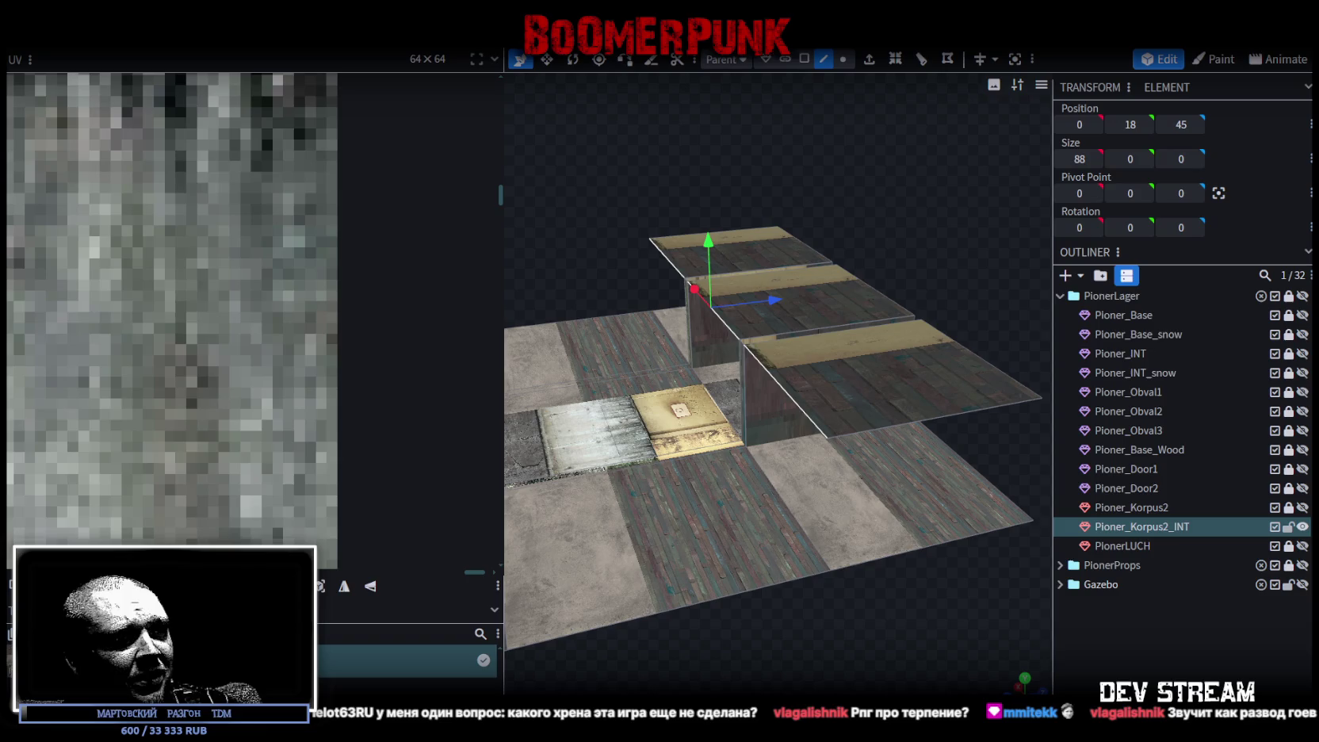
Step: Bring up all punks.png, the tall 700 x 5094 collage, in Windows Photos
key("alt+Tab")
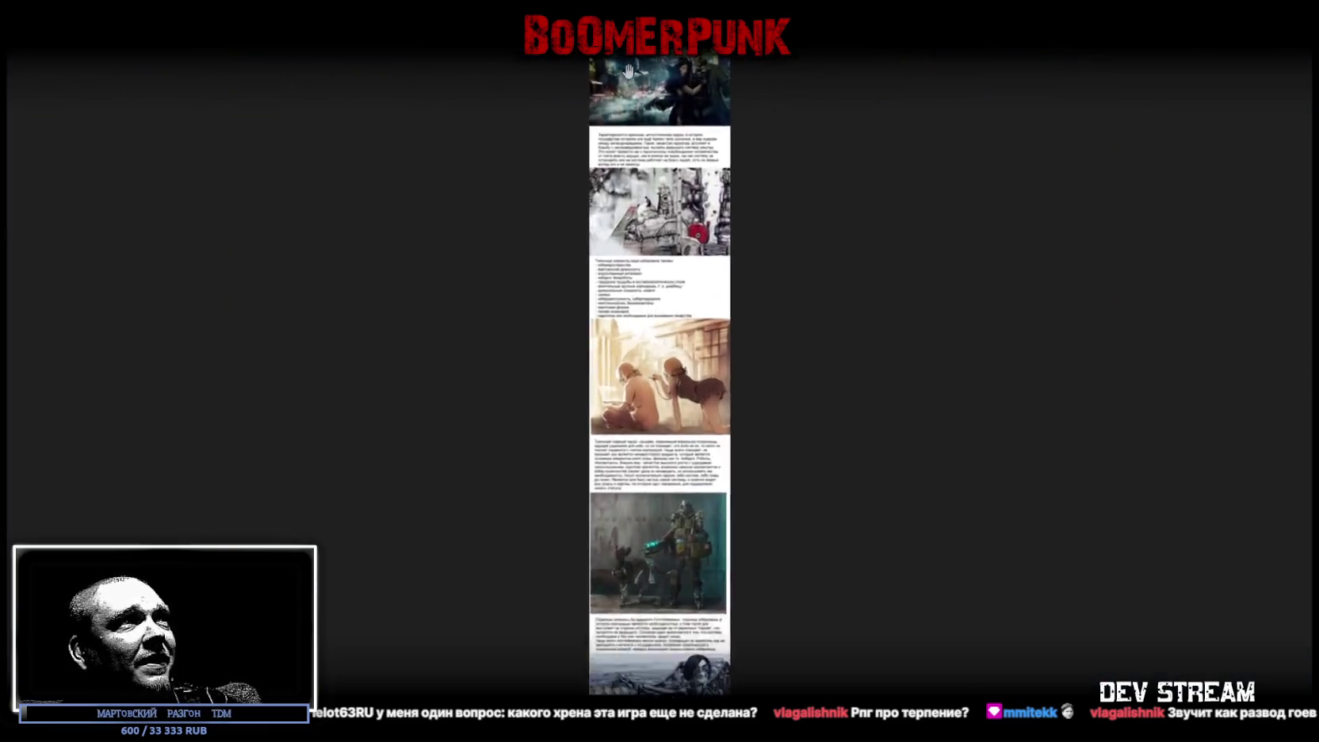
Step: Zoom into the top of the all punks collage and scroll down through it
left_click(629, 71)
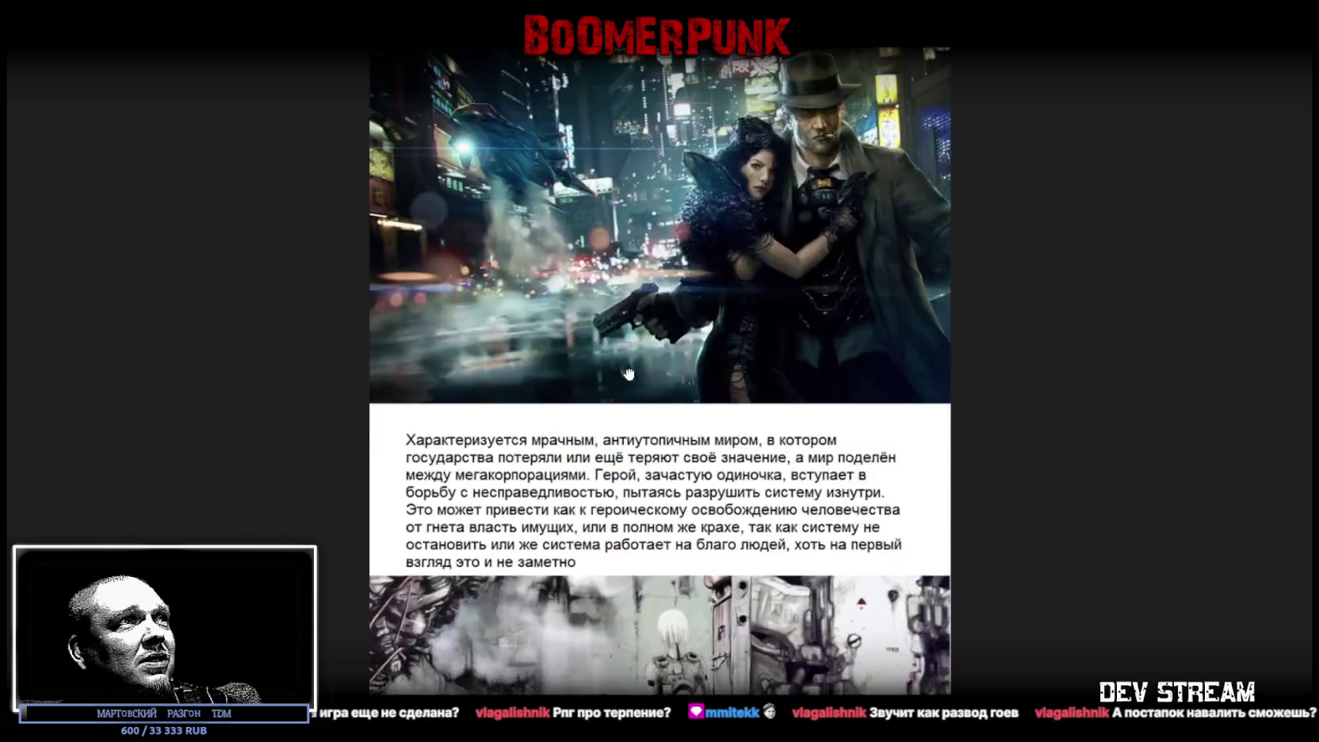
scroll(583, 551, "down", 3)
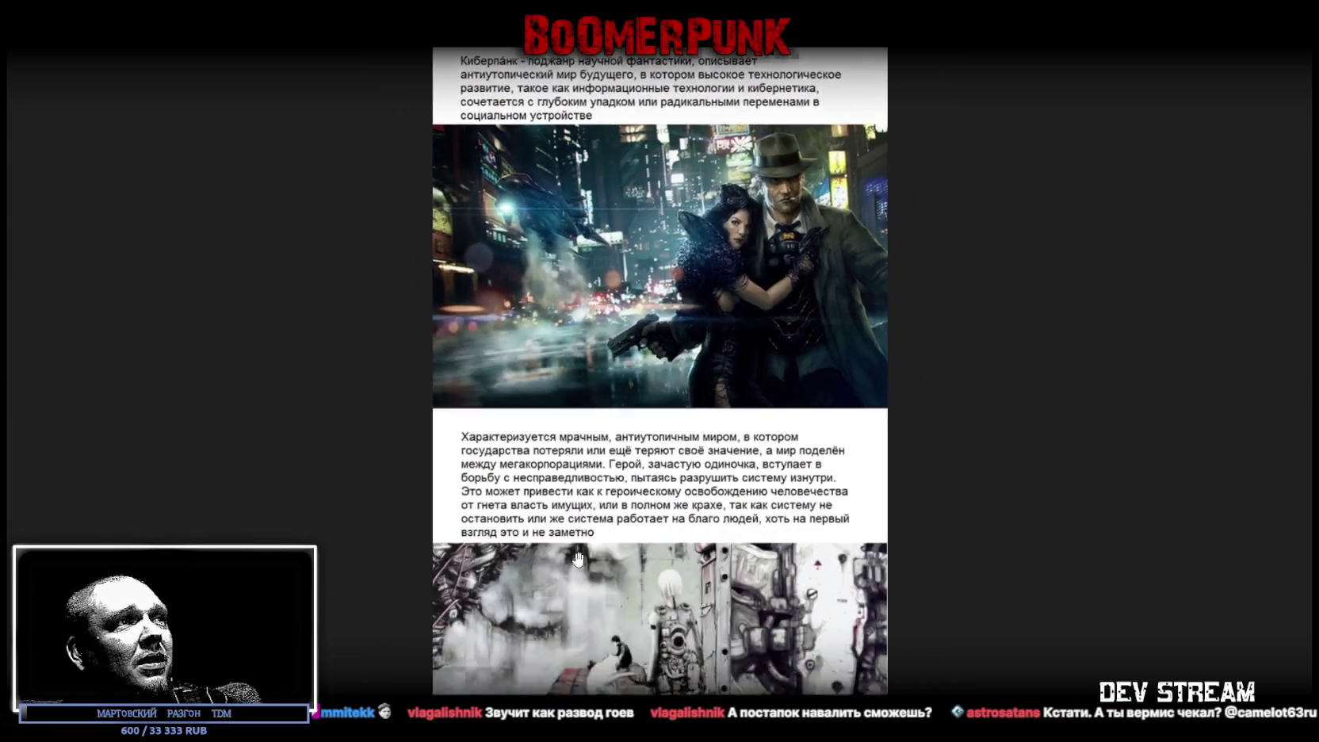
scroll(587, 550, "down", 2)
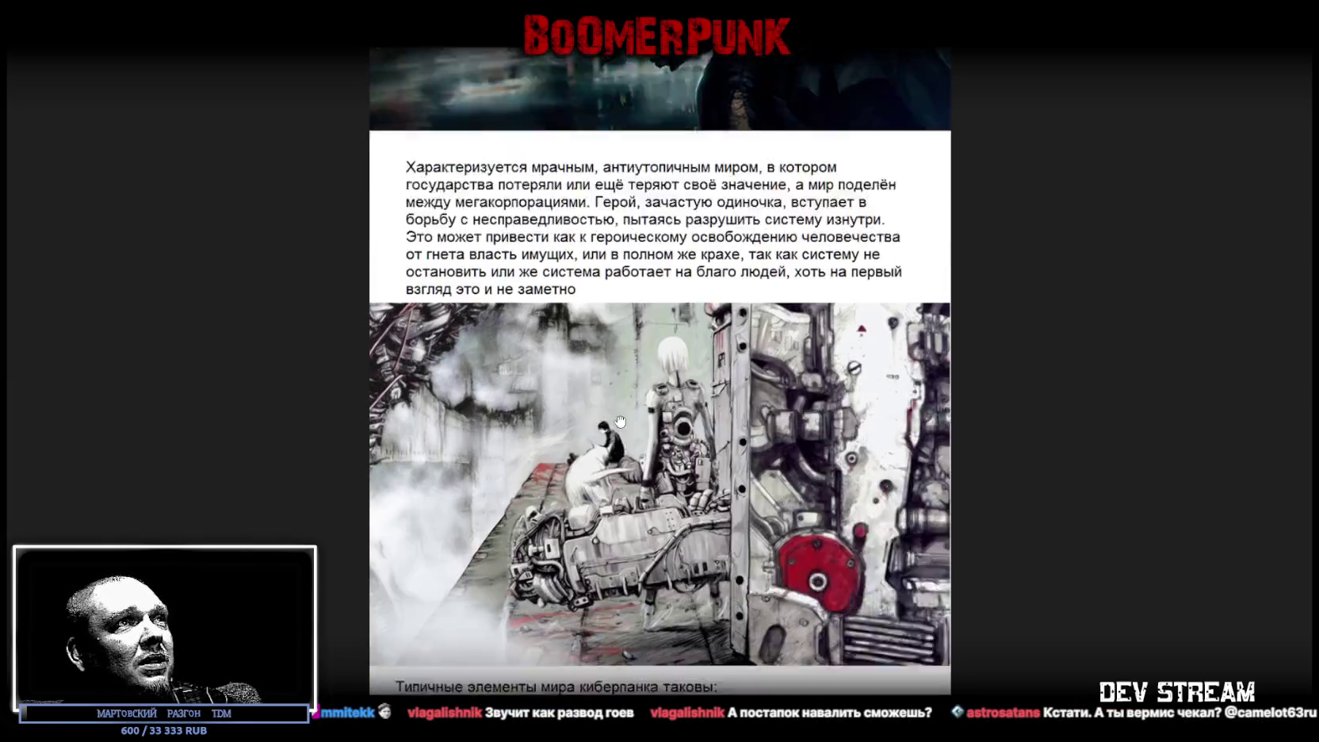
scroll(626, 418, "down", 3)
scroll(626, 418, "down", 3)
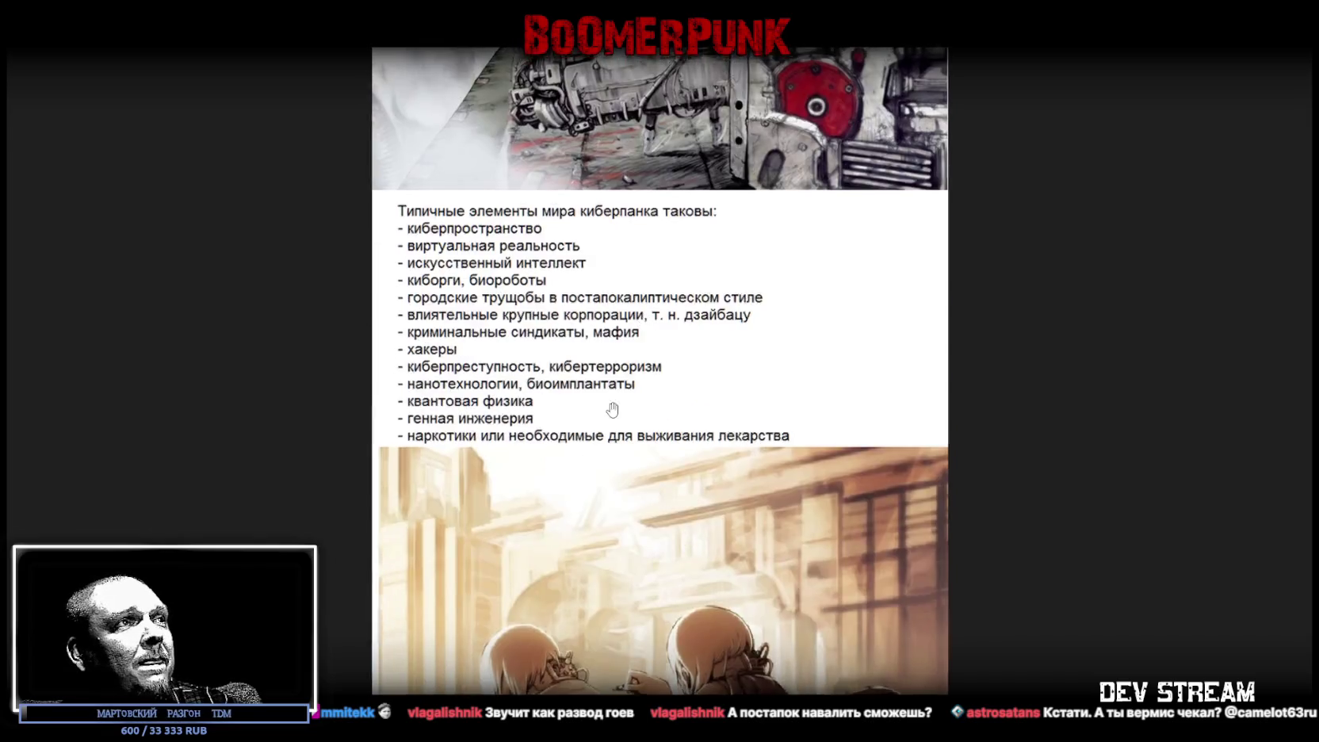
scroll(634, 420, "down", 3)
scroll(636, 420, "up", 2)
scroll(637, 396, "down", 3)
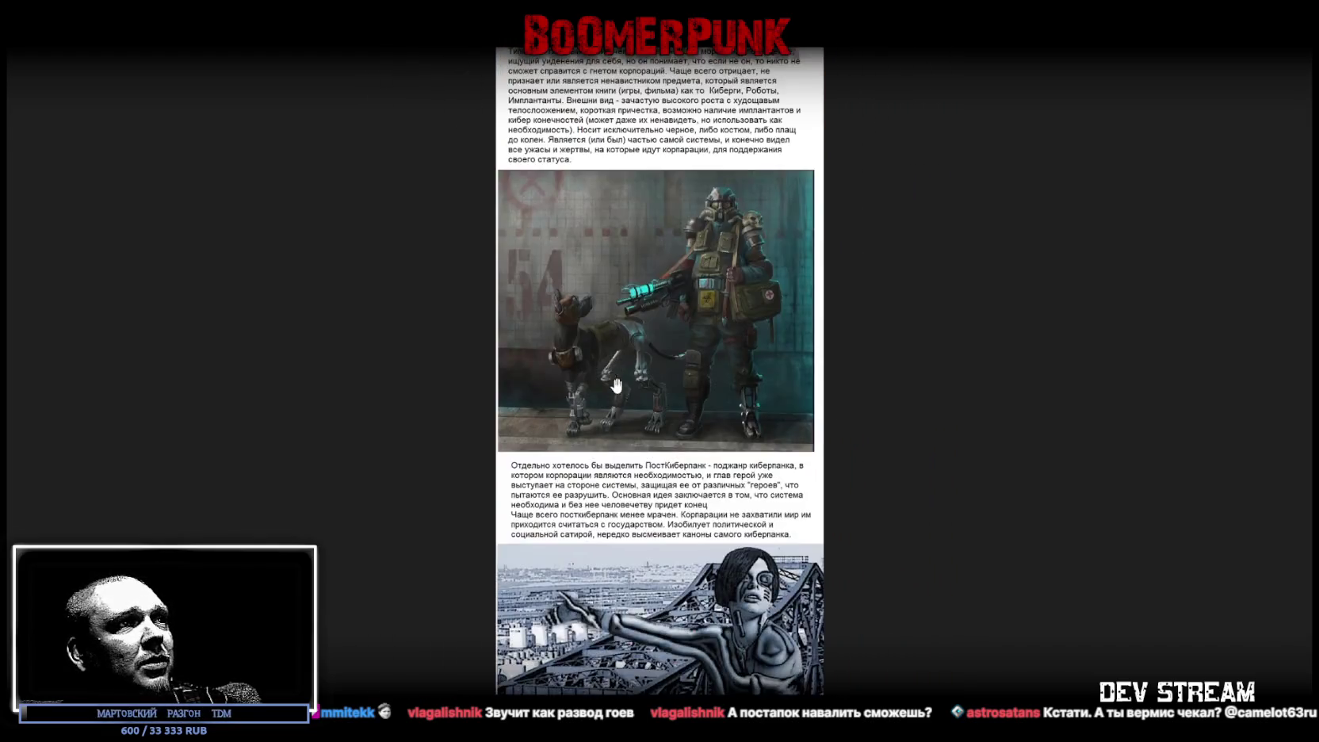
scroll(639, 372, "down", 3)
scroll(640, 353, "down", 2)
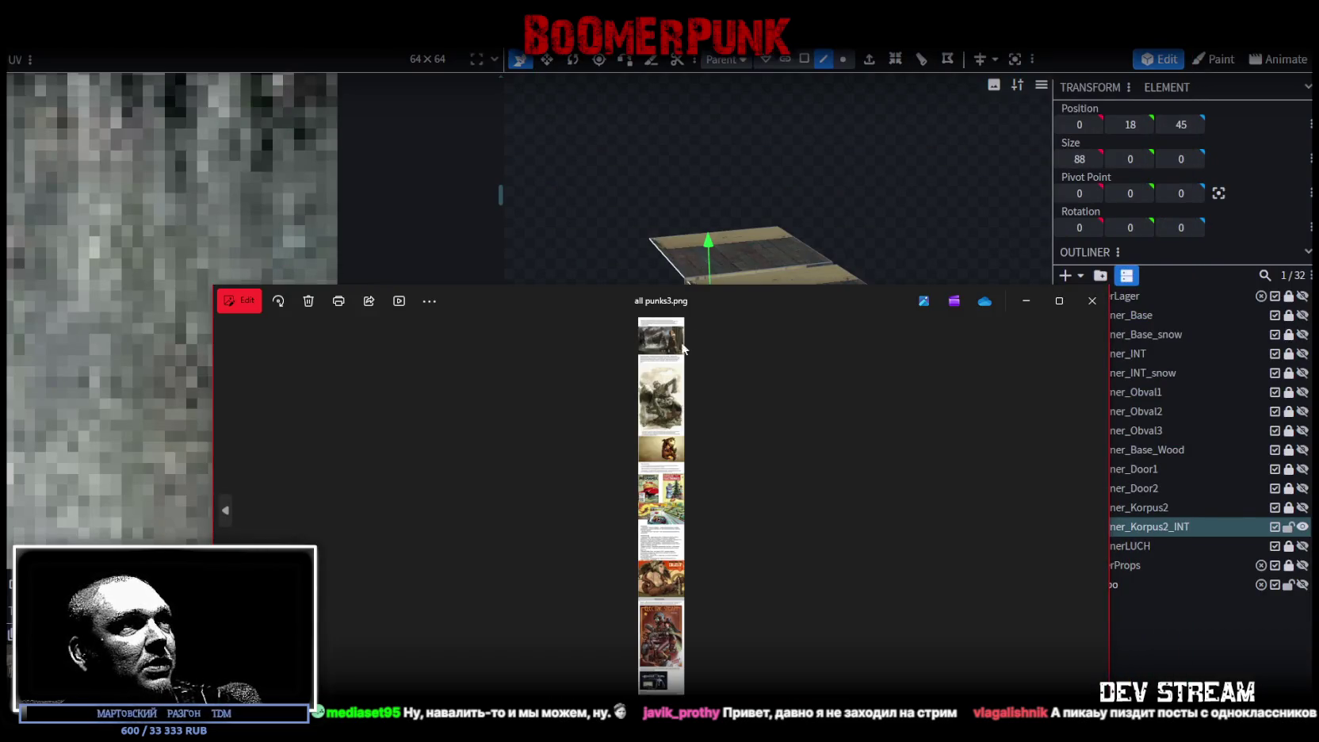
scroll(638, 312, "up", 2)
Step: Pan across the airship, robot, retro-future and DUST/Electric Steam pictures, then close the viewer
left_click_drag(639, 317, 642, 362)
scroll(642, 362, "up", 1)
scroll(642, 363, "up", 3)
scroll(555, 412, "up", 2)
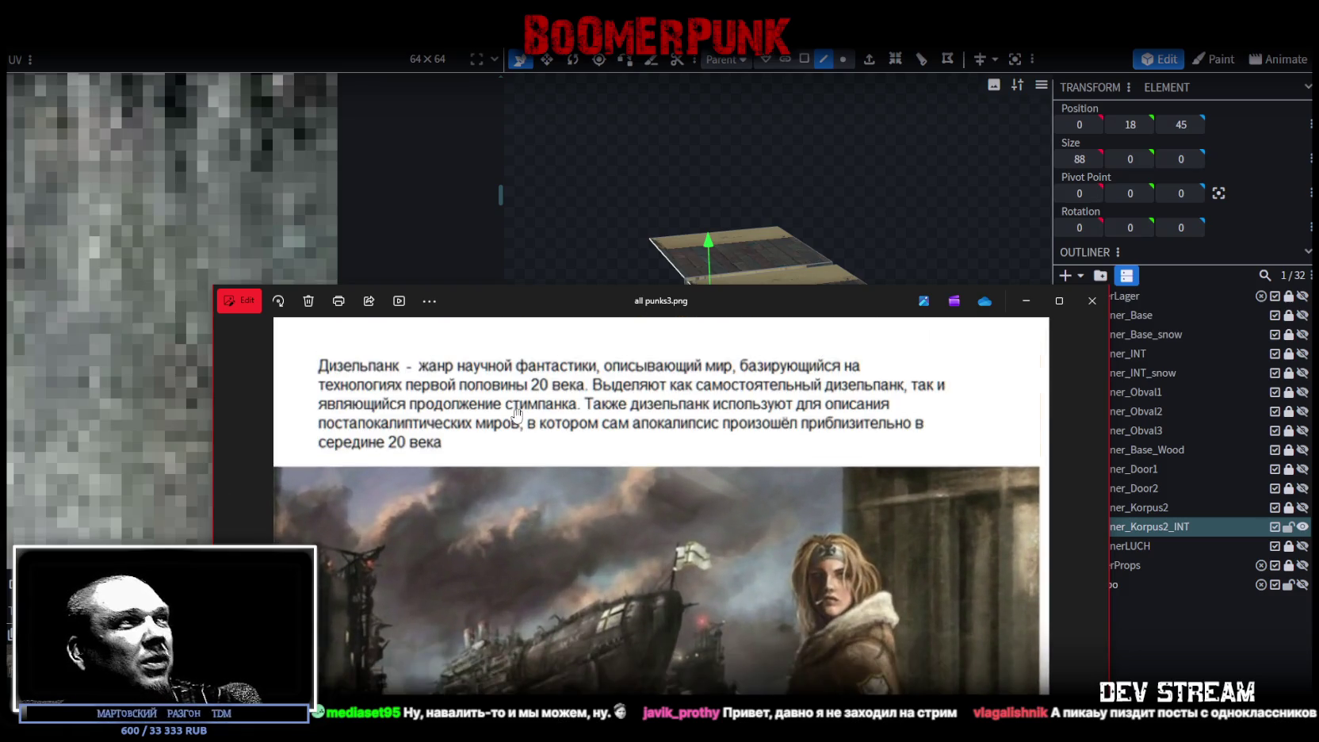
scroll(525, 442, "down", 2)
scroll(523, 456, "down", 3)
left_click_drag(690, 638, 698, 373)
left_click_drag(701, 523, 710, 373)
left_click_drag(707, 492, 710, 396)
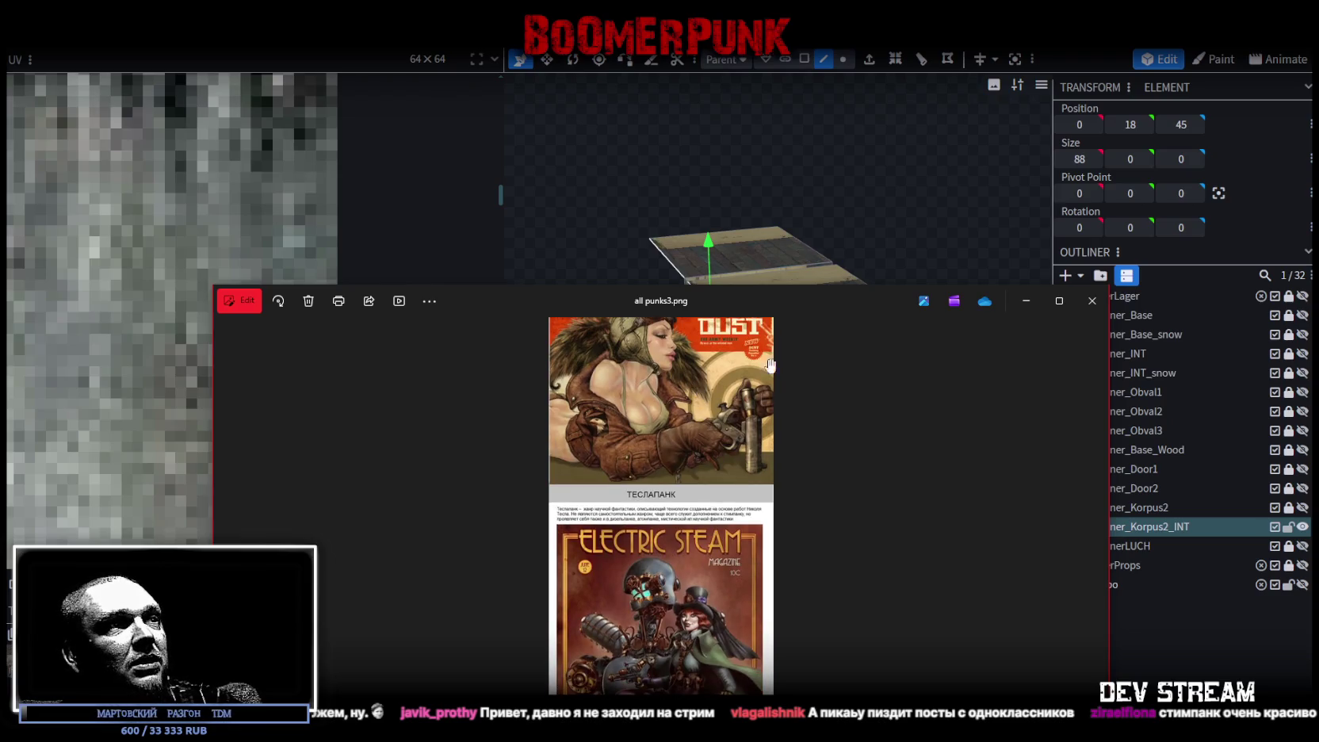
left_click(1092, 301)
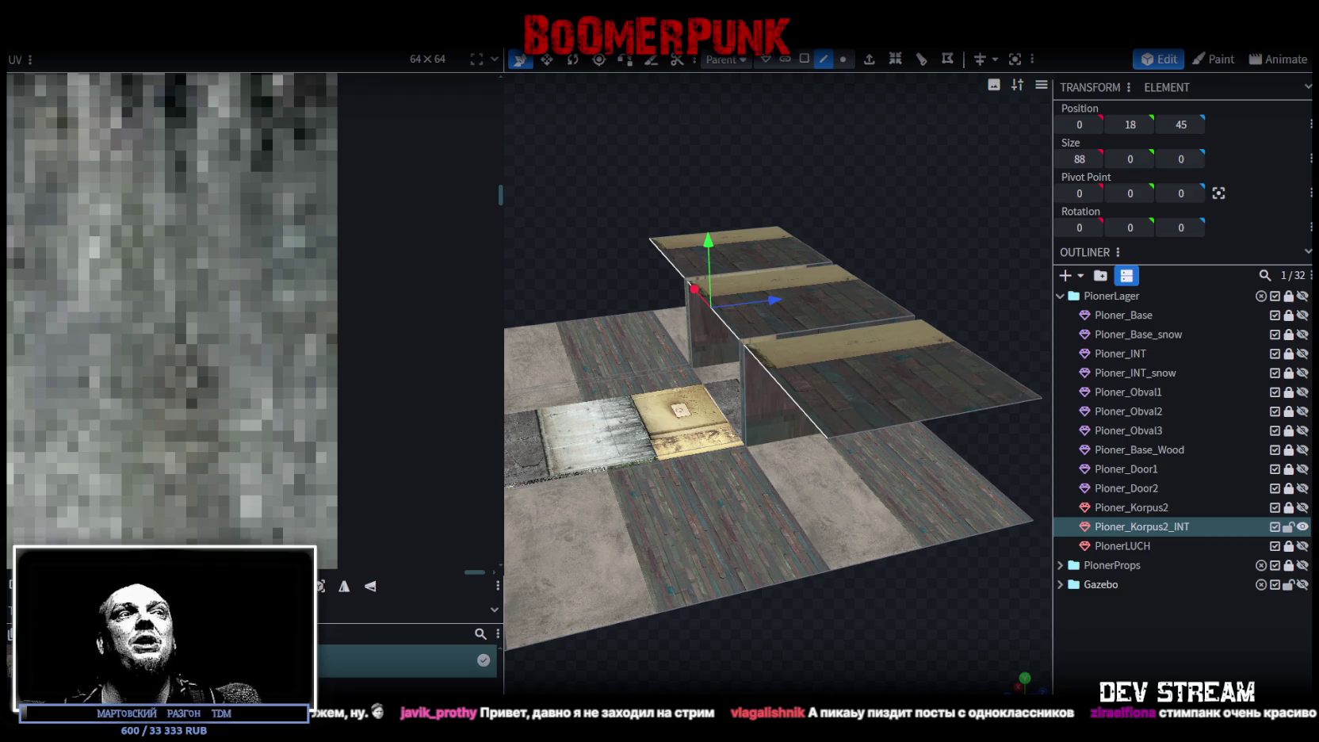
Step: Select a floor face, orbit around the boxed wall rooms, then minimise Blockbench
left_click(790, 504)
mouse_move(710, 497)
left_mouse_down()
mouse_move(608, 277)
mouse_move(862, 270)
mouse_move(749, 367)
mouse_move(651, 627)
mouse_move(718, 592)
mouse_move(680, 623)
left_mouse_up()
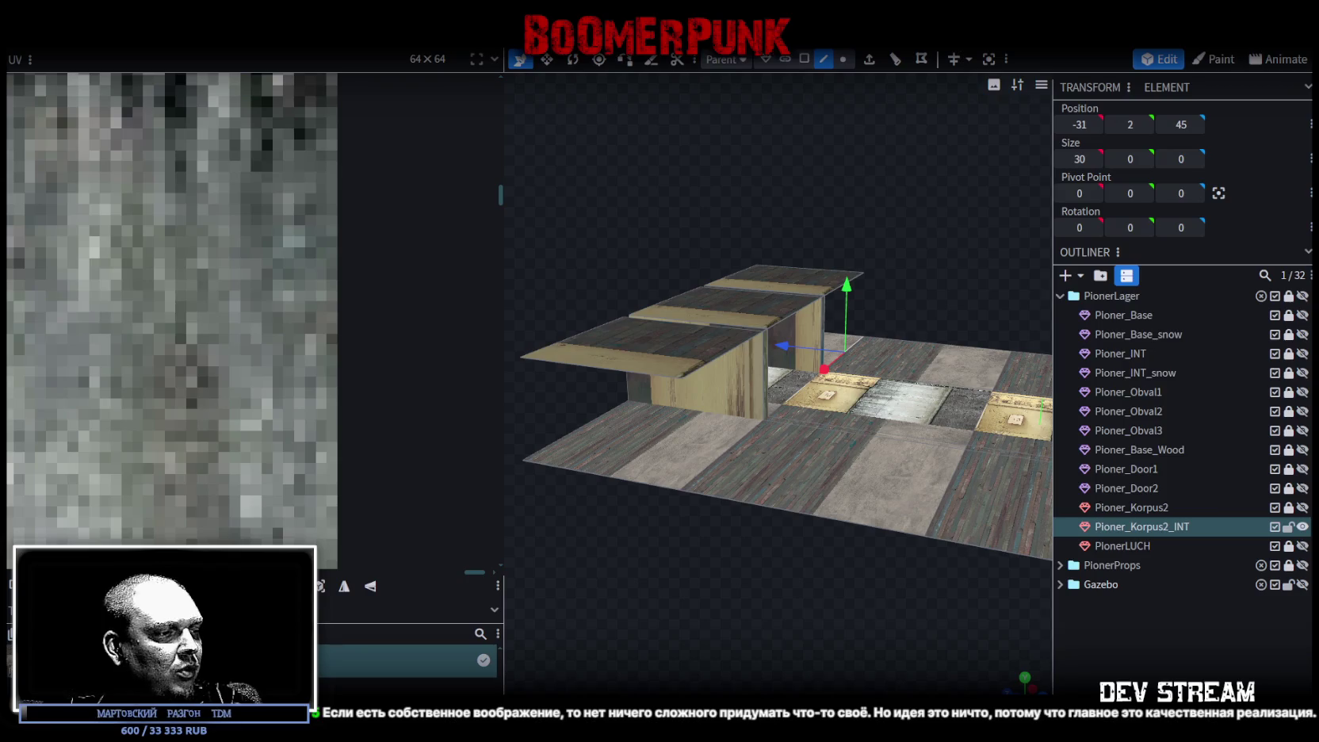
key("super+d")
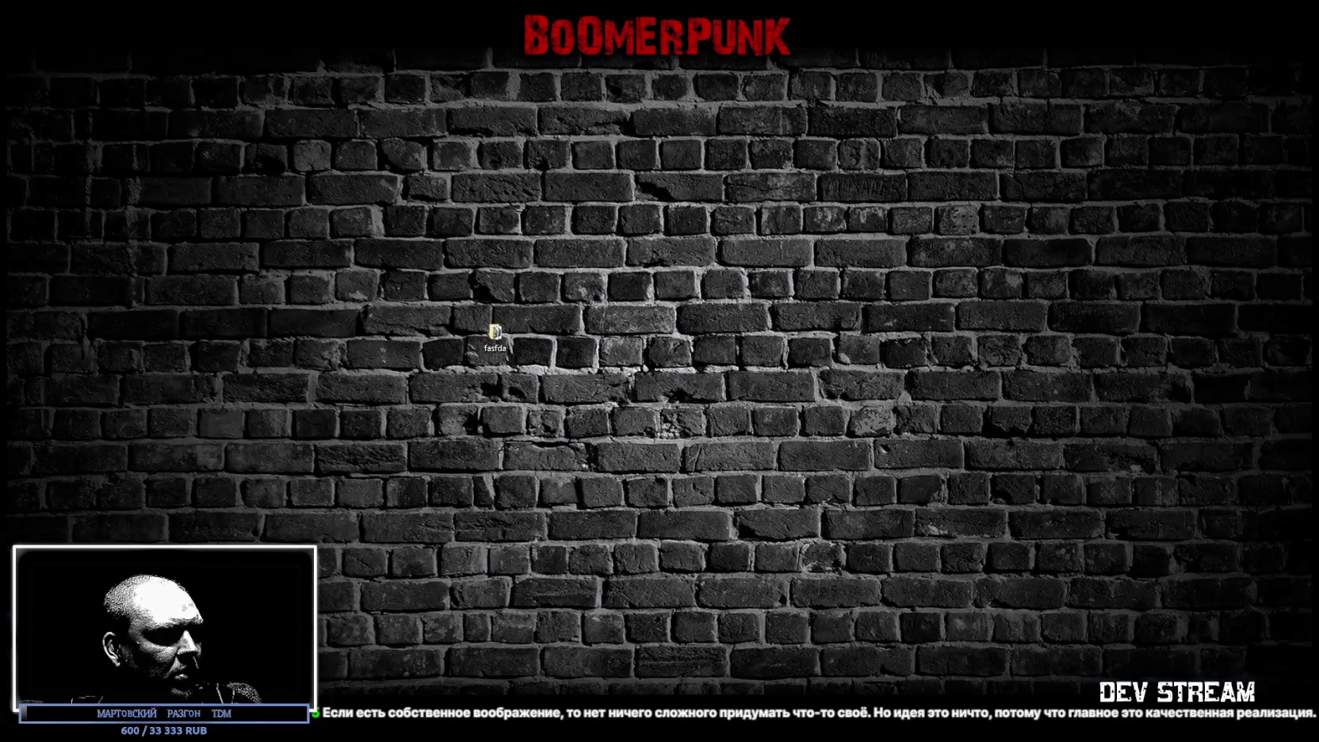
Step: Flash the desktop, then bring the gcup.ru 'диз. док для ммо' thread window forward
key("super+d")
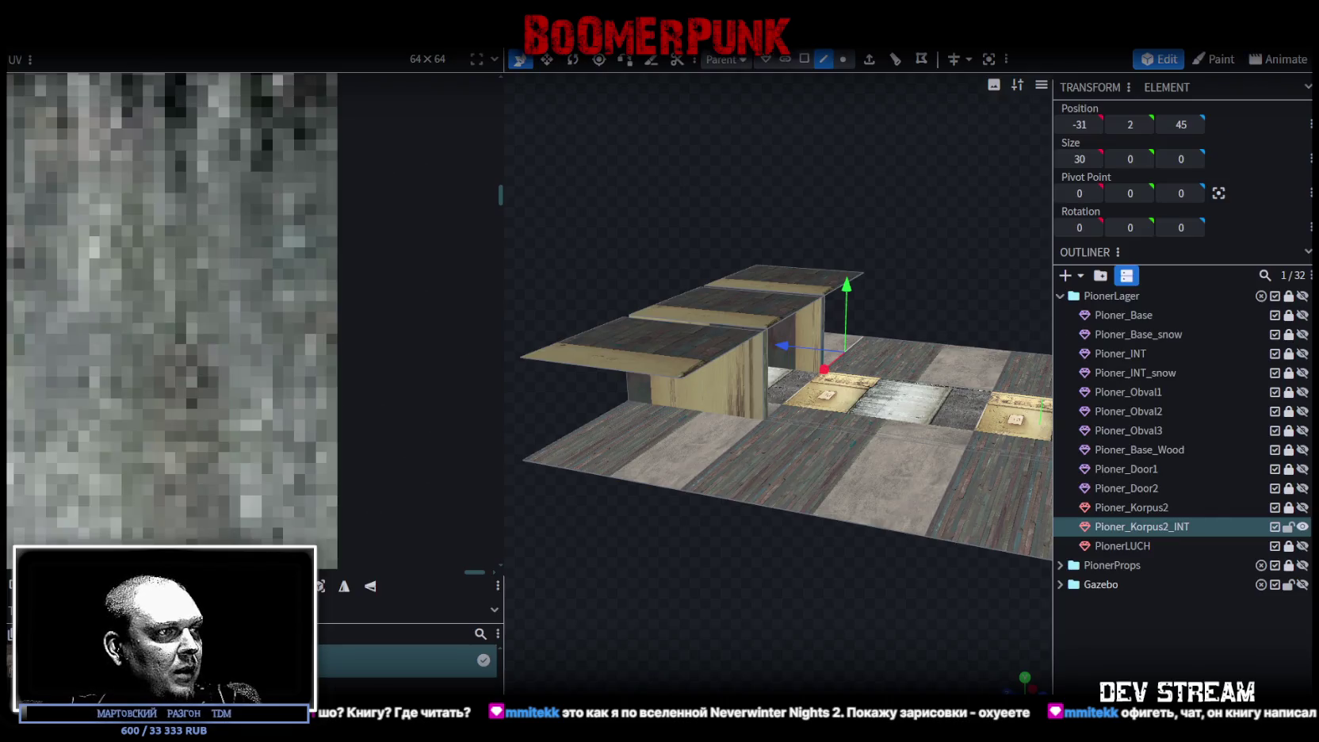
key("alt+Tab")
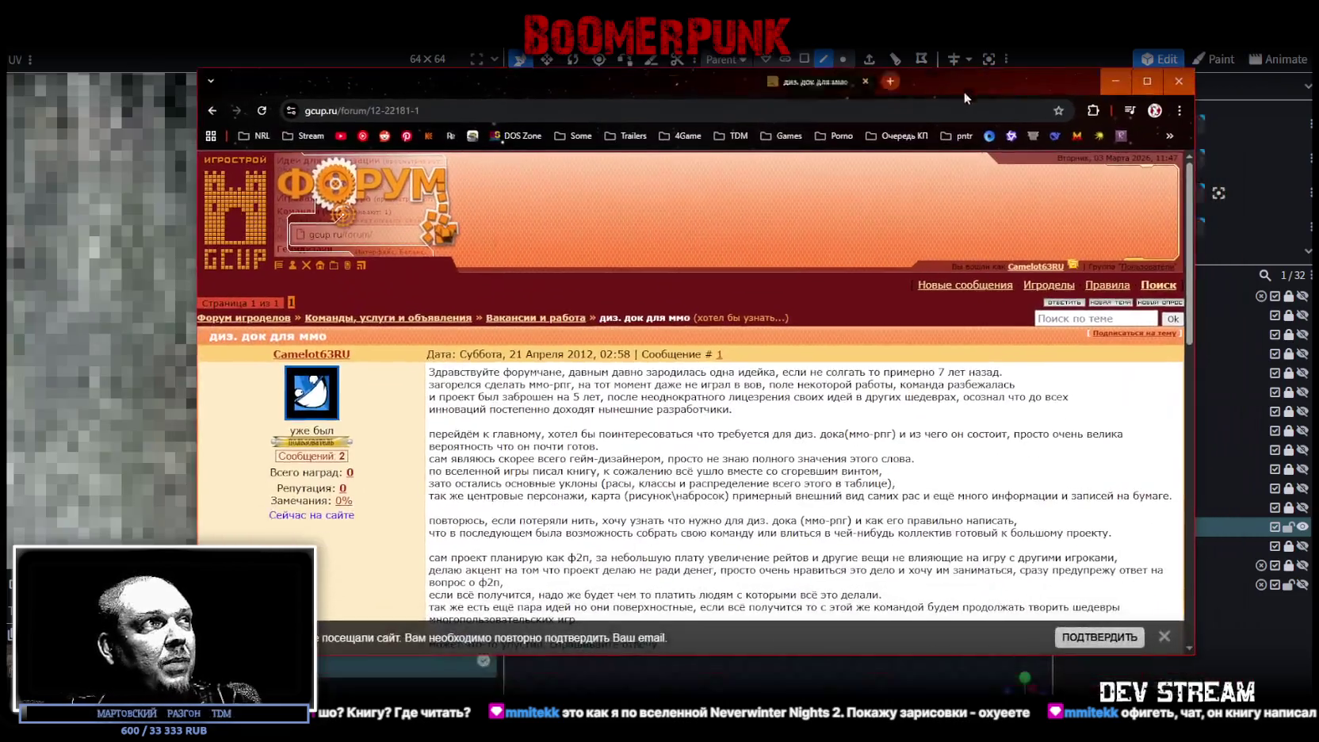
Step: Read the opening posts of the 'диз. док для ммо' thread, clearing stray text selections
left_click(537, 343)
left_click_drag(509, 353, 590, 354)
left_click(646, 430)
scroll(652, 436, "down", 5)
scroll(652, 437, "down", 2)
scroll(652, 437, "up", 5)
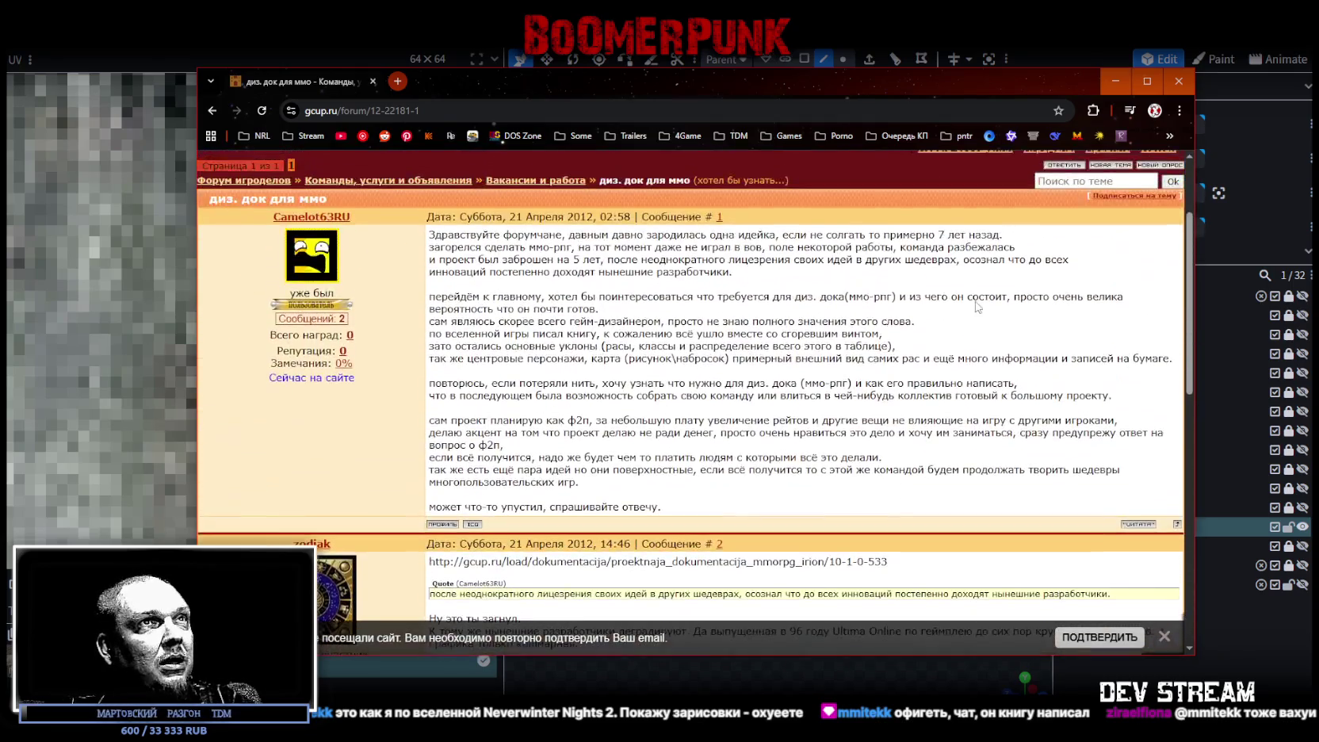
left_click_drag(937, 235, 1003, 237)
left_click(796, 332)
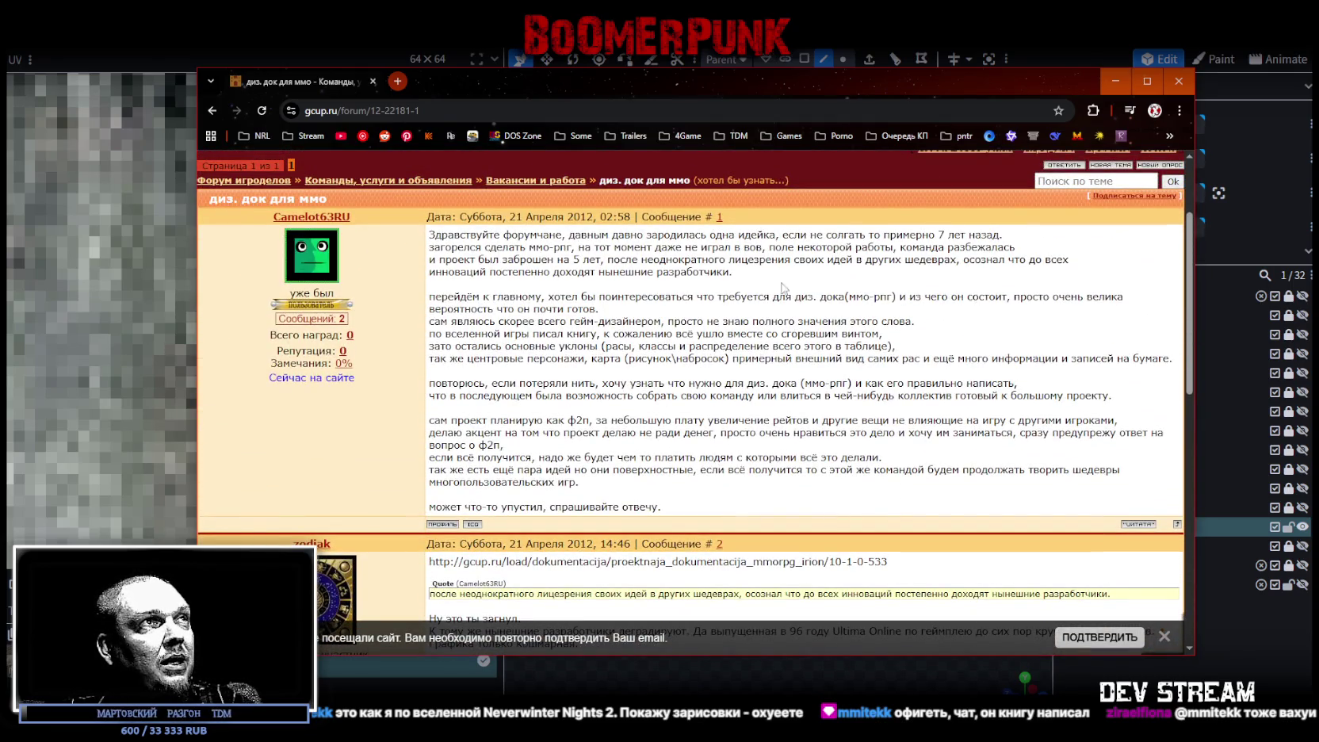
scroll(837, 317, "down", 1)
scroll(838, 316, "down", 1)
scroll(837, 317, "up", 2)
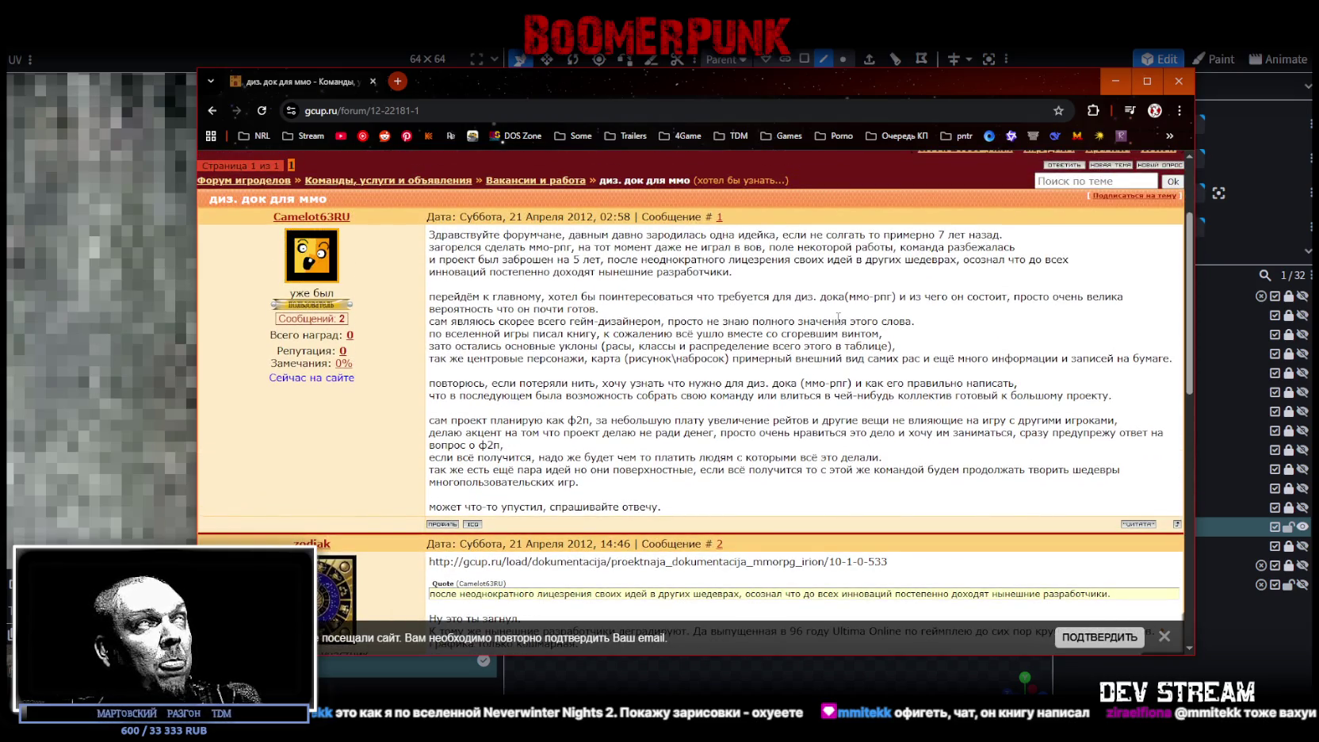
Step: Scroll through the remaining thread posts, then minimize Chrome and switch to the Pikabu profile
scroll(846, 289, "down", 3)
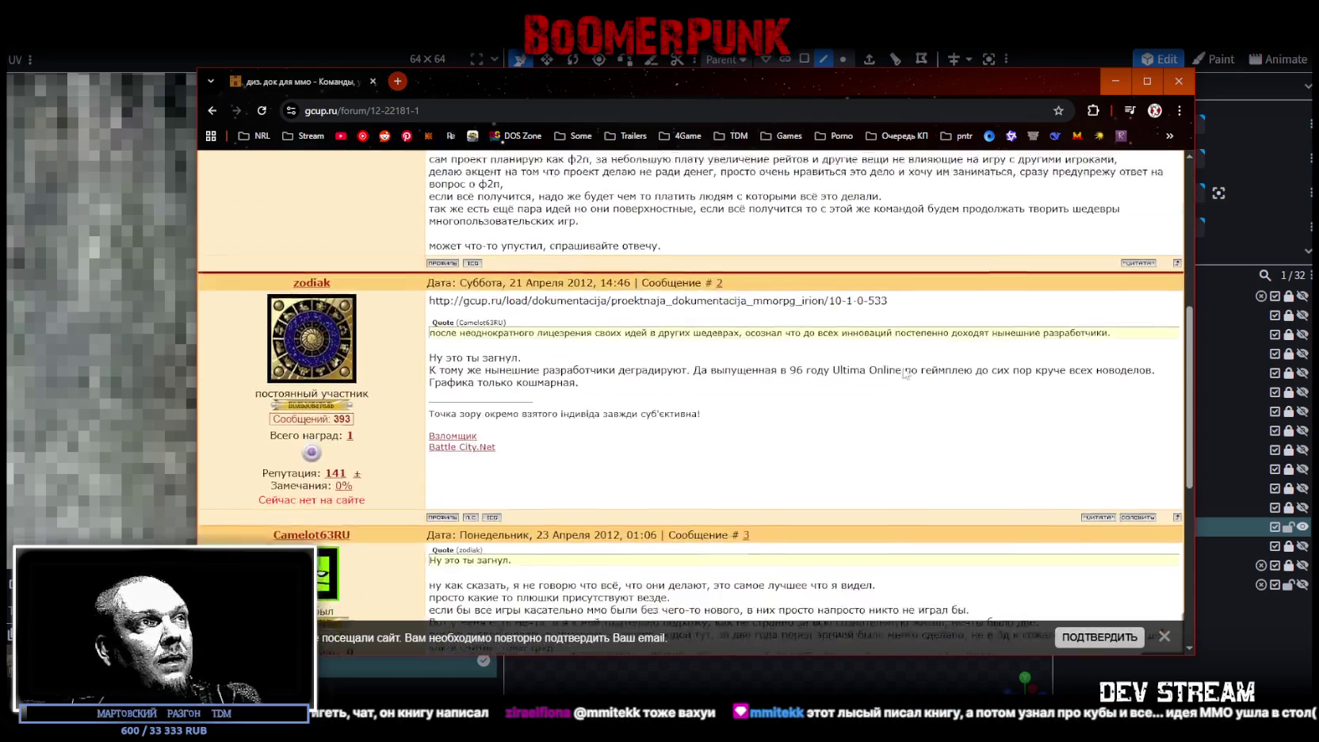
scroll(795, 331, "down", 2)
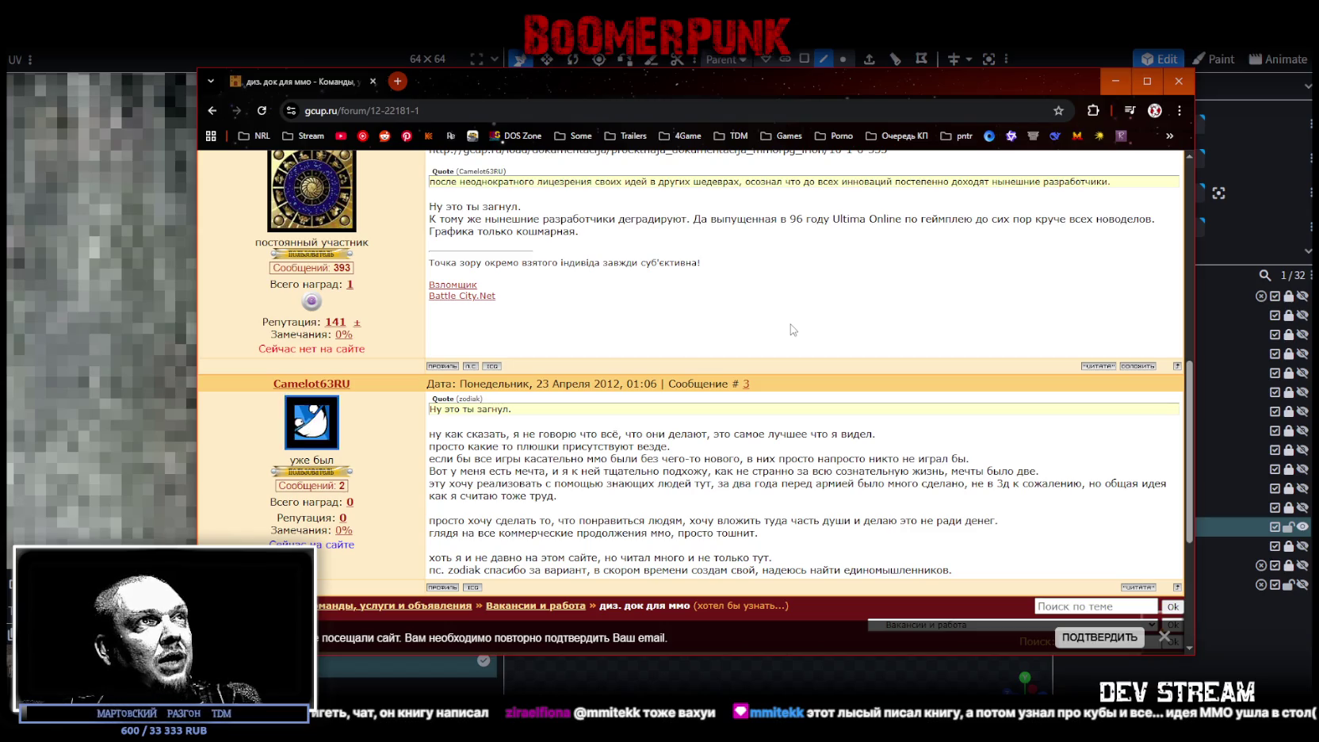
scroll(793, 330, "down", 3)
scroll(793, 329, "down", 1)
scroll(759, 405, "up", 5)
scroll(760, 400, "up", 5)
scroll(792, 388, "down", 4)
scroll(829, 374, "down", 2)
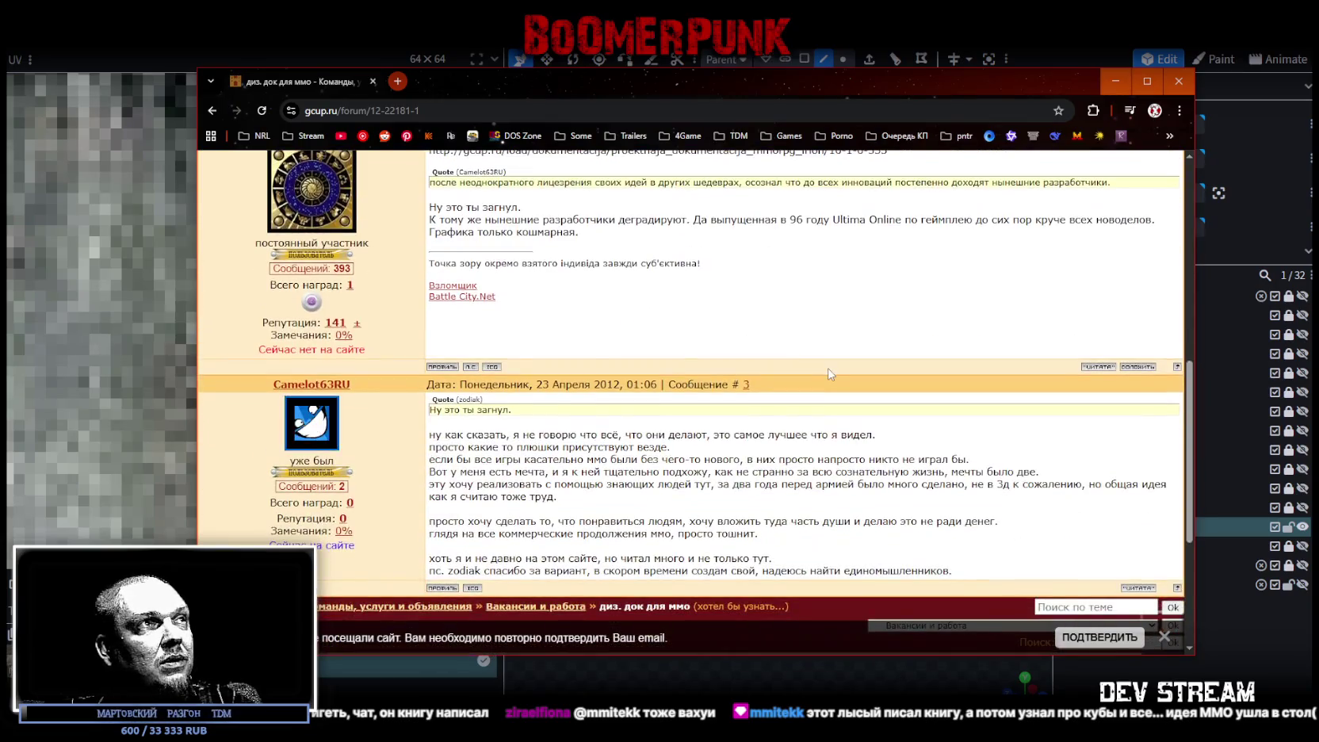
scroll(817, 378, "up", 4)
scroll(817, 378, "up", 3)
left_click(1115, 80)
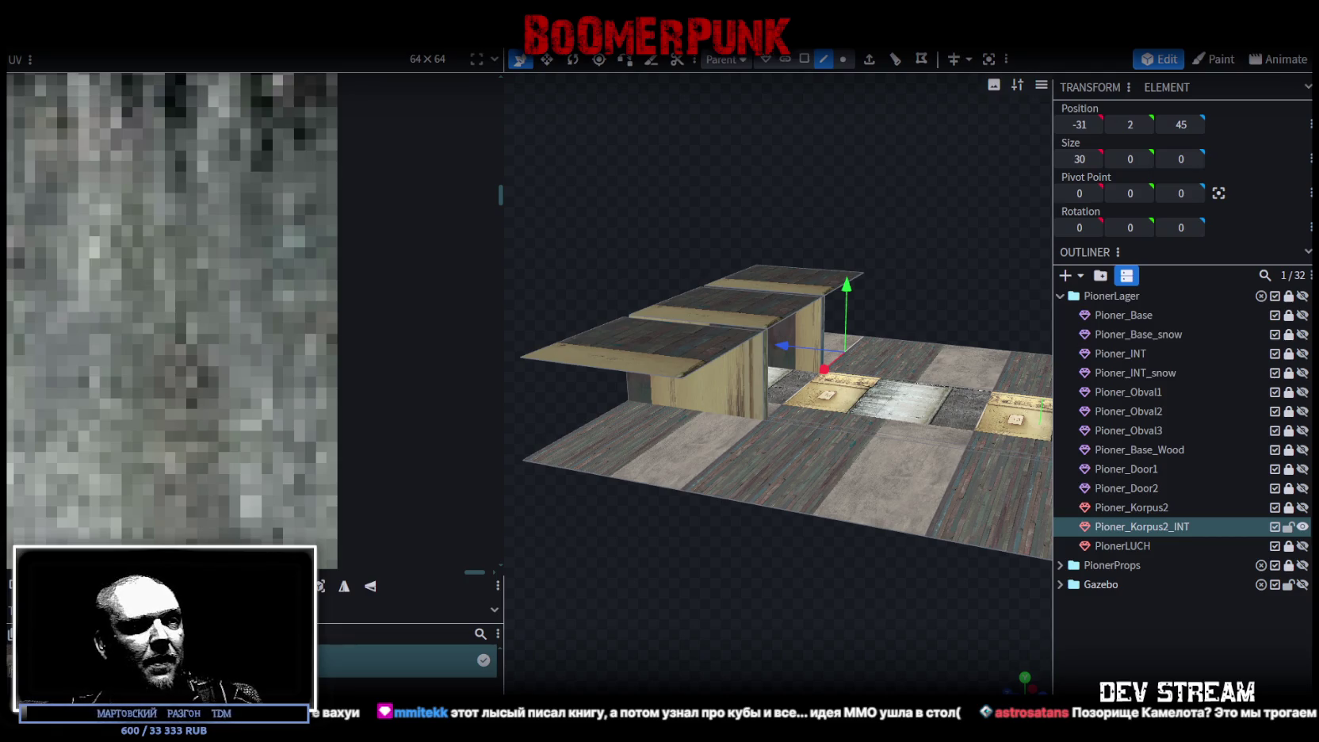
key("alt+Tab")
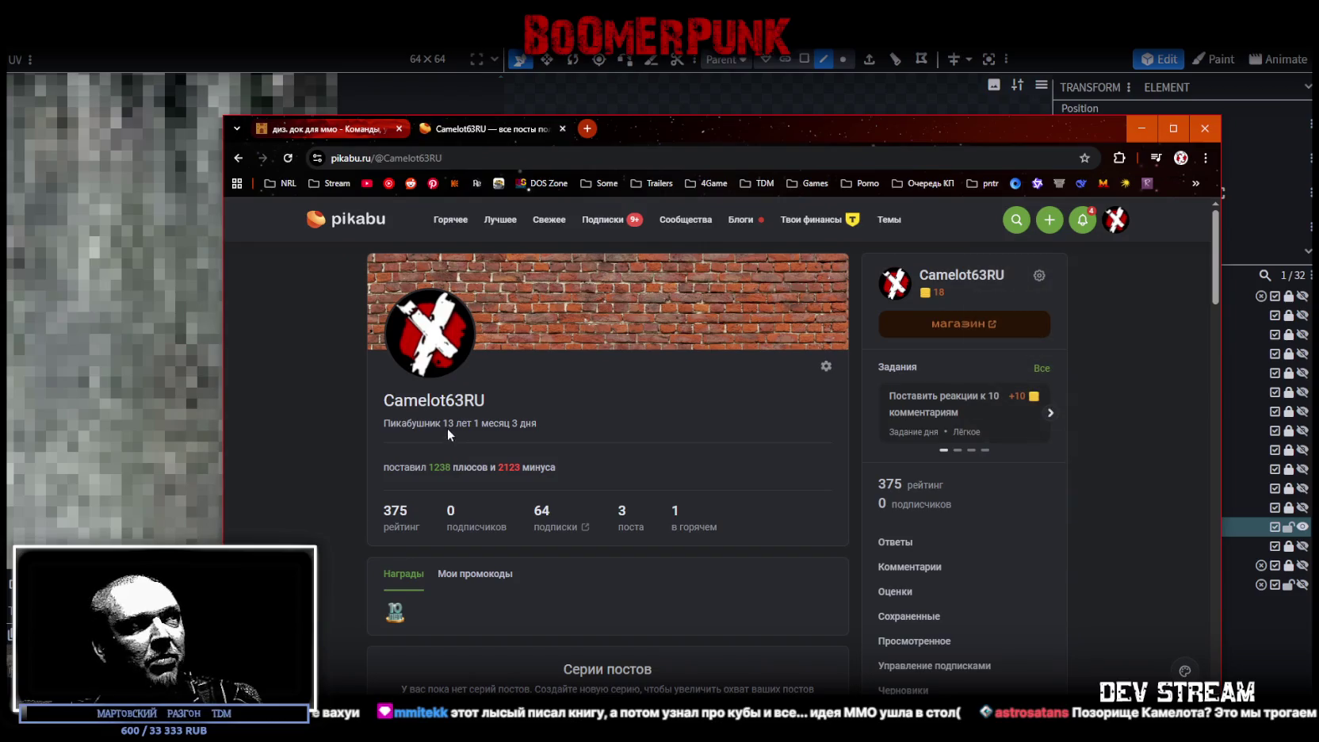
Step: Highlight the '13 лет 1 месяц 3 дня' membership age, then return to Blockbench's corridor view
left_click_drag(480, 420, 553, 421)
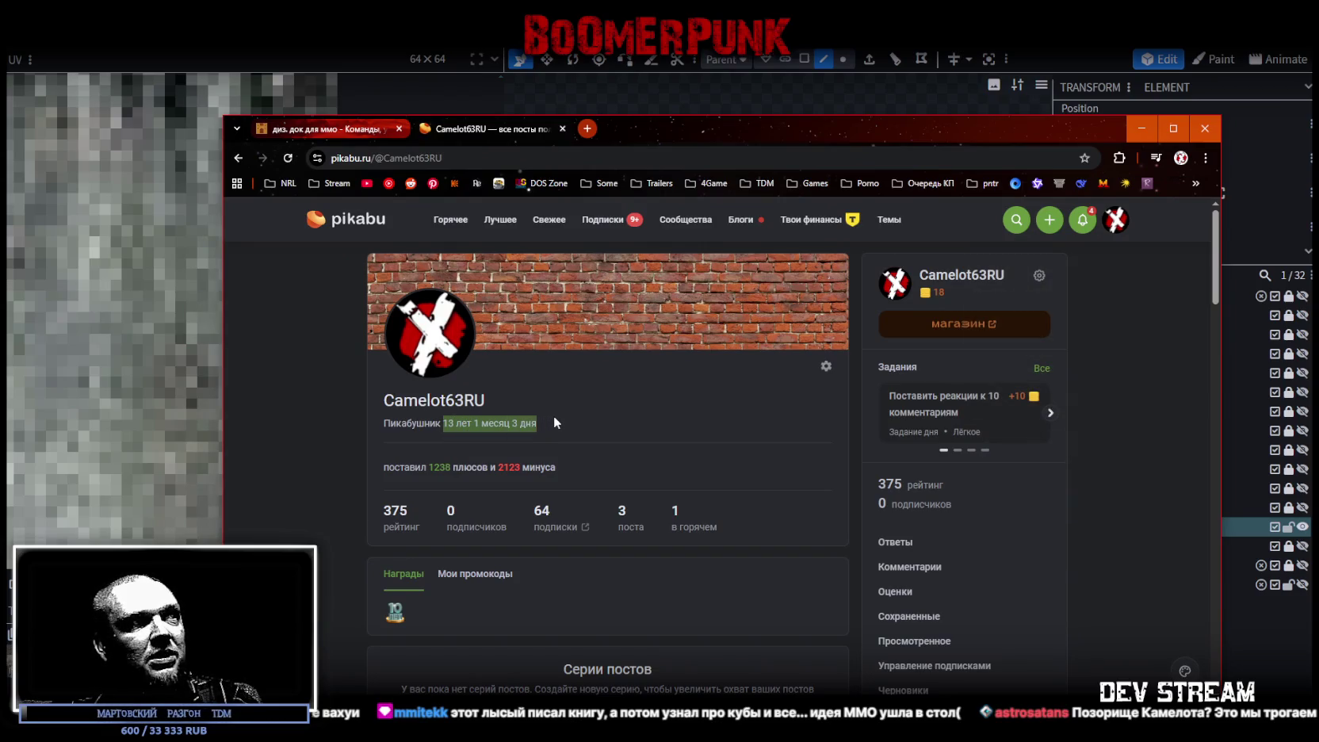
left_click(605, 451)
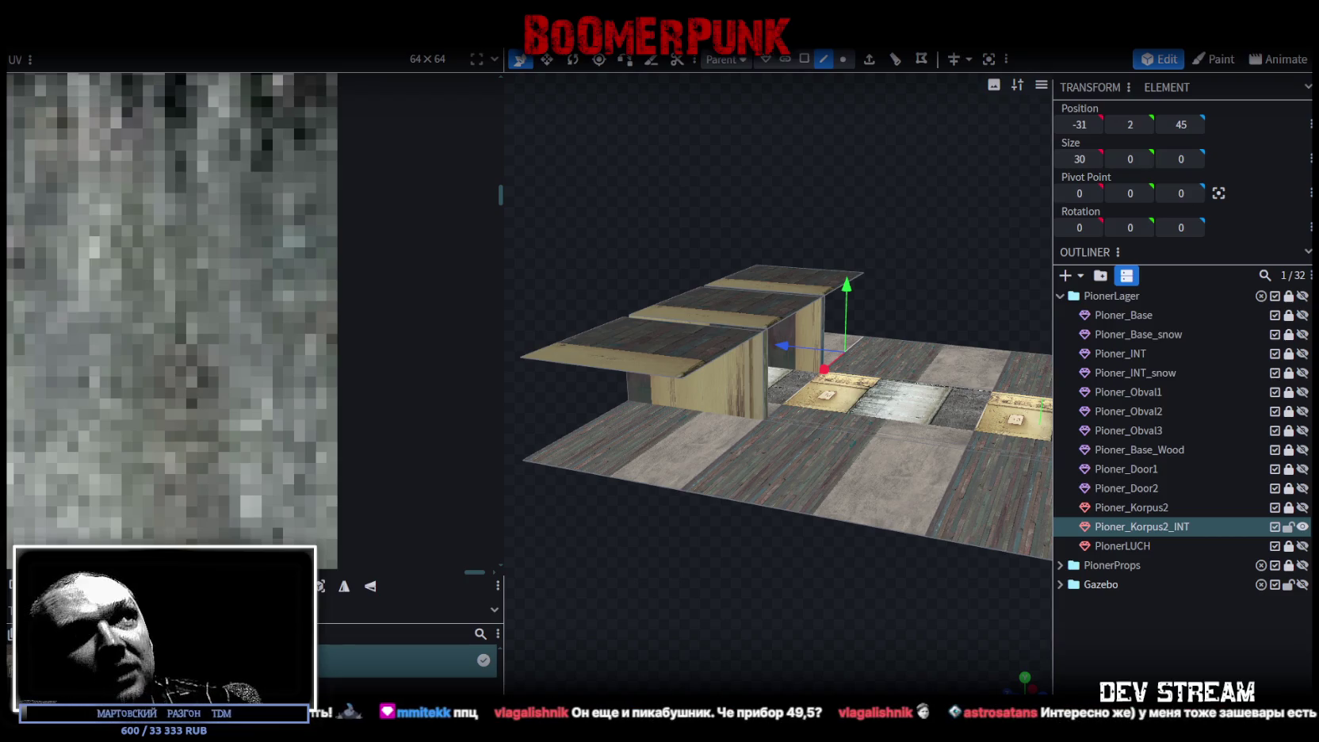
mouse_move(775, 634)
left_mouse_down()
mouse_move(711, 628)
mouse_move(735, 592)
mouse_move(740, 539)
mouse_move(716, 555)
mouse_move(723, 573)
mouse_move(737, 539)
mouse_move(723, 567)
mouse_move(711, 559)
mouse_move(722, 271)
mouse_move(844, 116)
left_mouse_up()
Step: In face selection mode, pick a wall-box face and orbit to look down into the box
left_click(804, 57)
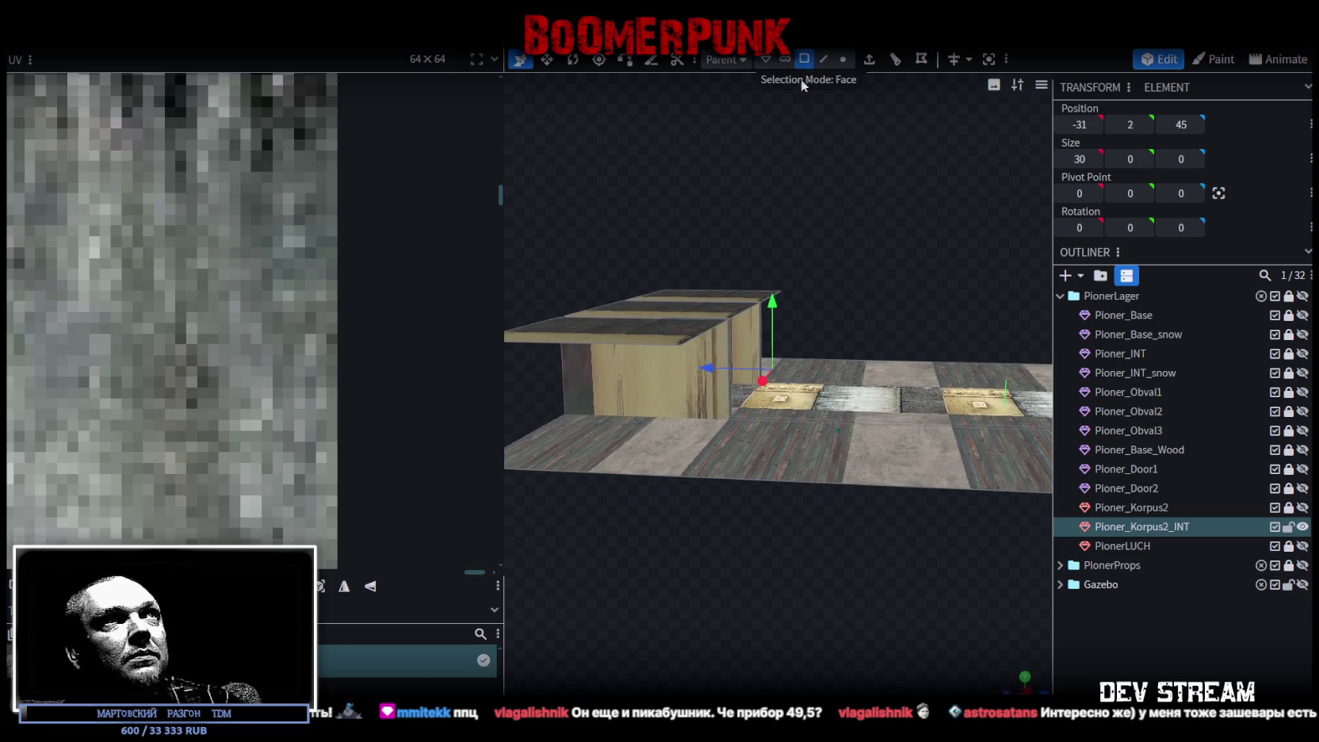
left_click(664, 364)
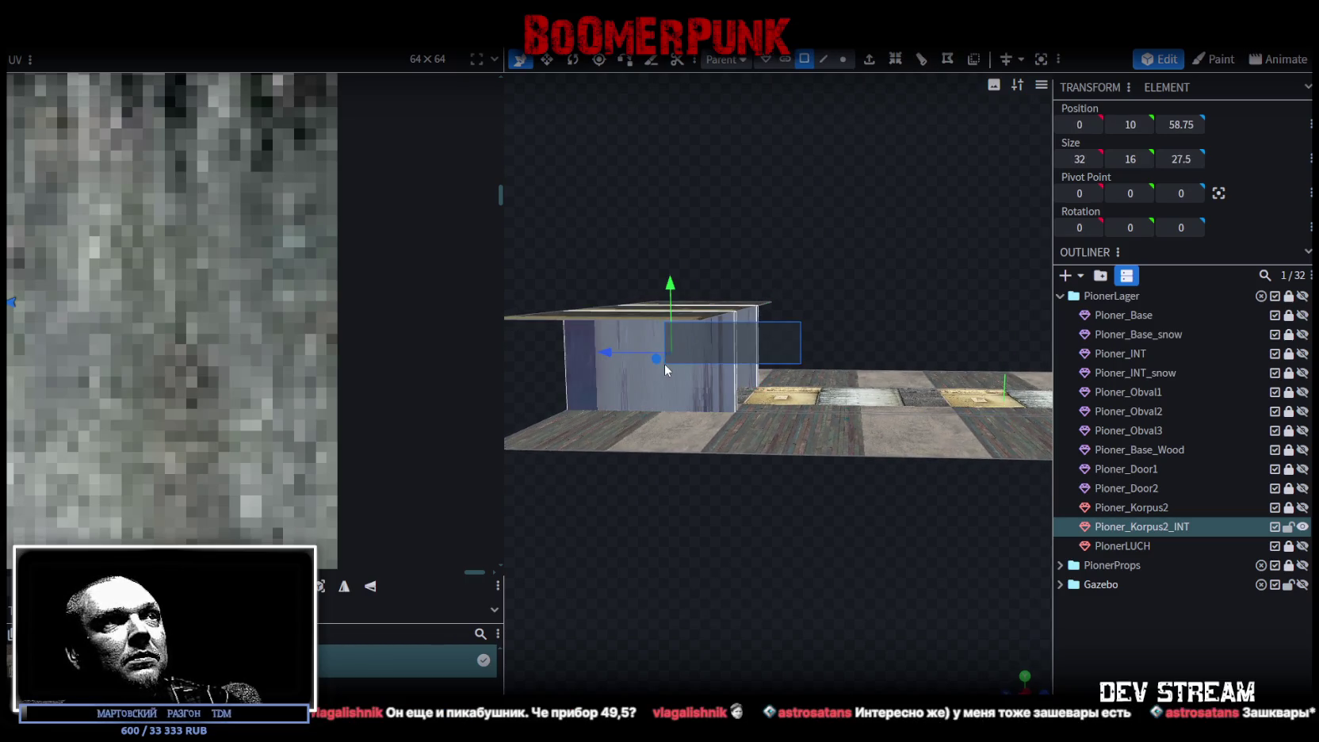
left_click(670, 366)
mouse_move(698, 384)
left_mouse_down()
mouse_move(834, 325)
mouse_move(844, 334)
left_mouse_up()
left_click(703, 355)
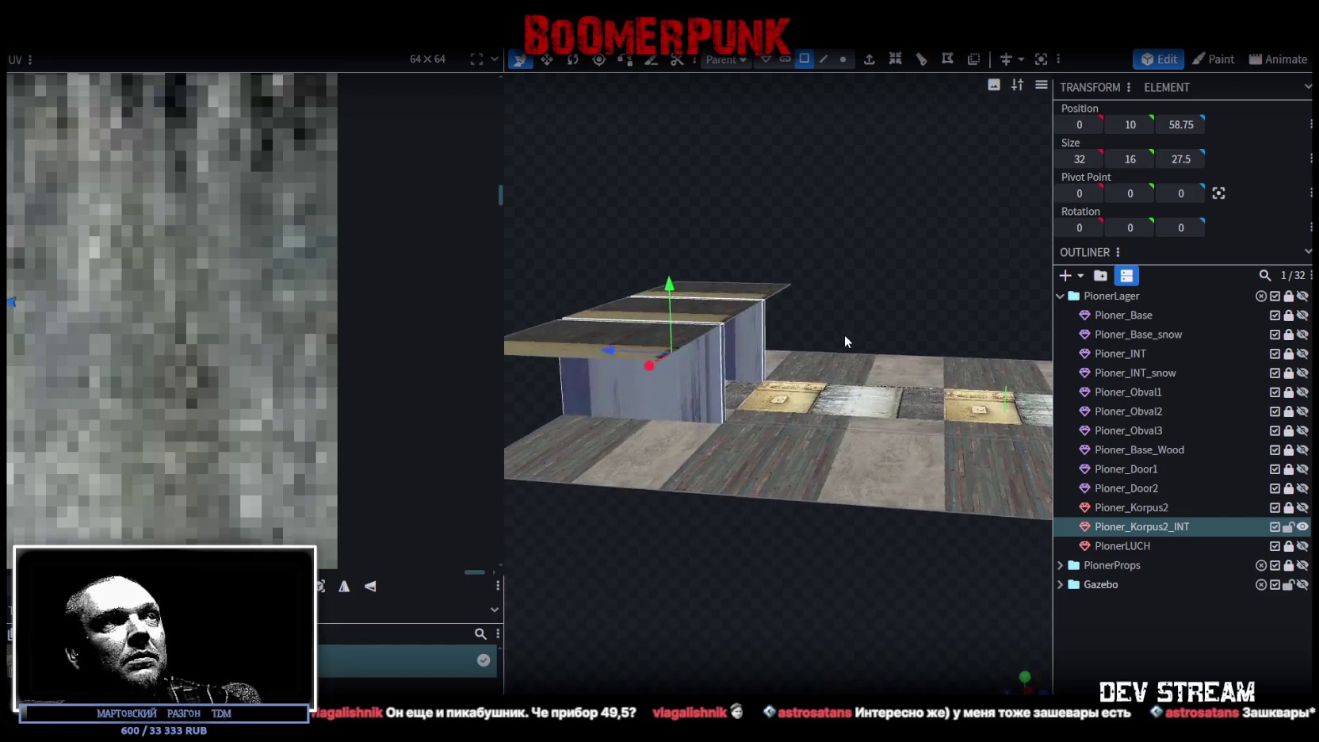
mouse_move(623, 611)
left_mouse_down()
mouse_move(824, 609)
mouse_move(777, 586)
mouse_move(676, 606)
mouse_move(662, 593)
left_mouse_up()
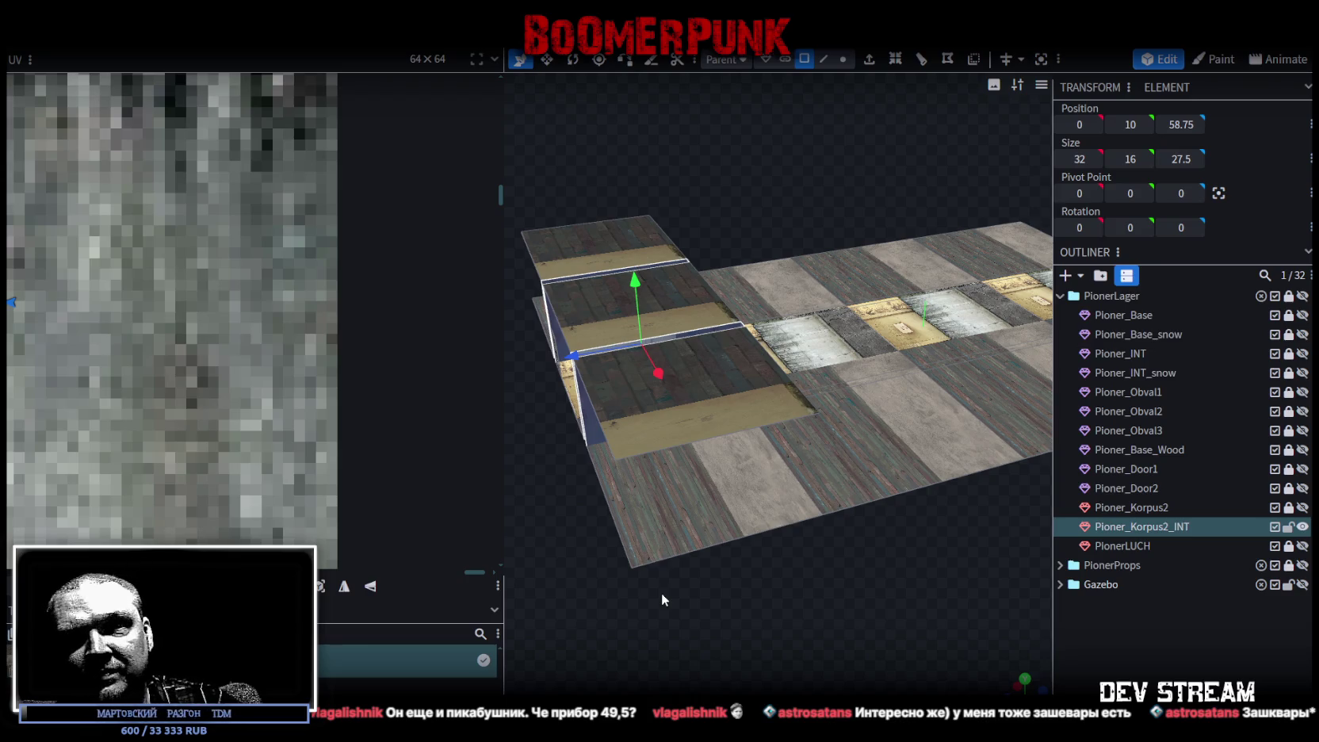
mouse_move(814, 614)
left_mouse_down()
mouse_move(670, 610)
mouse_move(907, 634)
mouse_move(856, 476)
left_mouse_up()
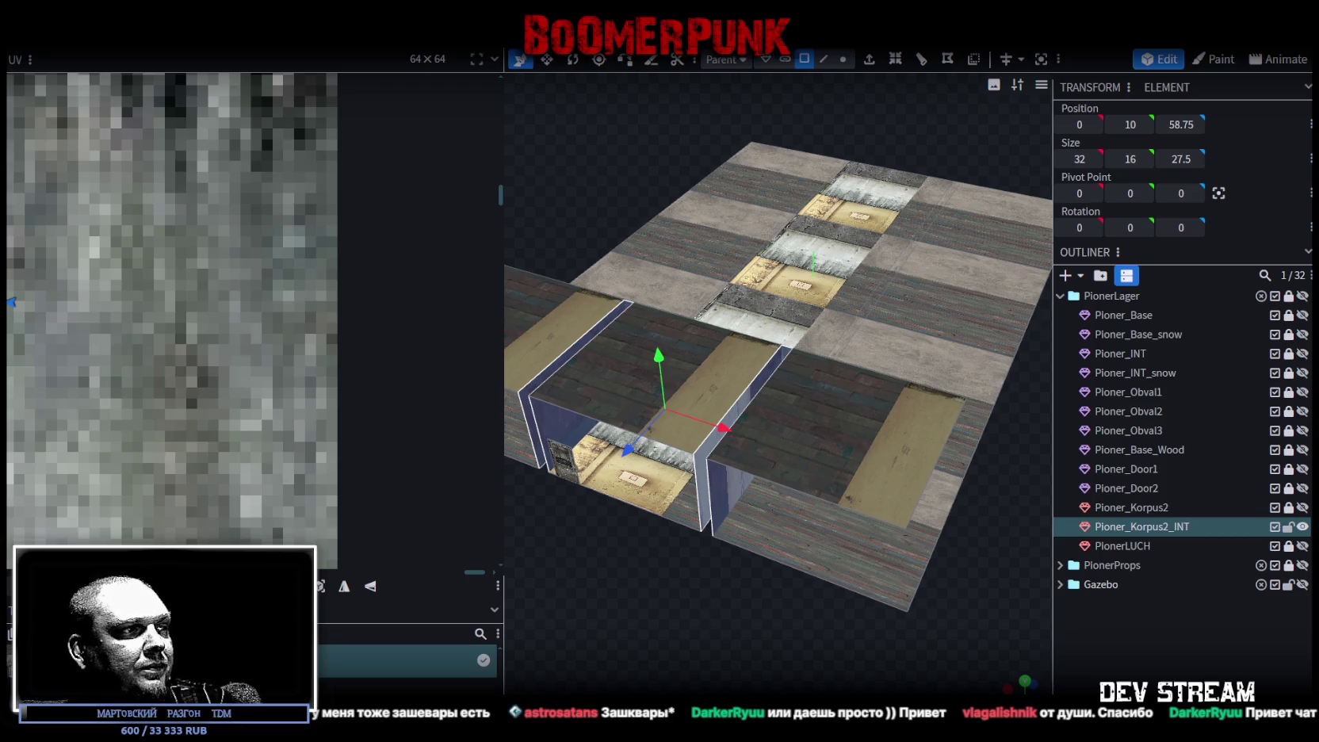
key("alt+Tab")
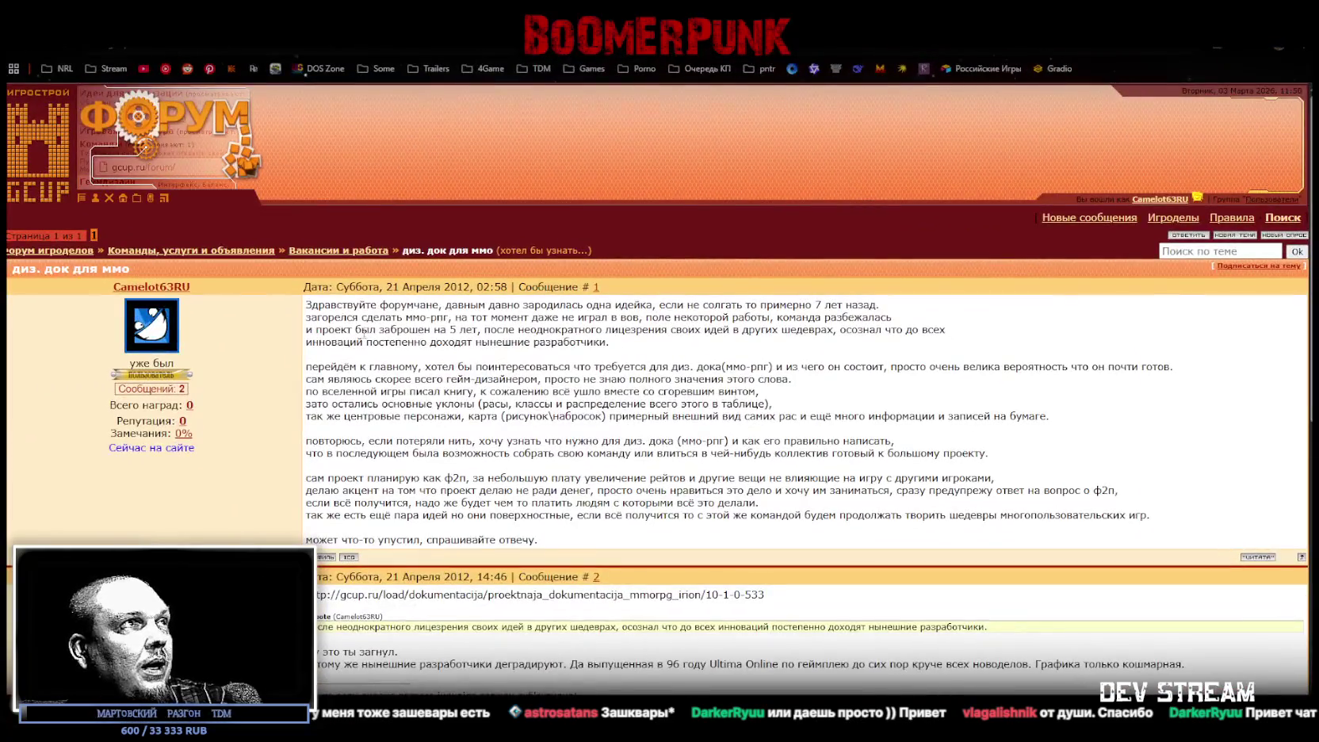
left_click_drag(321, 305, 742, 303)
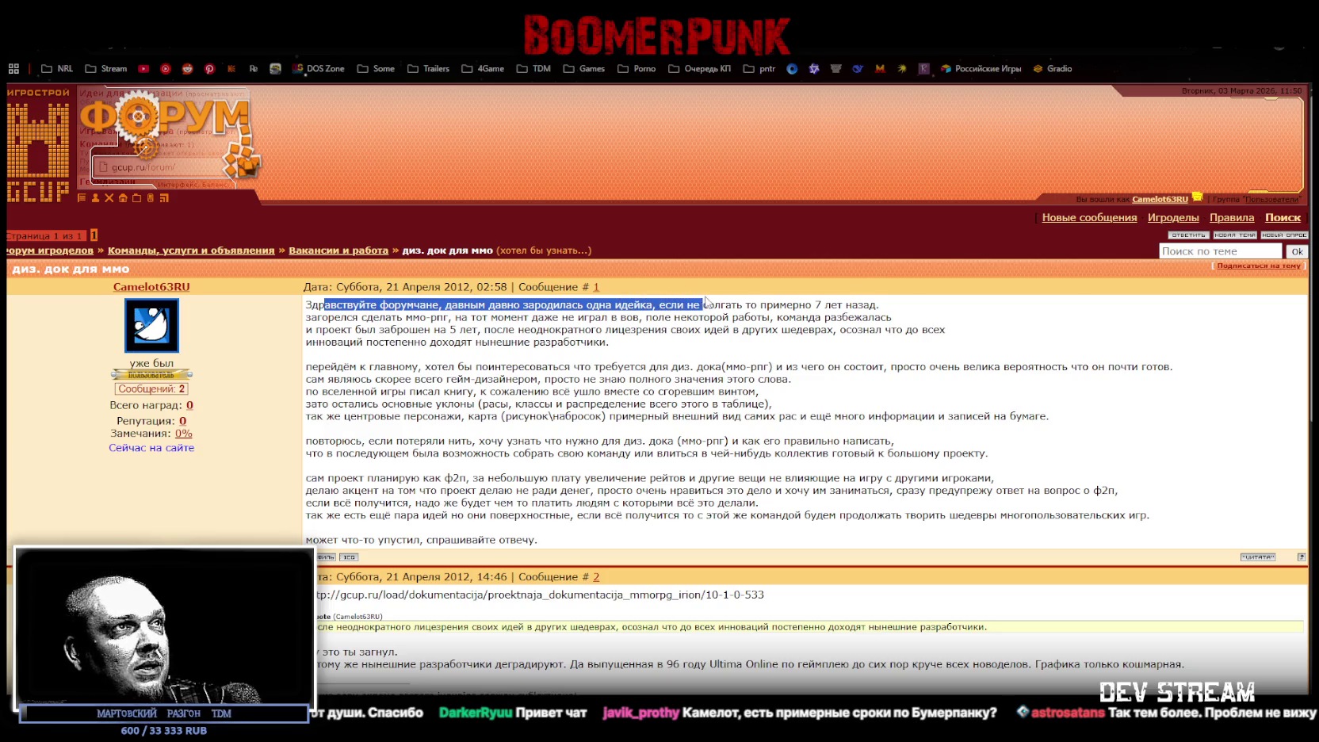
left_click_drag(742, 303, 886, 316)
left_click(886, 317)
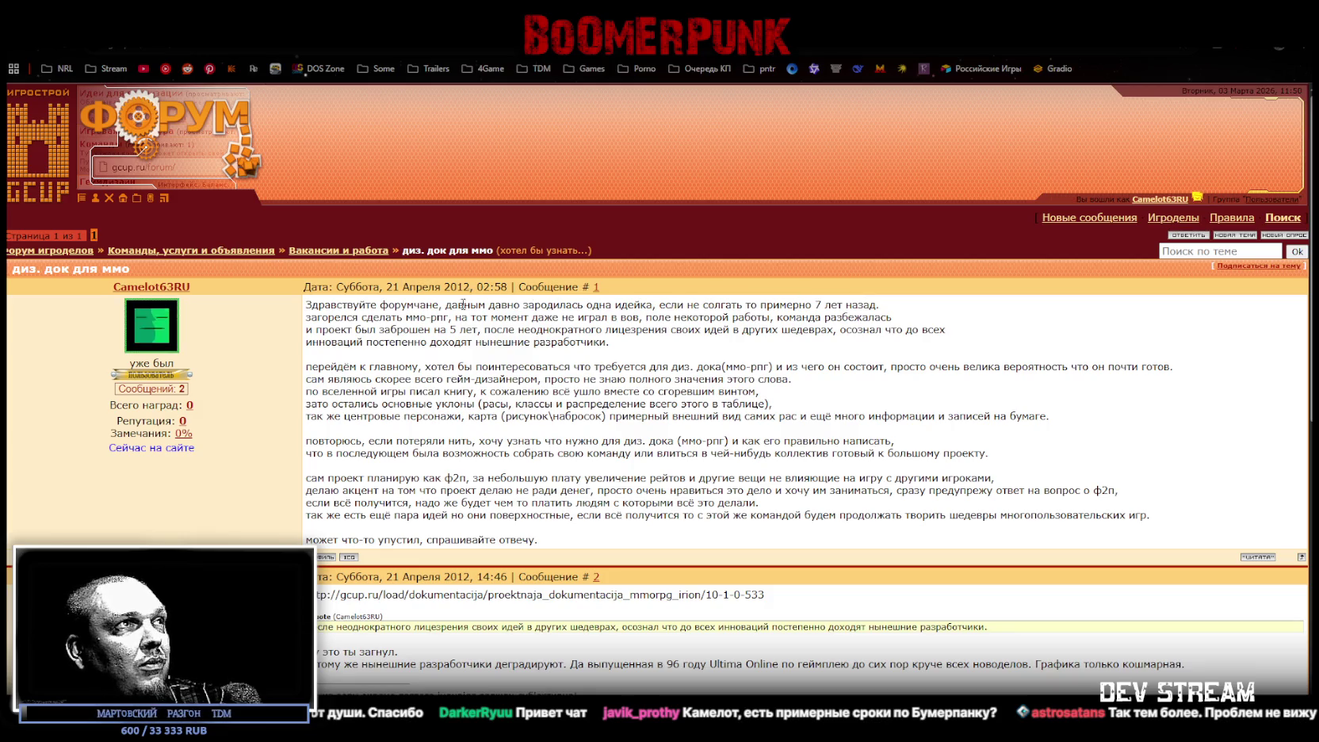
left_click_drag(316, 318, 672, 318)
left_click(674, 323)
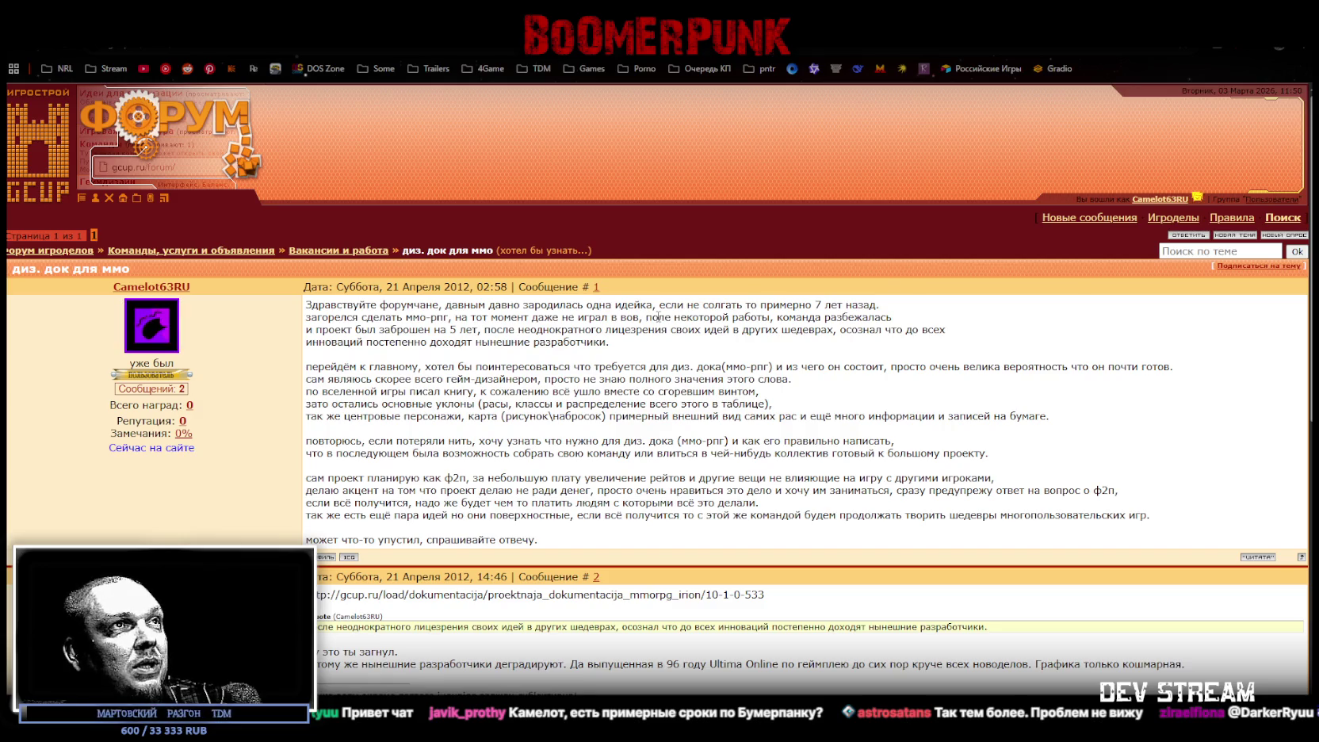
left_click_drag(657, 317, 802, 317)
left_click(800, 318)
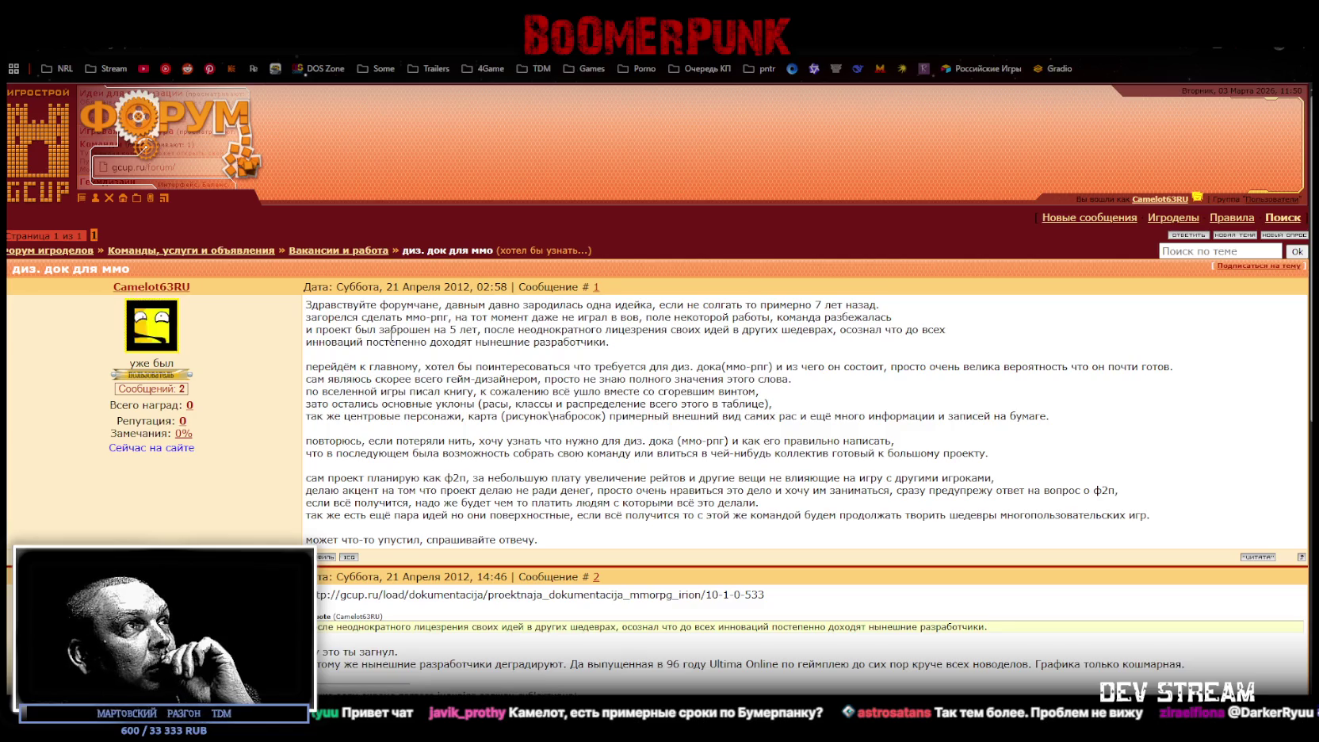
left_click_drag(356, 330, 539, 330)
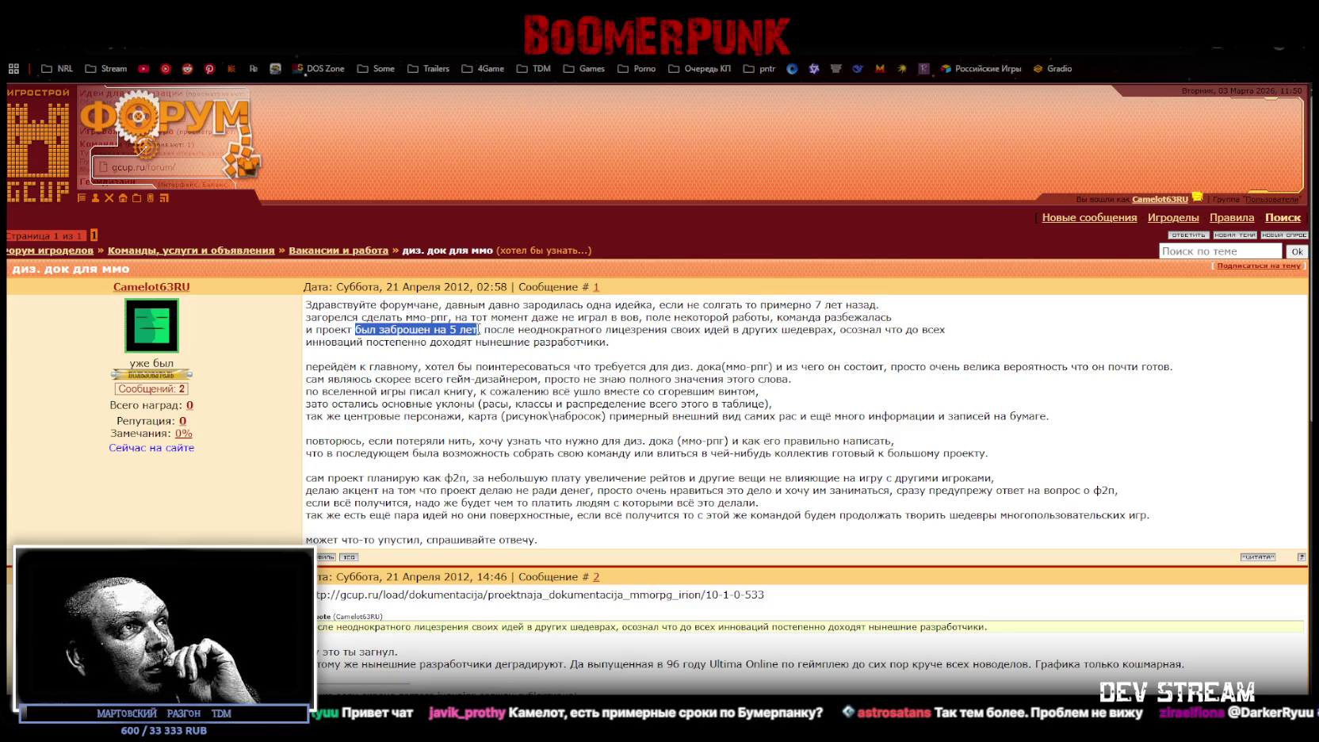
mouse_move(542, 330)
left_mouse_down()
mouse_move(678, 325)
mouse_move(668, 313)
left_mouse_up()
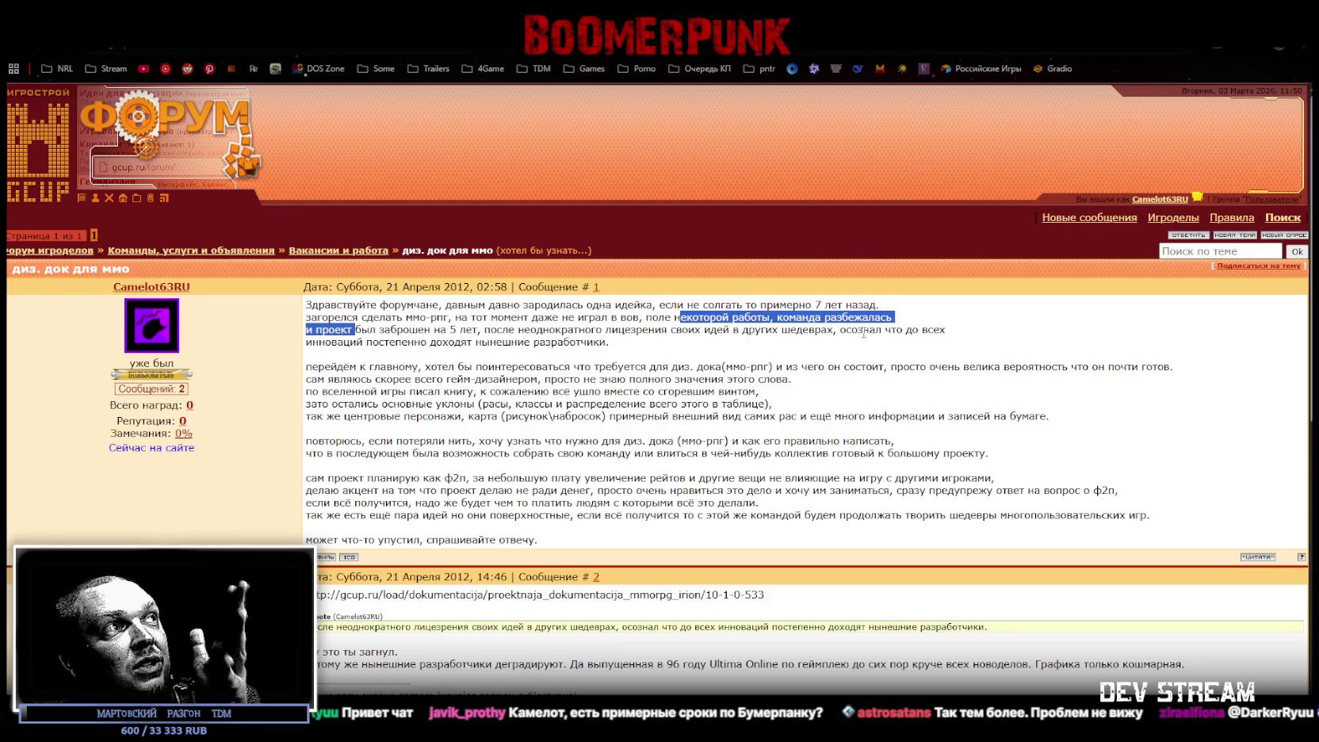
left_click(862, 337)
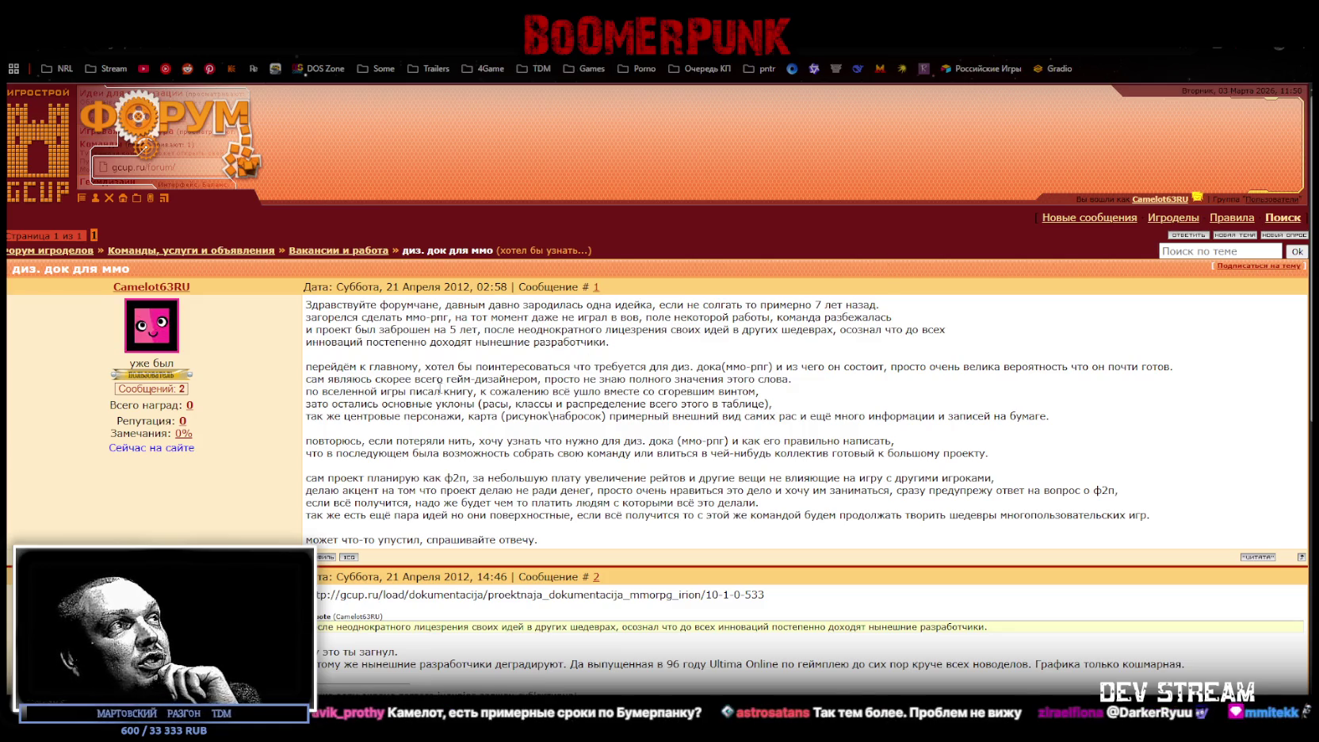
left_click_drag(430, 366, 683, 366)
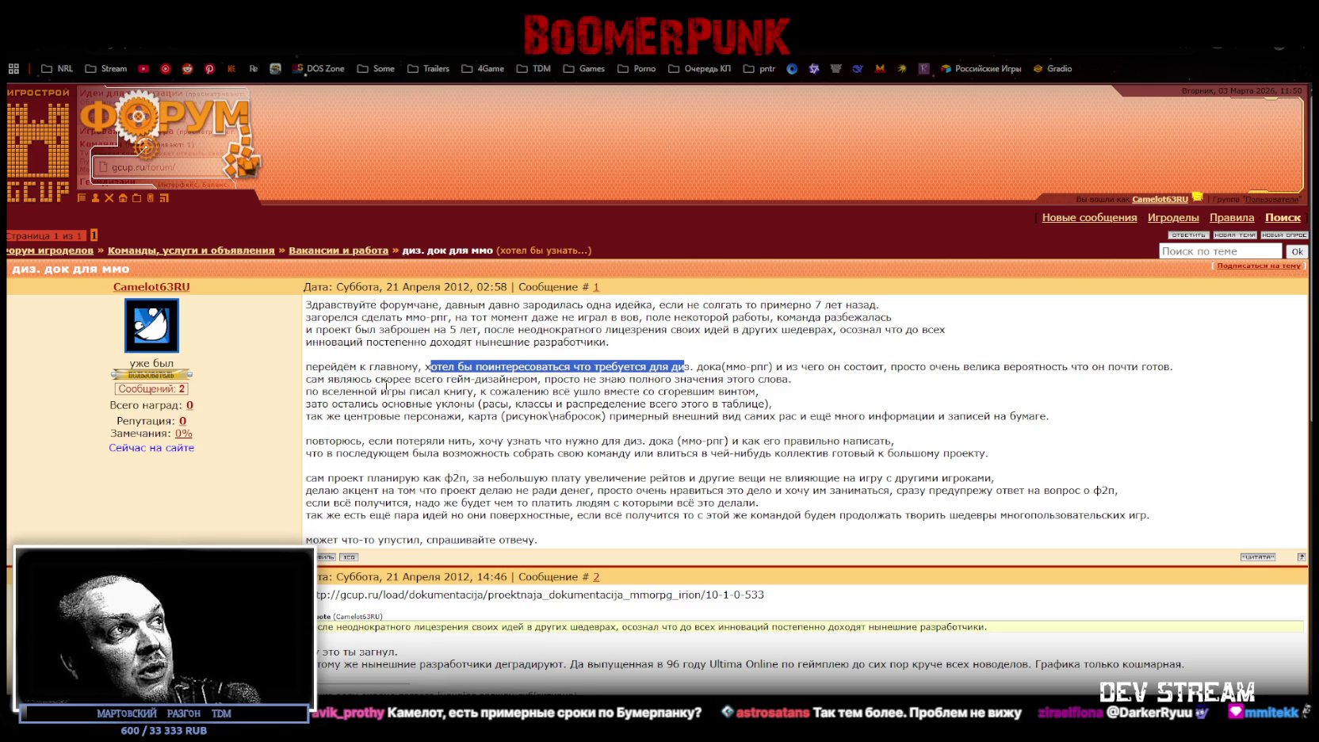
left_click_drag(386, 379, 493, 378)
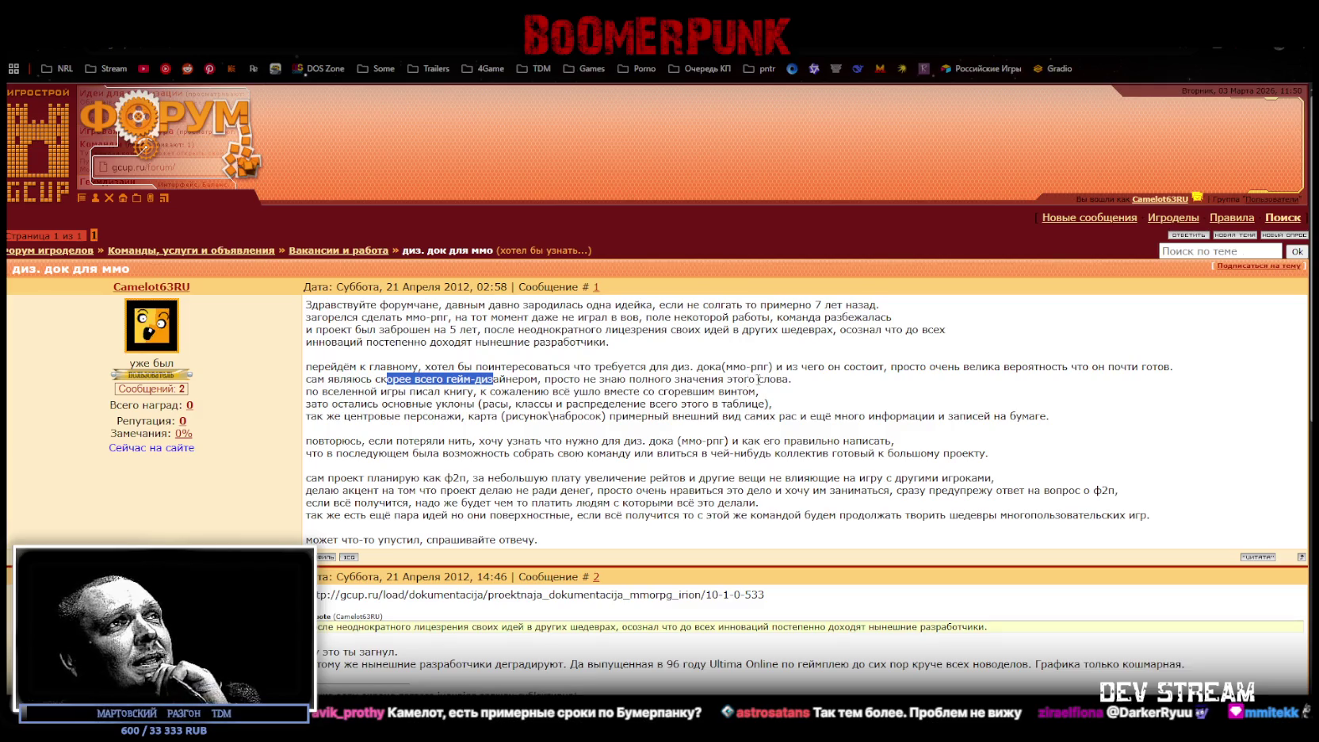
left_click_drag(311, 391, 645, 392)
left_click(707, 391)
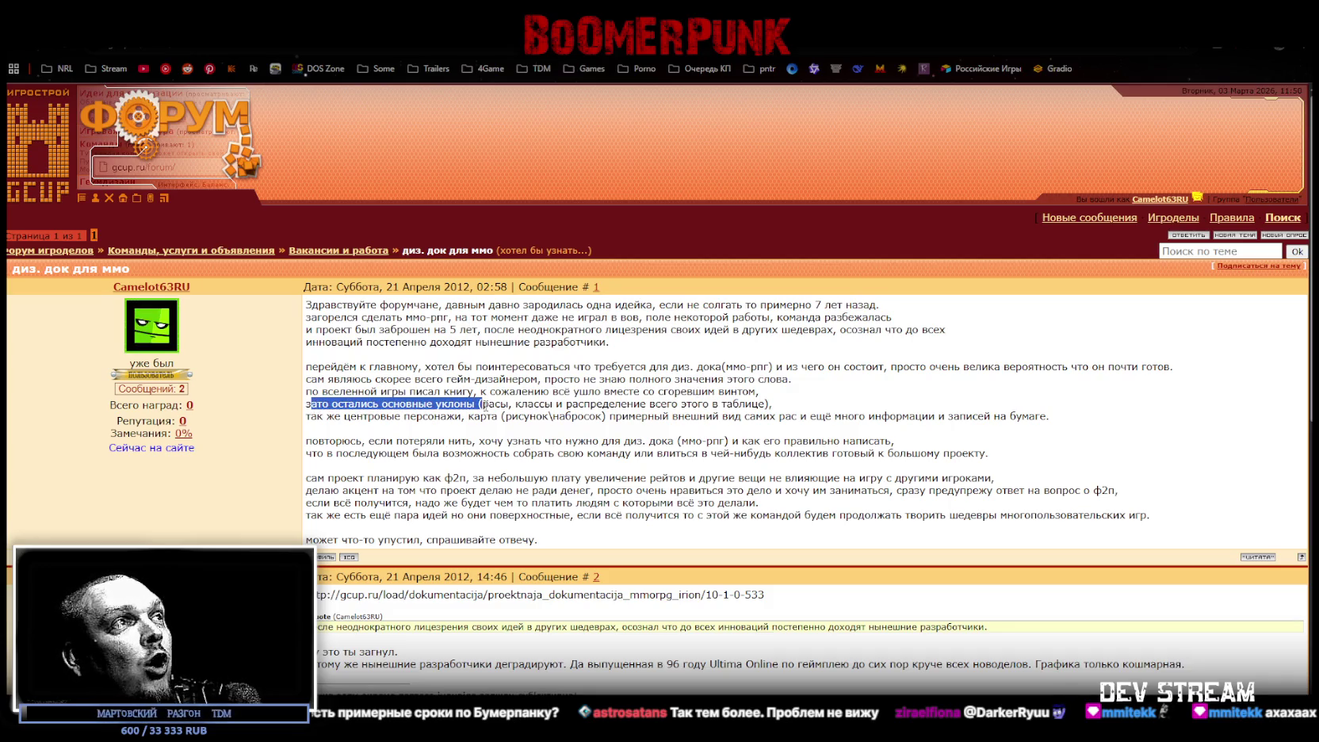
left_click_drag(311, 405, 572, 404)
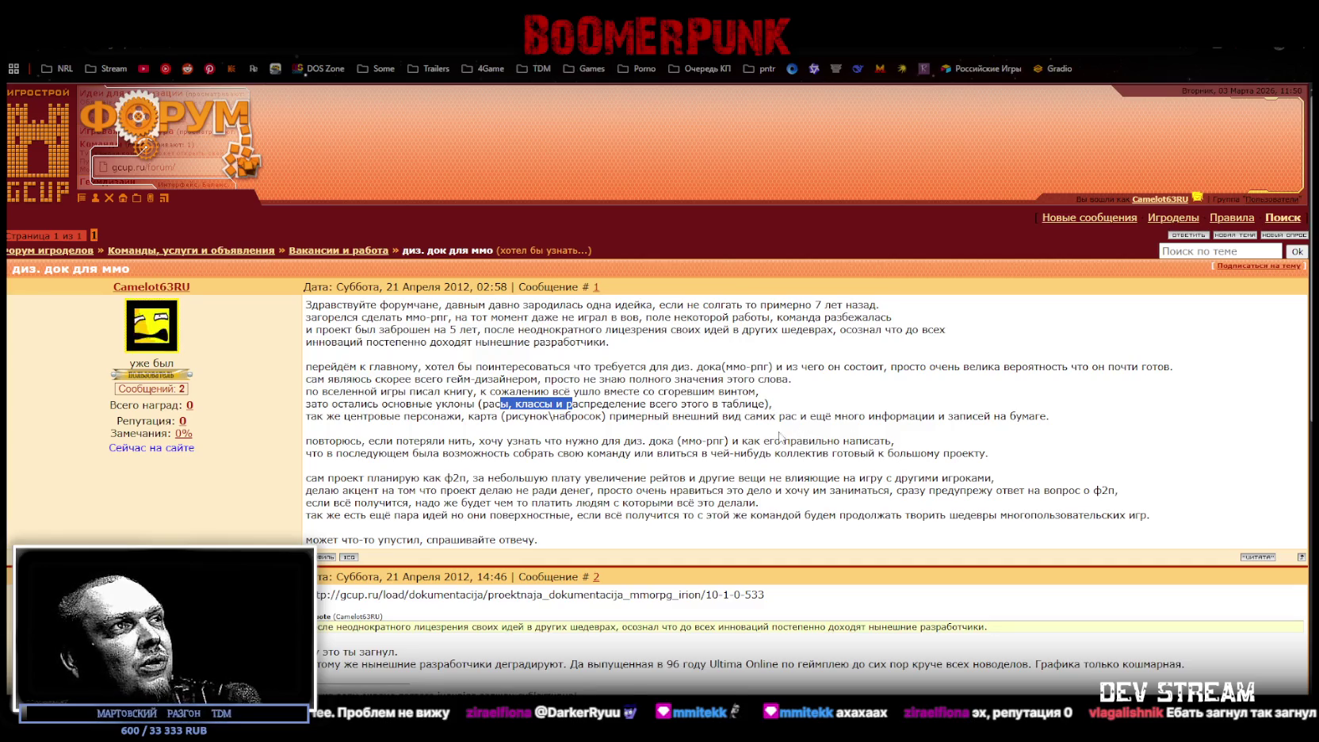
left_click_drag(570, 441, 755, 440)
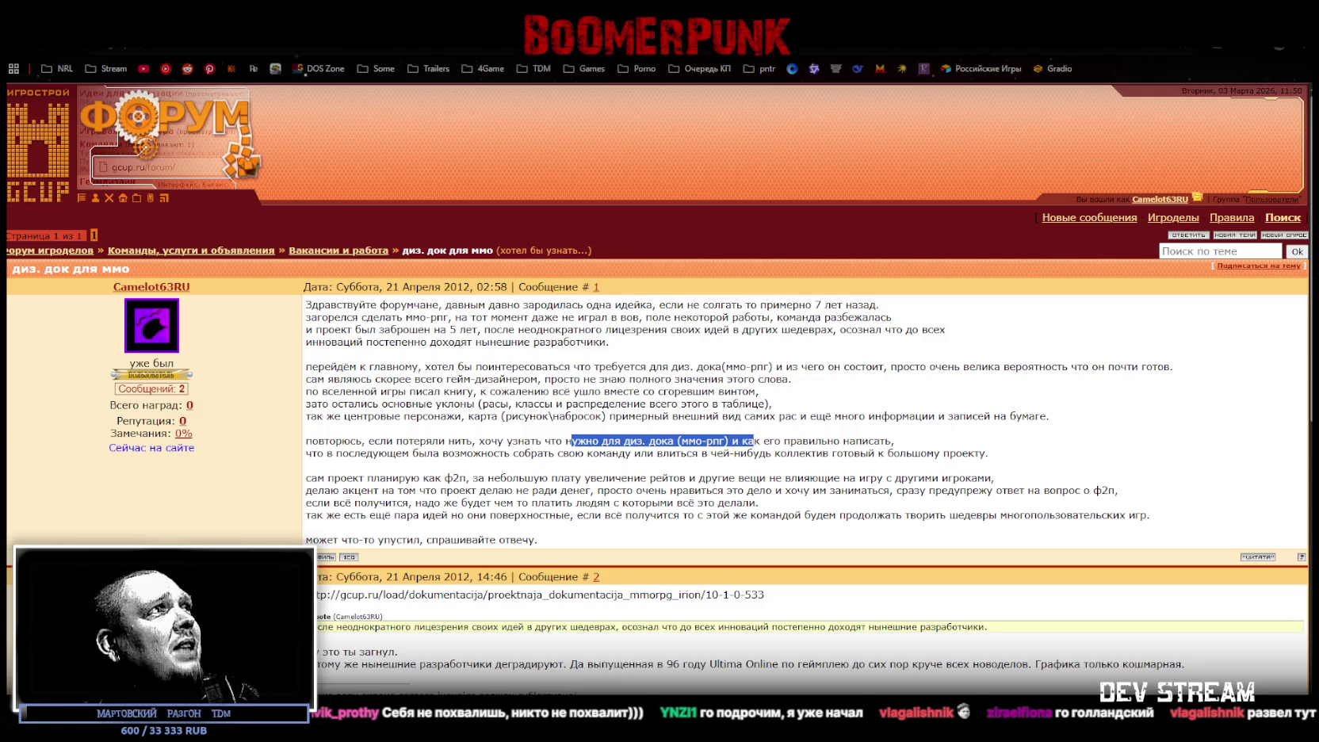
key("alt+Tab")
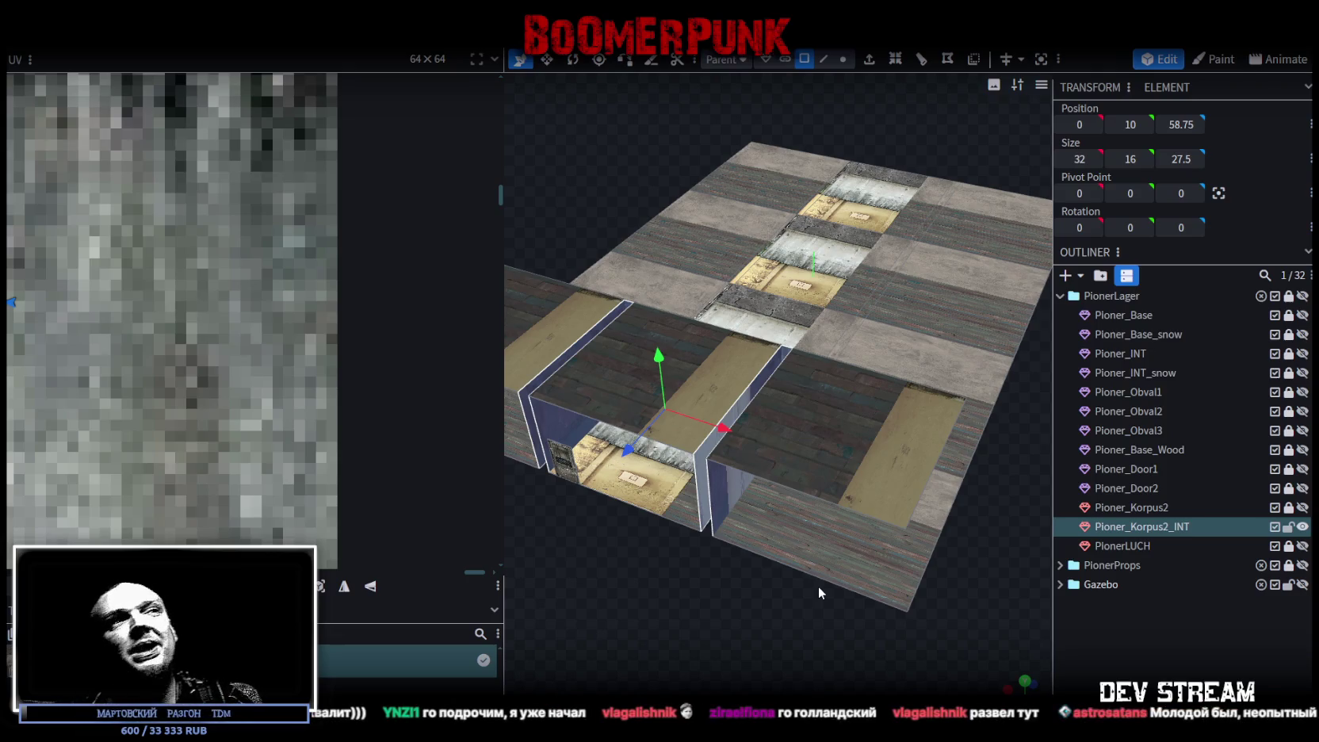
Step: Orbit around the Pioner_Korpus2_INT corridor to view wall boxes and floor from low and high angles
mouse_move(909, 567)
left_mouse_down()
mouse_move(808, 538)
mouse_move(845, 444)
mouse_move(848, 247)
mouse_move(793, 285)
mouse_move(759, 279)
mouse_move(799, 271)
mouse_move(788, 284)
left_mouse_up()
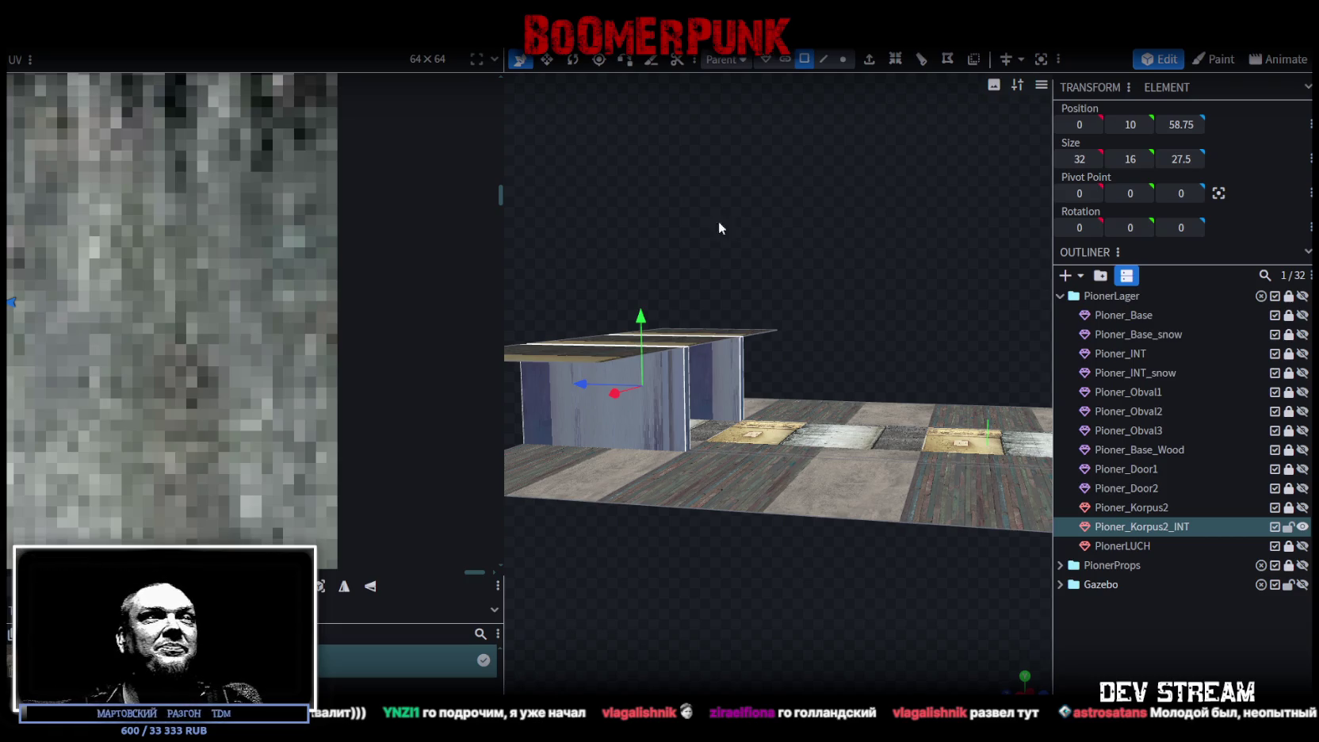
left_click_drag(735, 225, 797, 306)
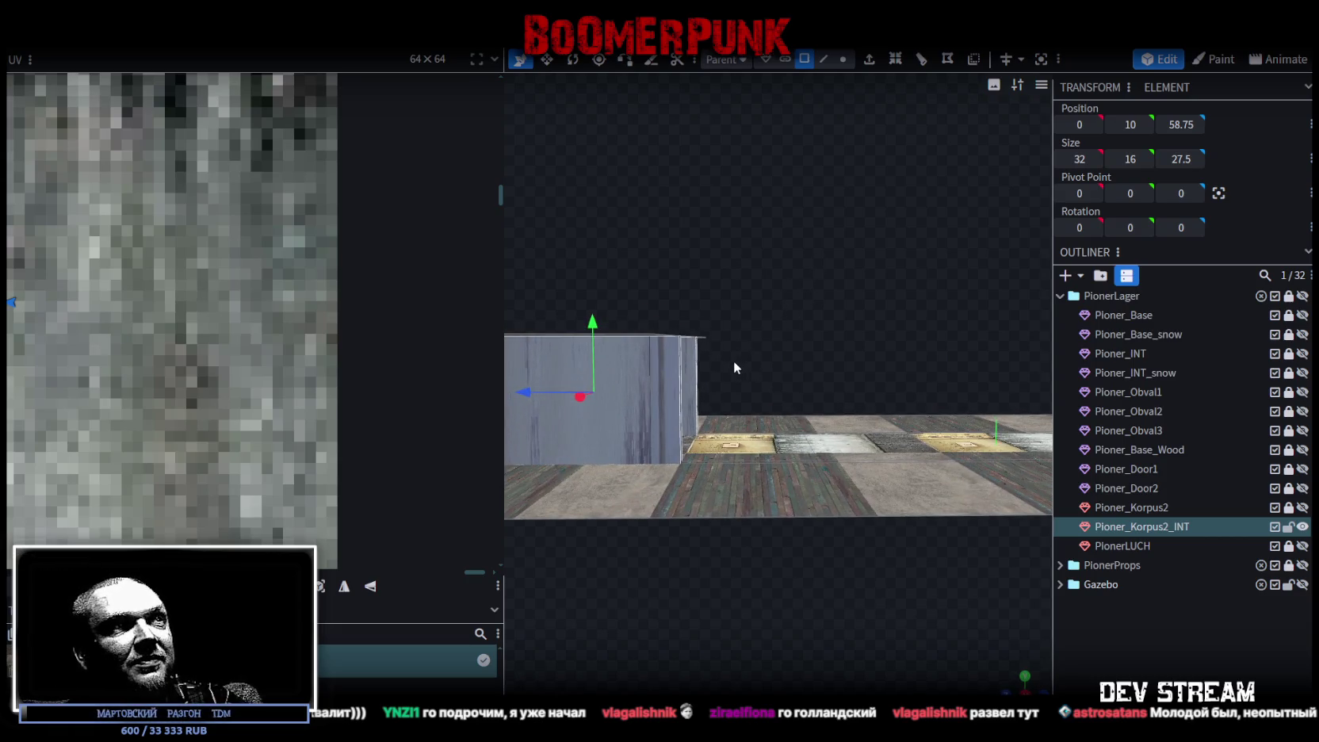
left_click_drag(734, 368, 795, 313)
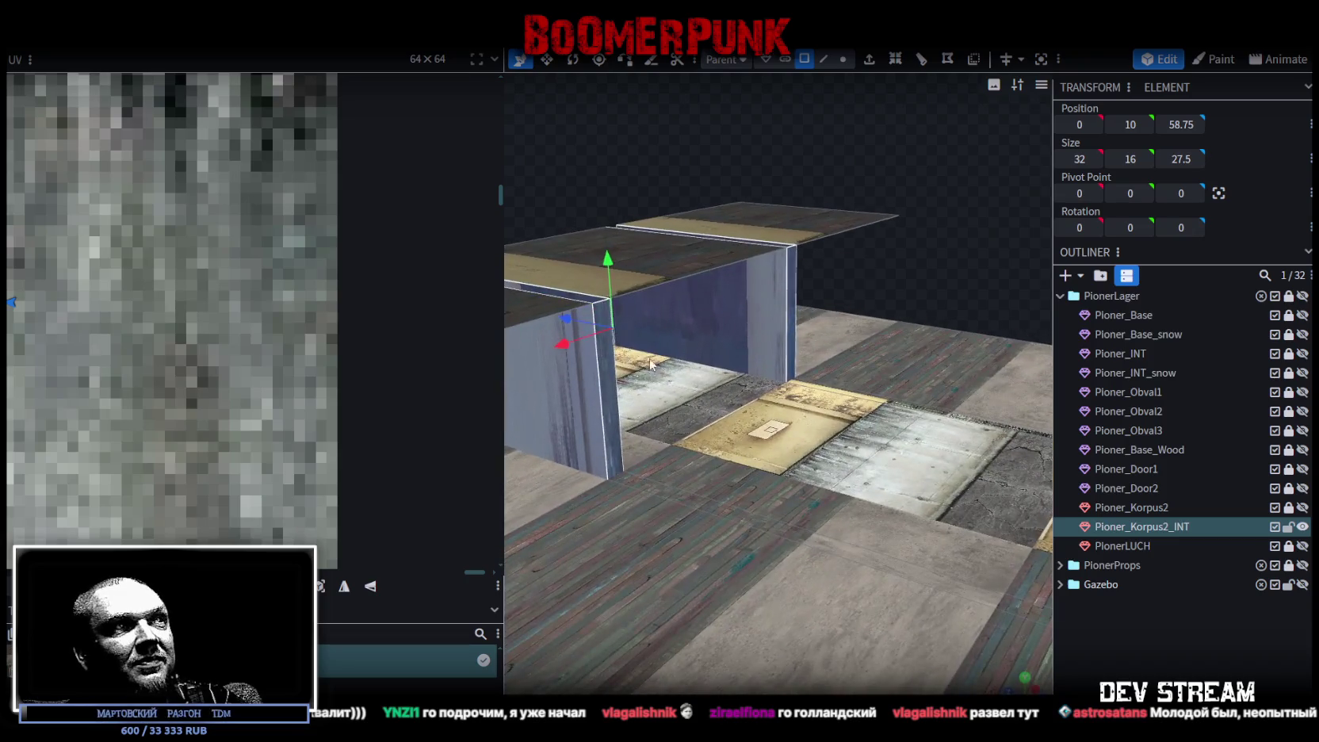
Step: Copy the back wall plane and paste a duplicate of it
right_click(791, 309)
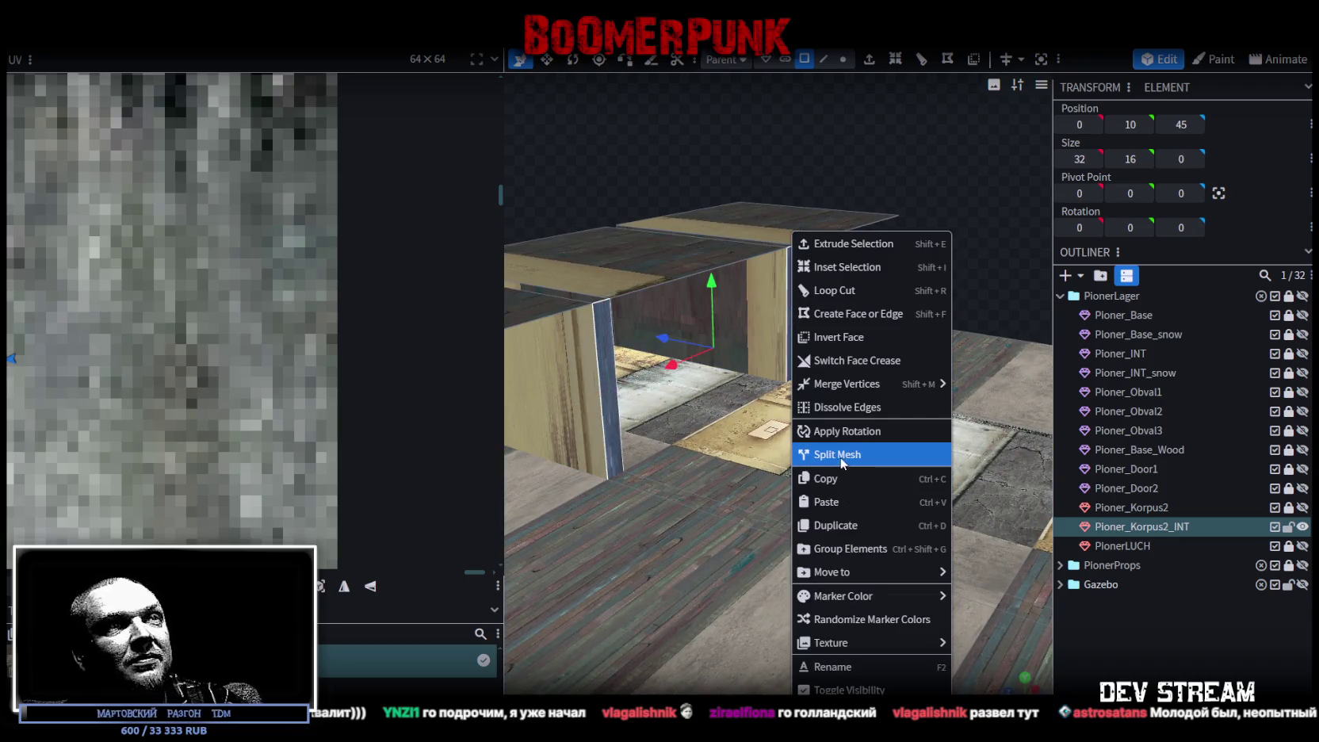
left_click(848, 482)
right_click(617, 420)
left_click(709, 508)
left_click(764, 515)
Step: Slide the pasted plane inward along Z and up one unit to position 0, 11, 7
left_click_drag(757, 491, 720, 398)
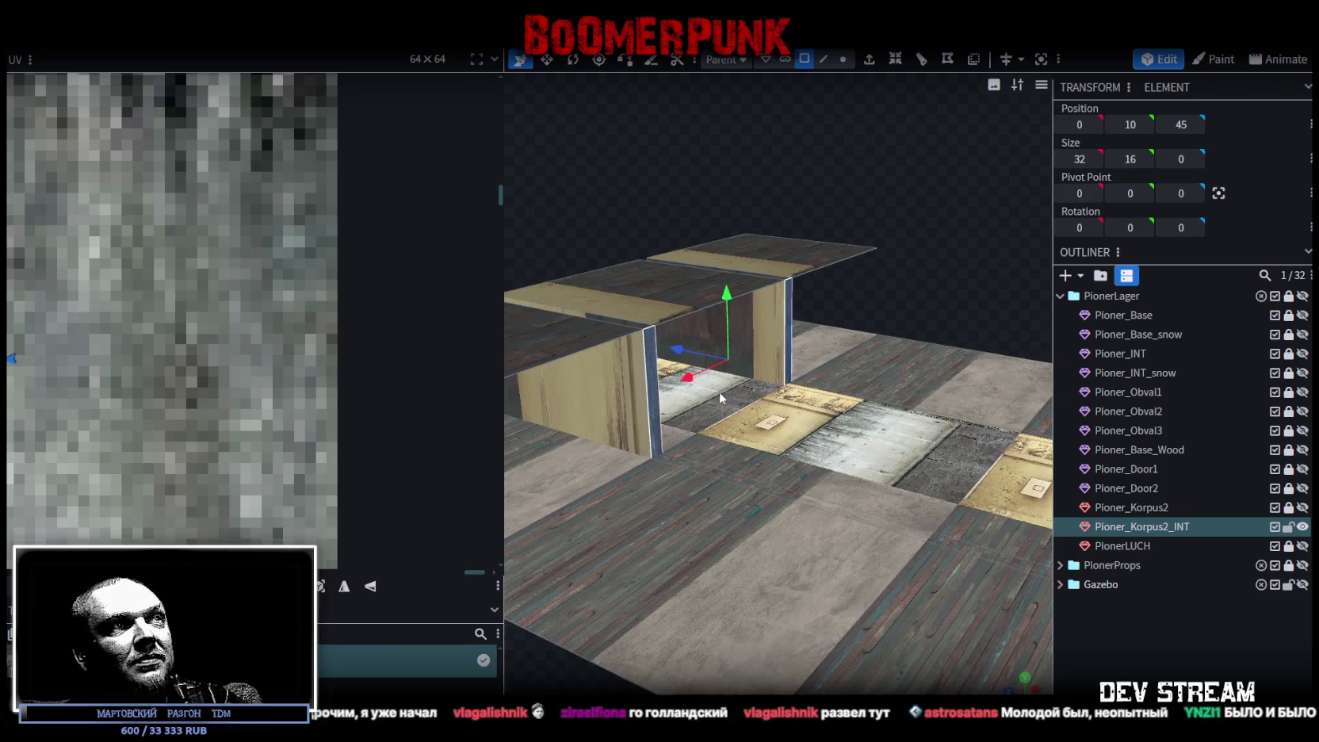
left_click_drag(689, 349, 806, 394)
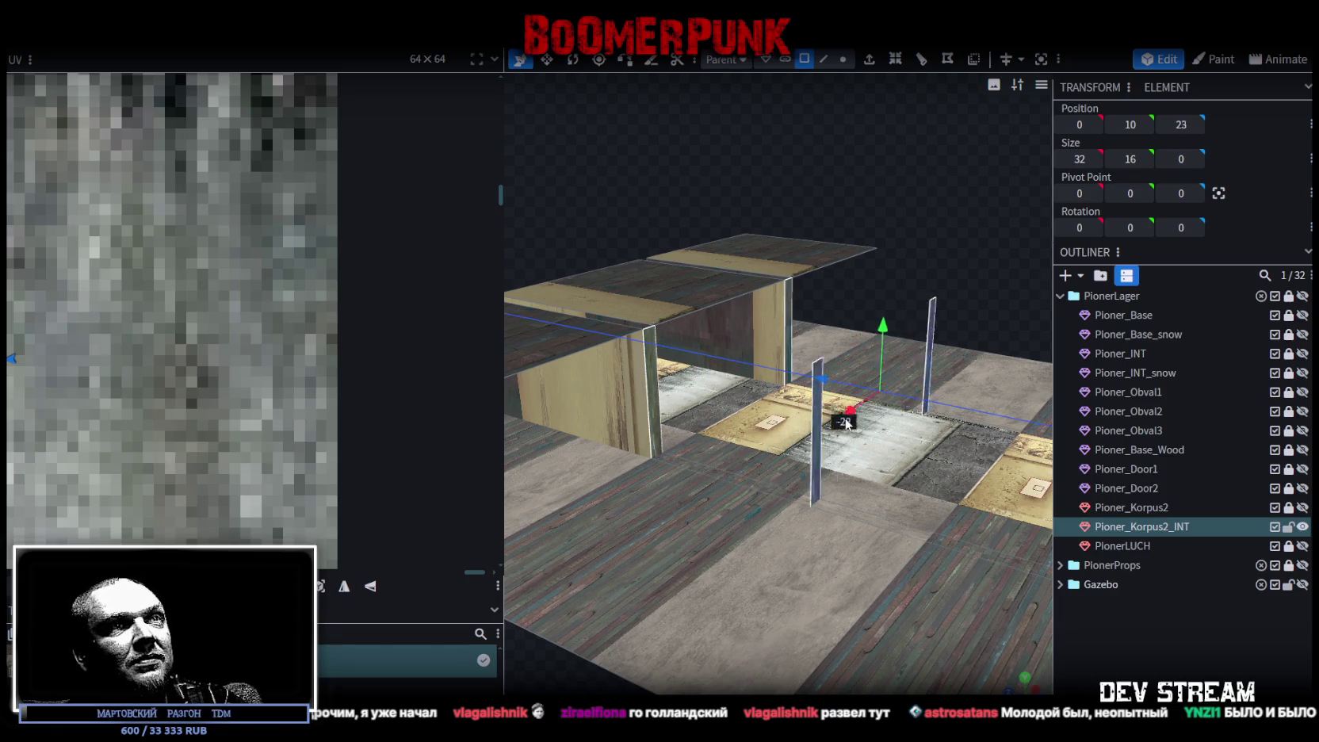
left_click_drag(806, 400, 911, 428)
mouse_move(895, 285)
left_mouse_down()
mouse_move(923, 250)
mouse_move(903, 287)
mouse_move(911, 188)
mouse_move(948, 164)
mouse_move(914, 207)
mouse_move(808, 279)
mouse_move(816, 265)
left_mouse_up()
scroll(900, 269, "up", 2)
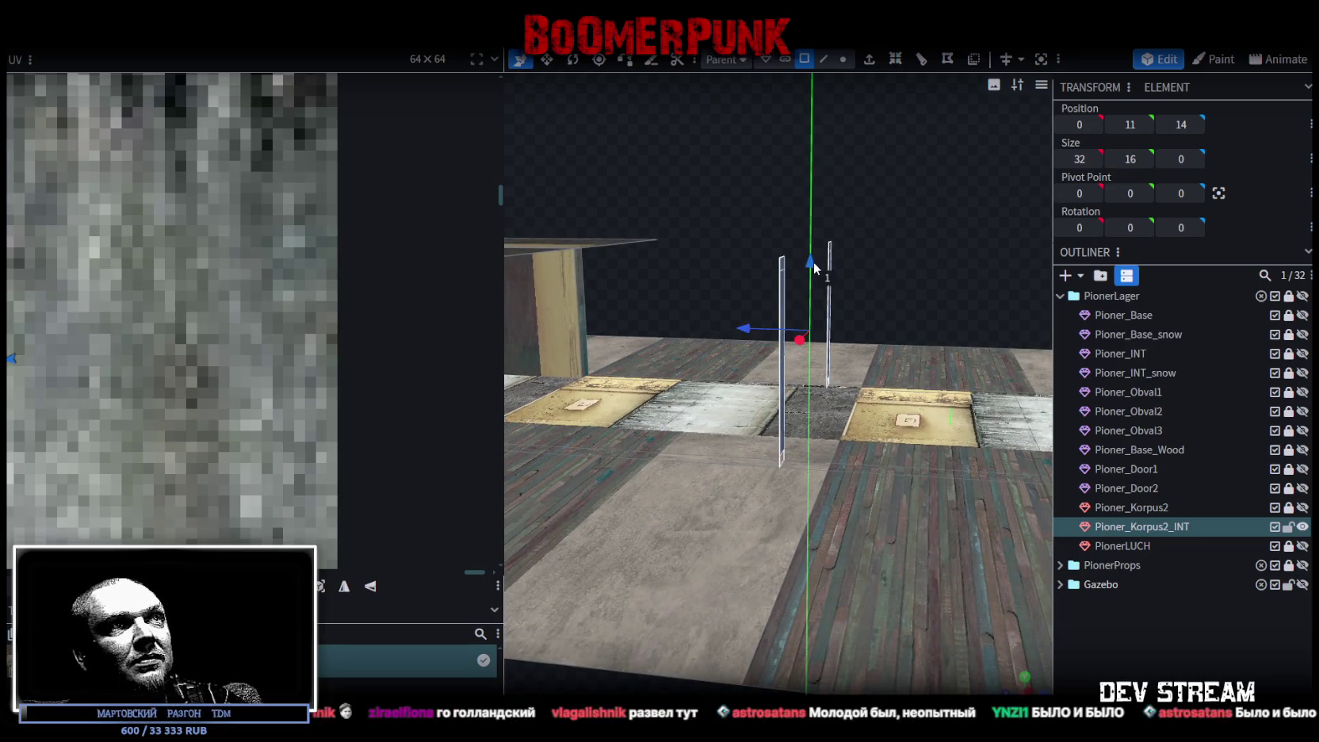
mouse_move(913, 219)
left_mouse_down()
mouse_move(792, 263)
mouse_move(923, 280)
mouse_move(943, 248)
mouse_move(825, 313)
left_mouse_up()
left_click_drag(744, 333, 776, 333)
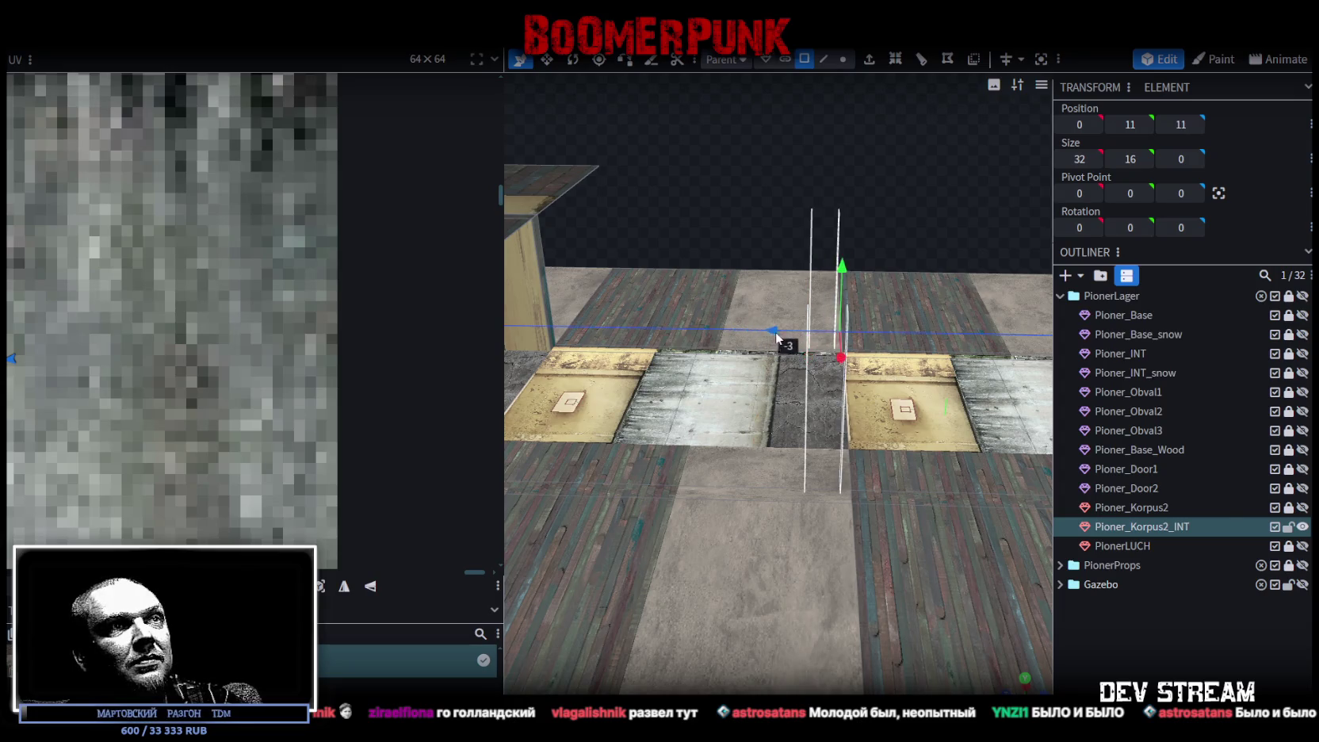
left_click_drag(930, 111, 876, 80)
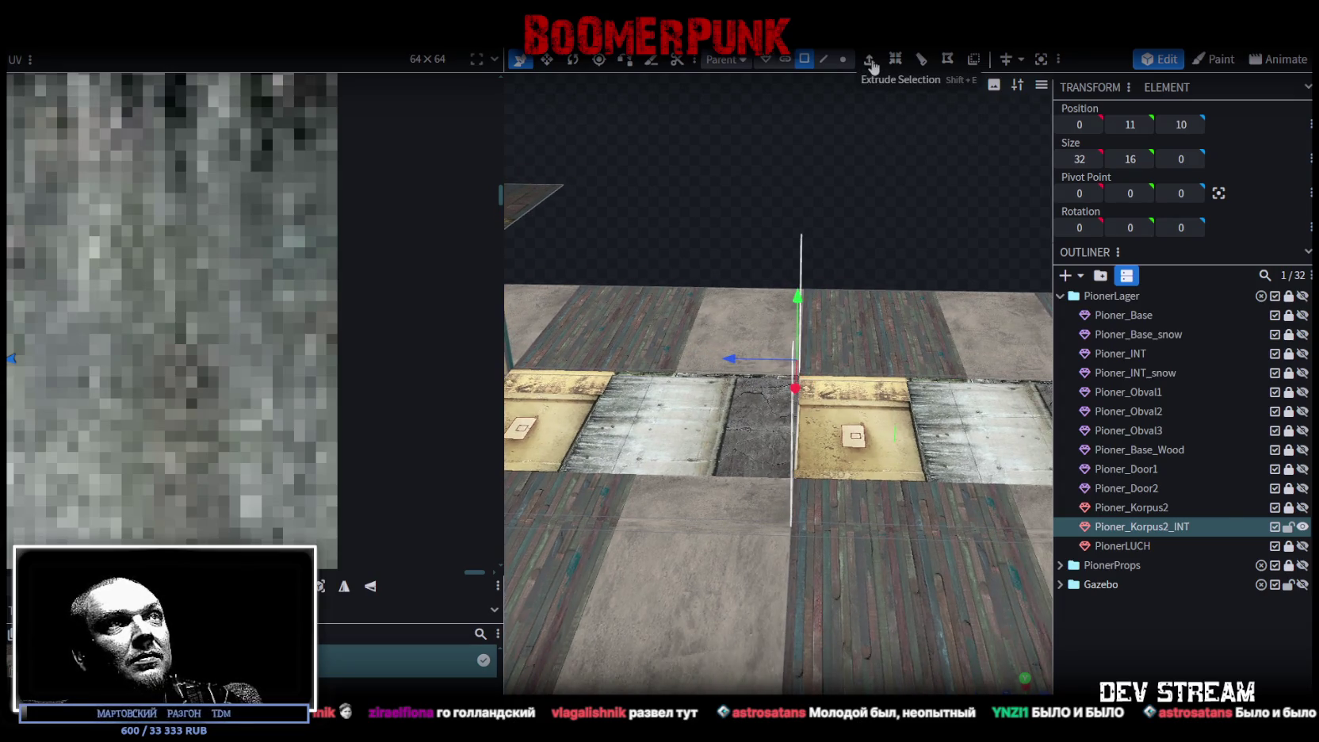
Step: Extrude the plane outward into a slab with extrude amount 3
left_click(869, 59)
left_click(828, 661)
left_click(828, 662)
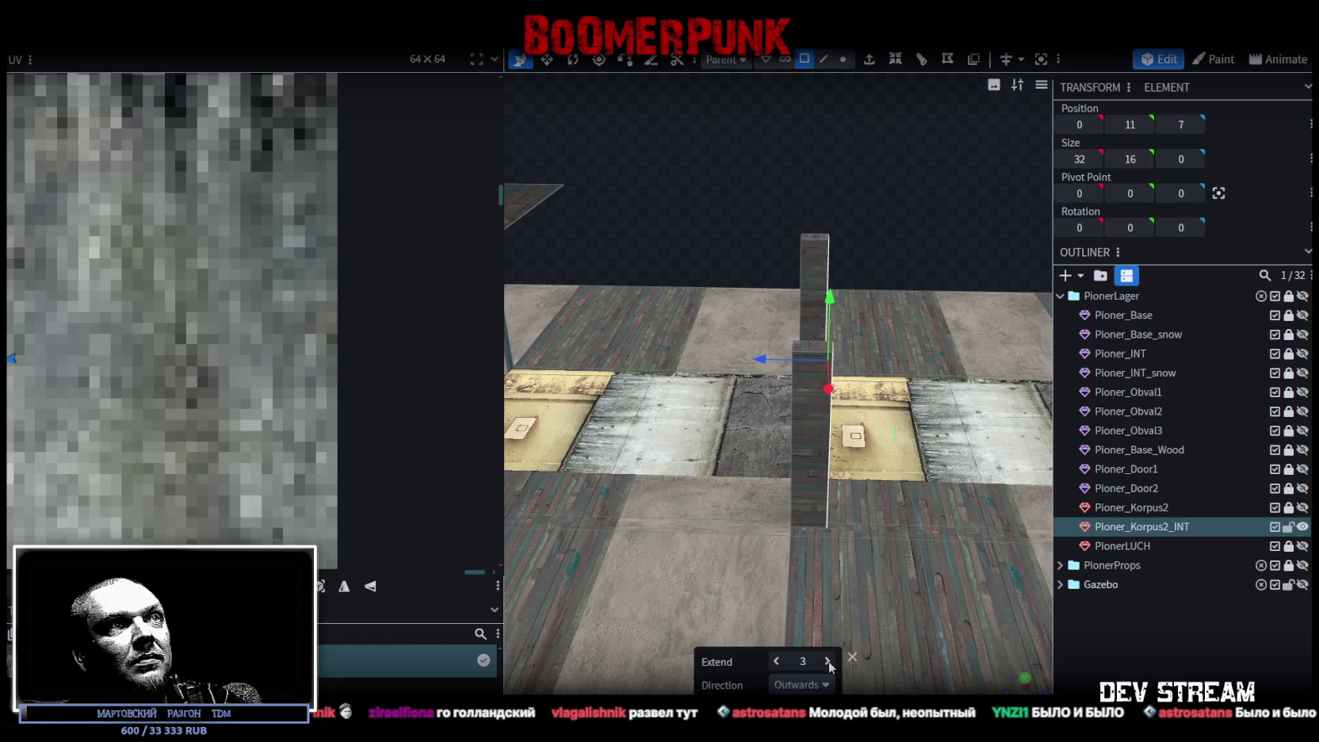
left_click(828, 661)
Step: Raise the extrusion to 4, making a 32 x 16 x 4 slab, and orbit to inspect it
left_click_drag(887, 333, 906, 238)
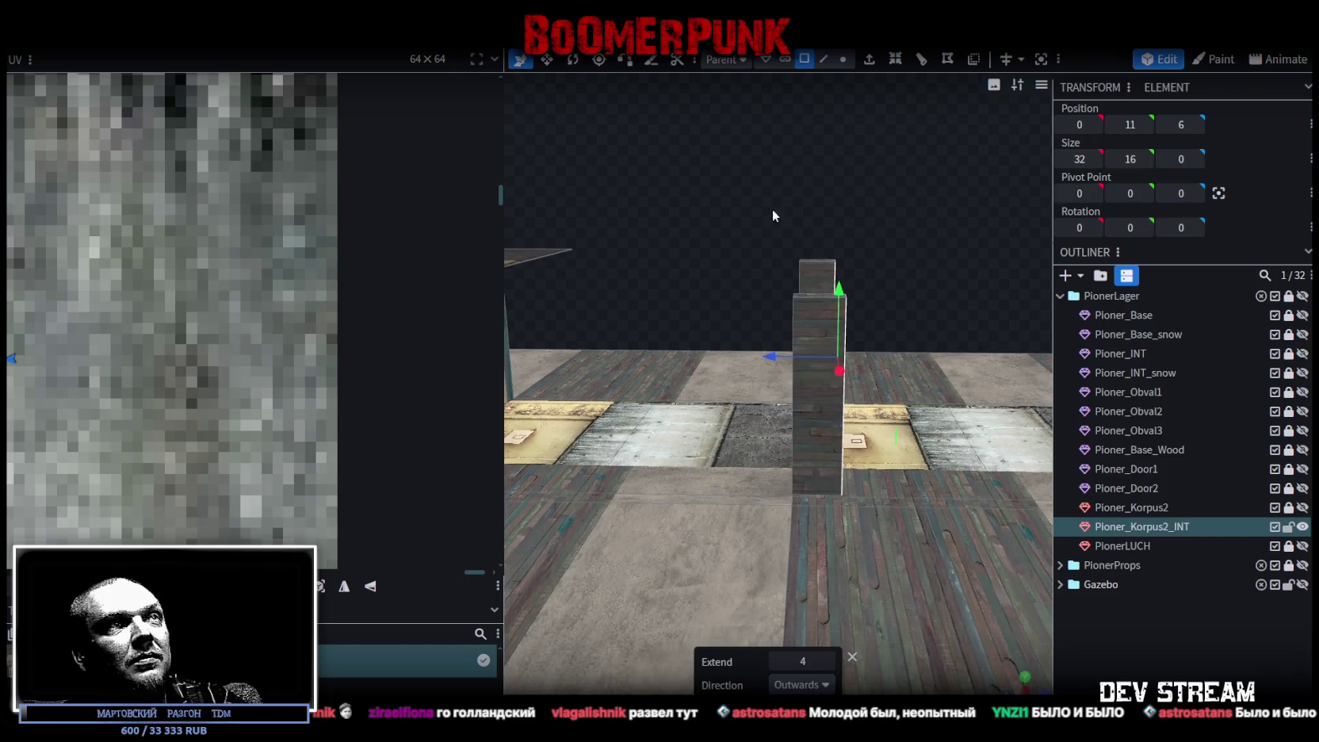
left_click_drag(890, 305, 902, 356)
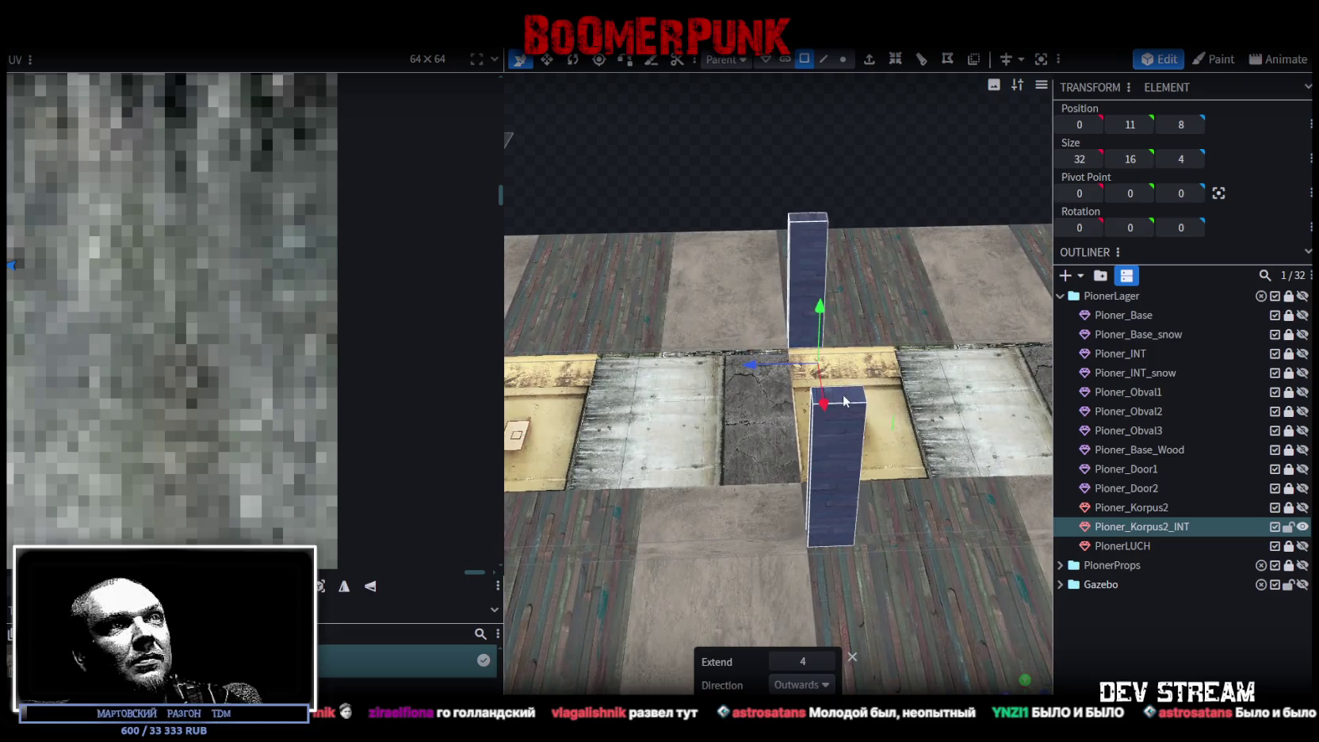
left_click_drag(845, 401, 883, 109)
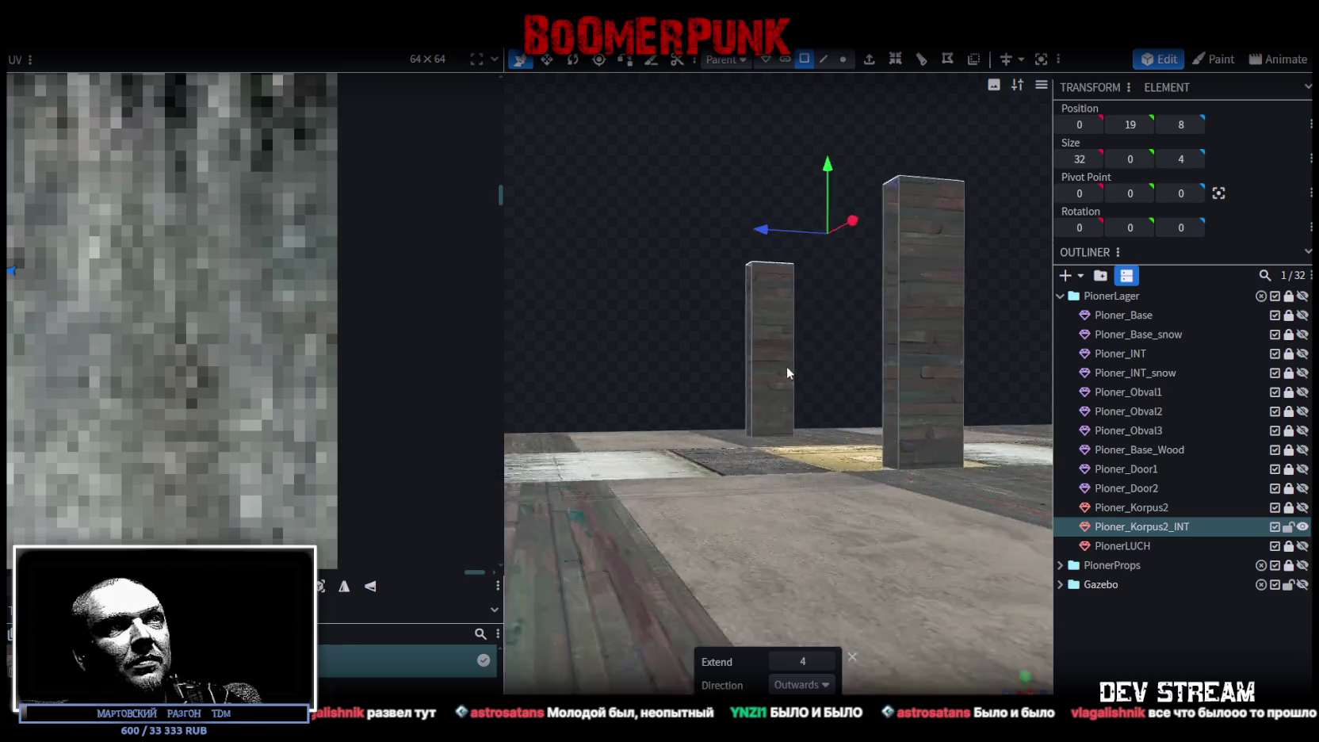
scroll(763, 360, "up", 5)
mouse_move(763, 360)
left_mouse_down()
mouse_move(943, 487)
mouse_move(997, 462)
left_mouse_up()
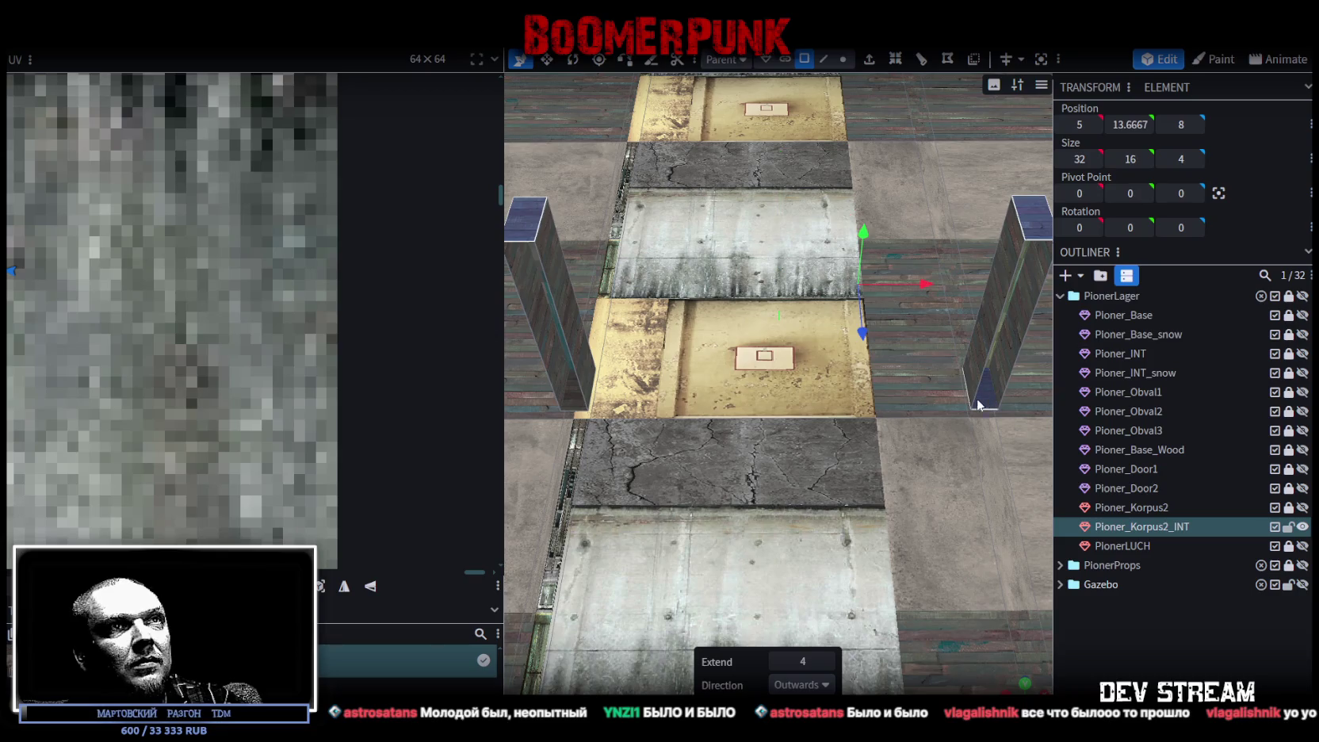
Step: Select two vertical edges of the left pillar and view it in orthographic side view (numpad 3)
left_click(577, 402, "shift")
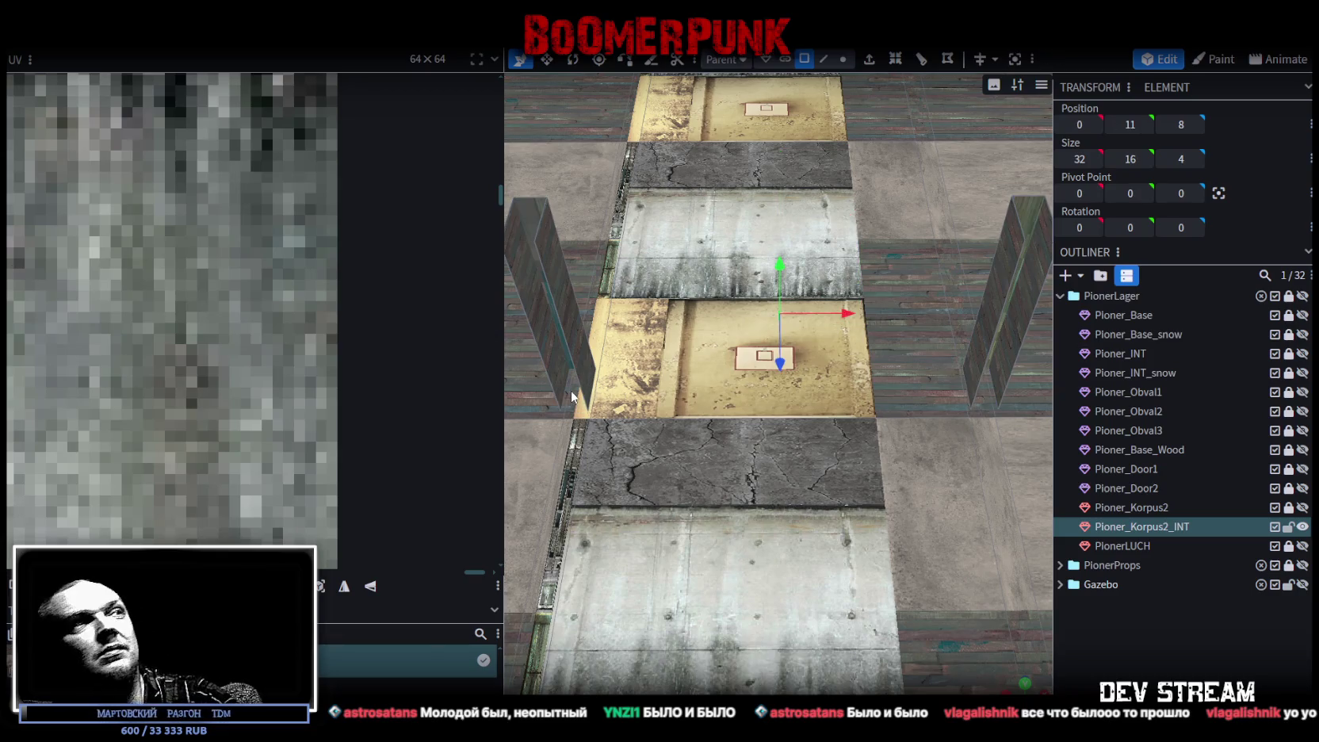
scroll(657, 155, "down", 3)
left_click(824, 60)
scroll(912, 313, "up", 2)
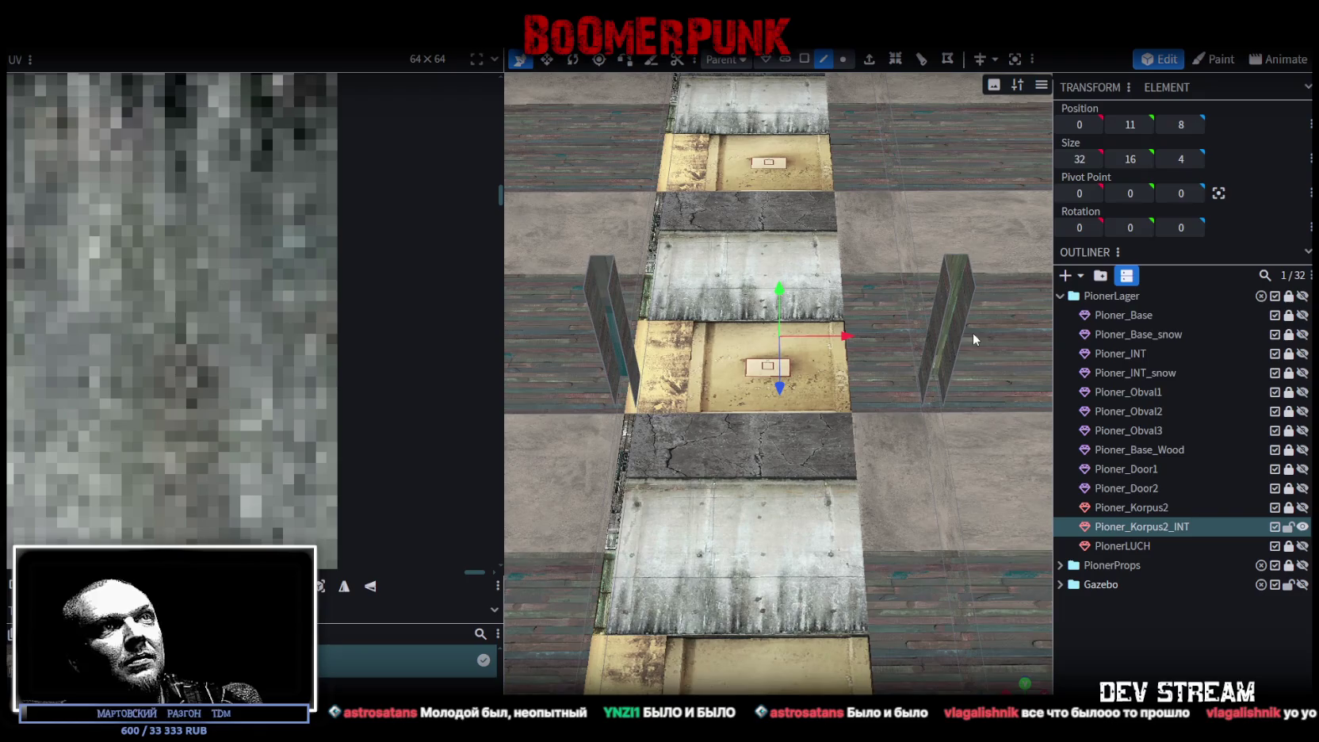
left_click(961, 332)
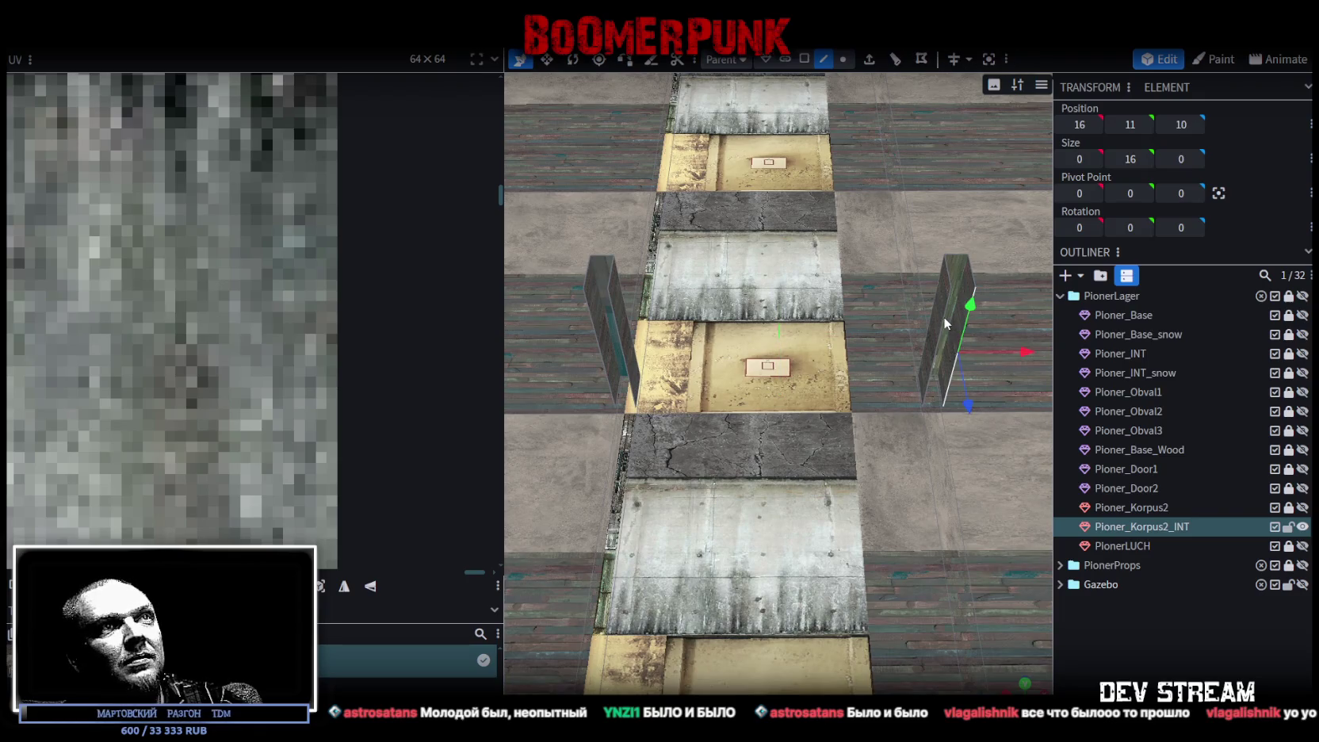
left_click(594, 338)
left_click(616, 329, "shift")
scroll(615, 328, "down", 3)
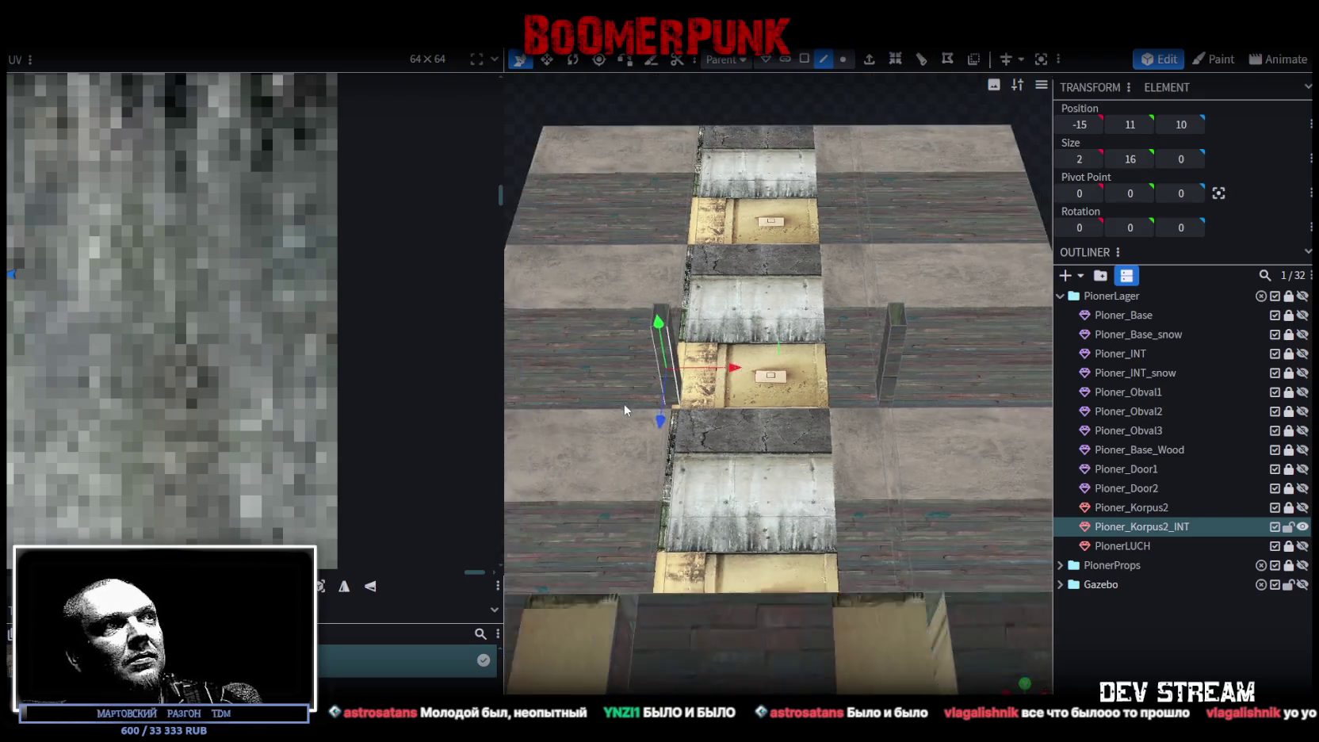
scroll(662, 355, "down", 3)
left_click_drag(662, 355, 520, 302)
key("KP_3")
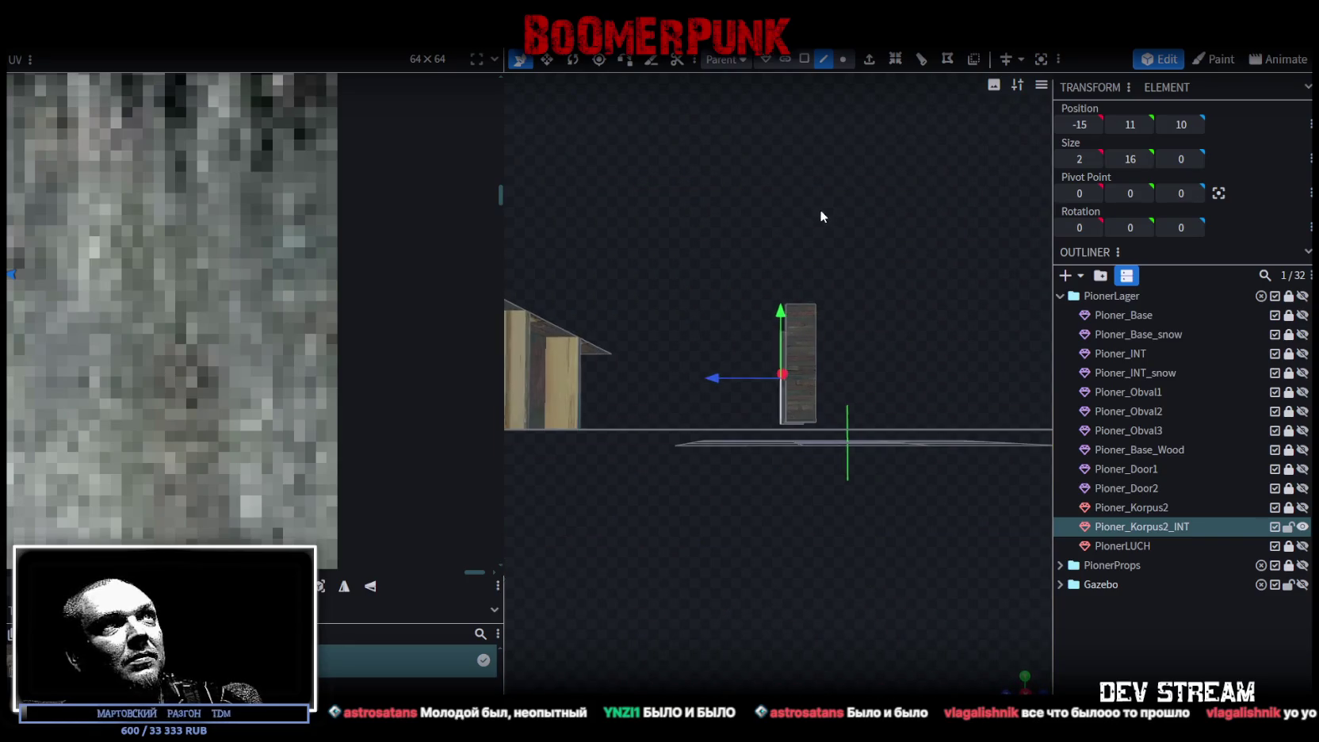
left_click(804, 60)
Step: Box-select the pillar vertices and move the slab to position 0, 10, 10, dismissing the auto-fix prompt
left_click_drag(736, 265, 840, 426)
left_click_drag(795, 317, 876, 296)
left_click(744, 245)
left_click_drag(790, 234, 804, 257)
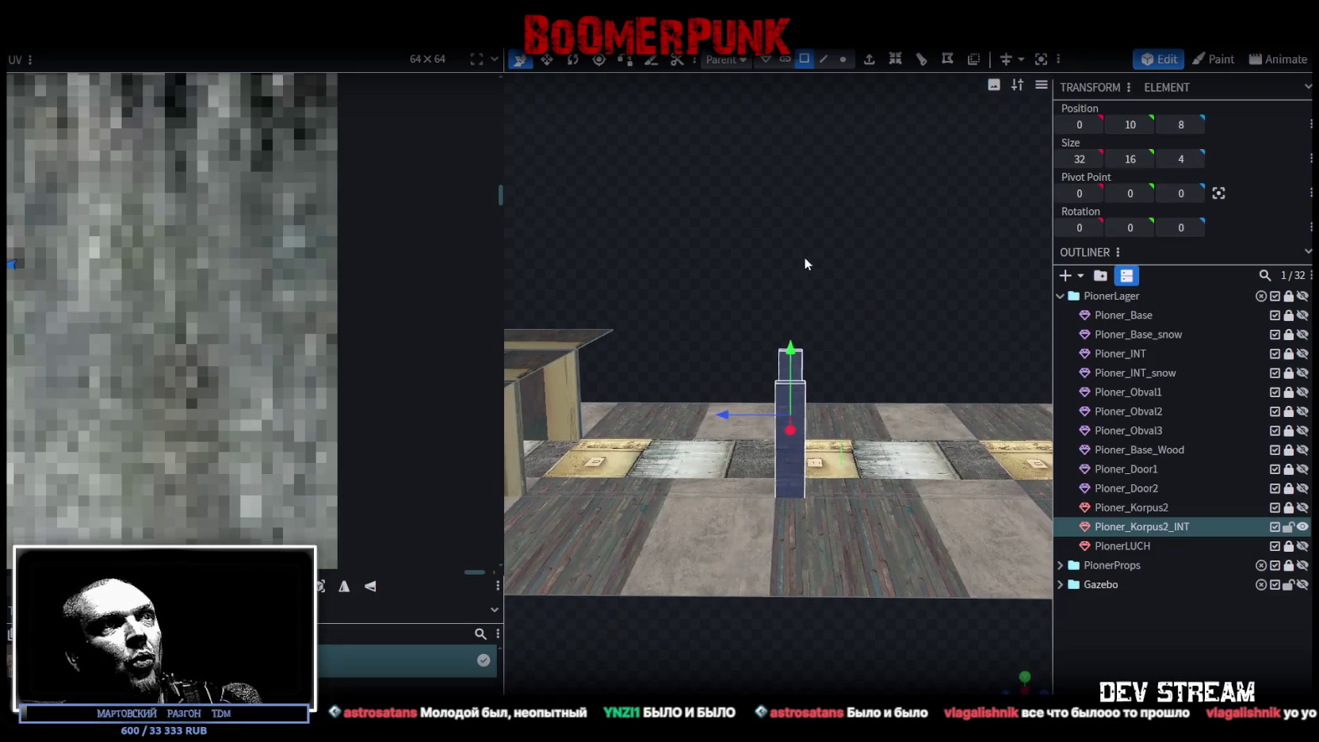
left_click_drag(730, 420, 737, 428)
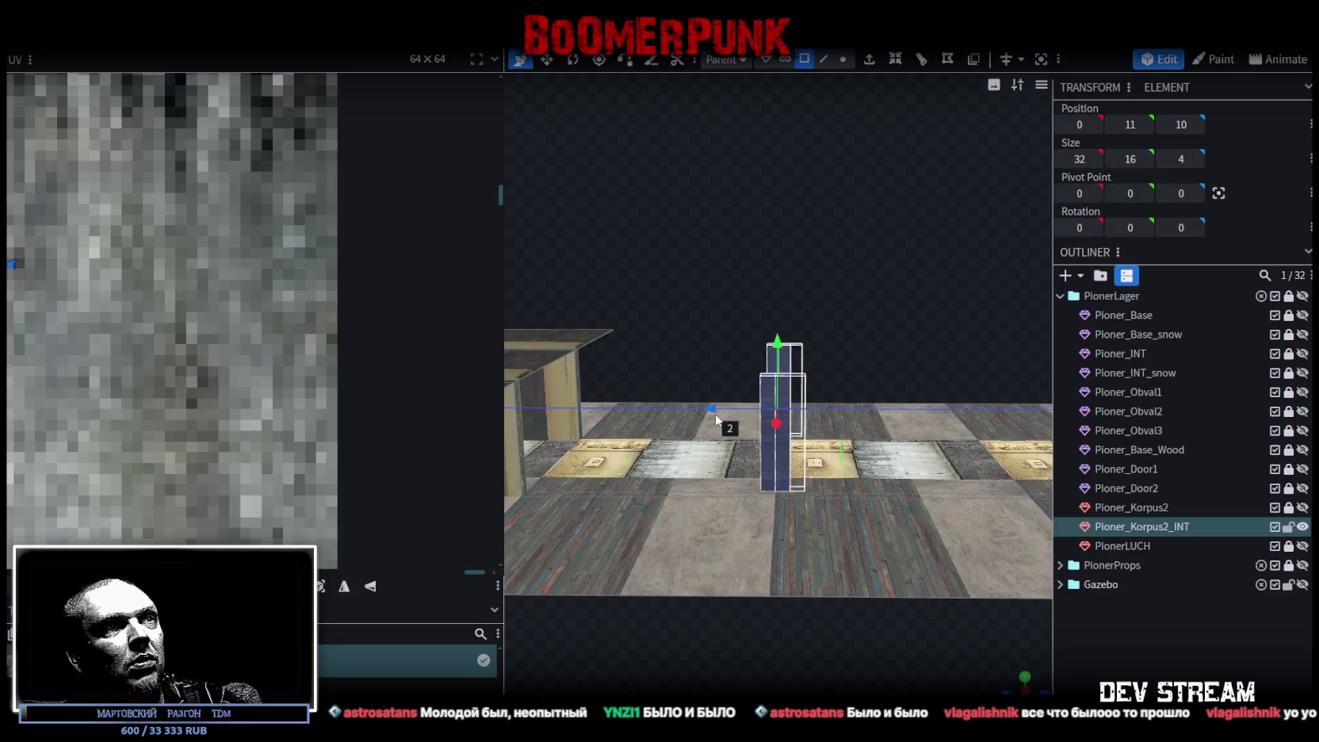
mouse_move(750, 355)
left_mouse_down()
mouse_move(790, 343)
mouse_move(708, 278)
mouse_move(737, 313)
left_mouse_up()
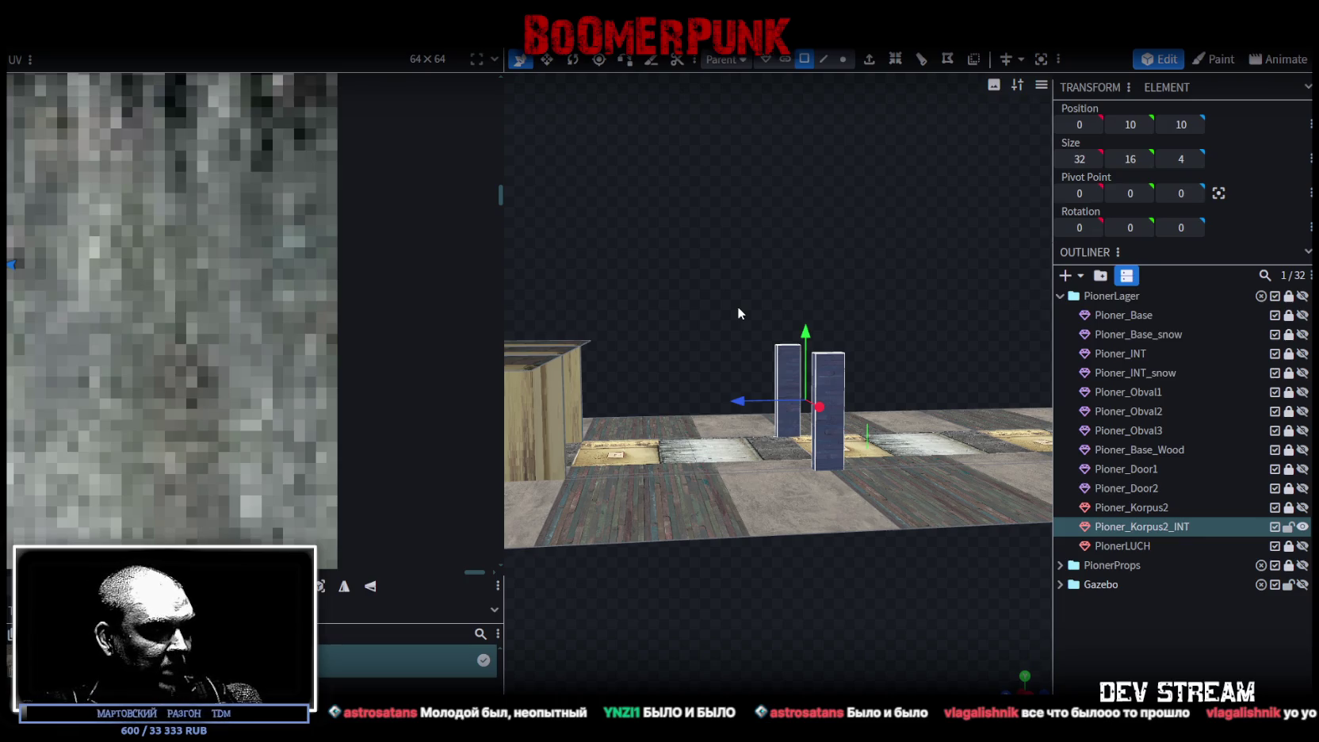
Step: Slide the 32 x 16 x 4 slab along Z to position 0, 10, 28
mouse_move(736, 313)
left_mouse_down()
mouse_move(790, 264)
mouse_move(714, 256)
mouse_move(792, 249)
mouse_move(775, 230)
mouse_move(826, 301)
mouse_move(842, 273)
mouse_move(860, 283)
left_mouse_up()
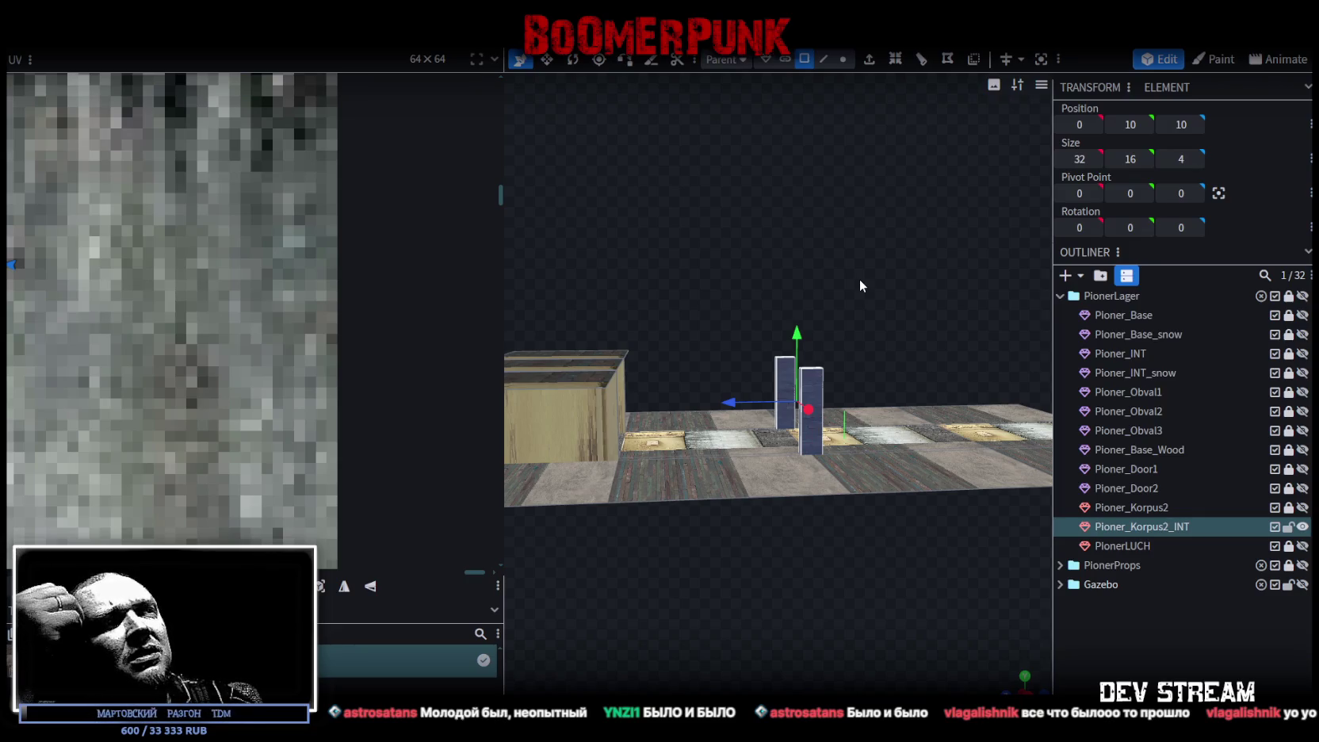
left_click_drag(769, 304, 700, 355)
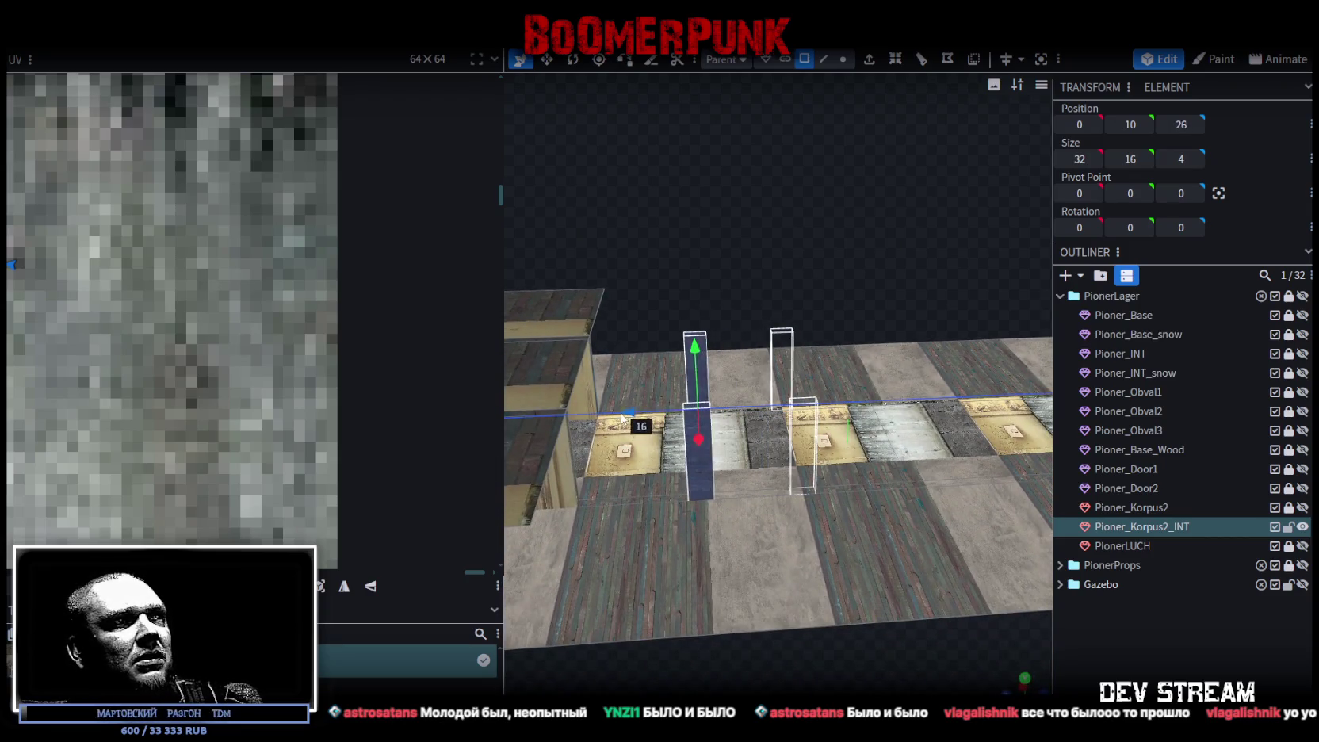
left_click_drag(720, 411, 626, 406)
mouse_move(737, 325)
left_mouse_down()
mouse_move(749, 268)
mouse_move(729, 392)
left_mouse_up()
right_click(676, 425)
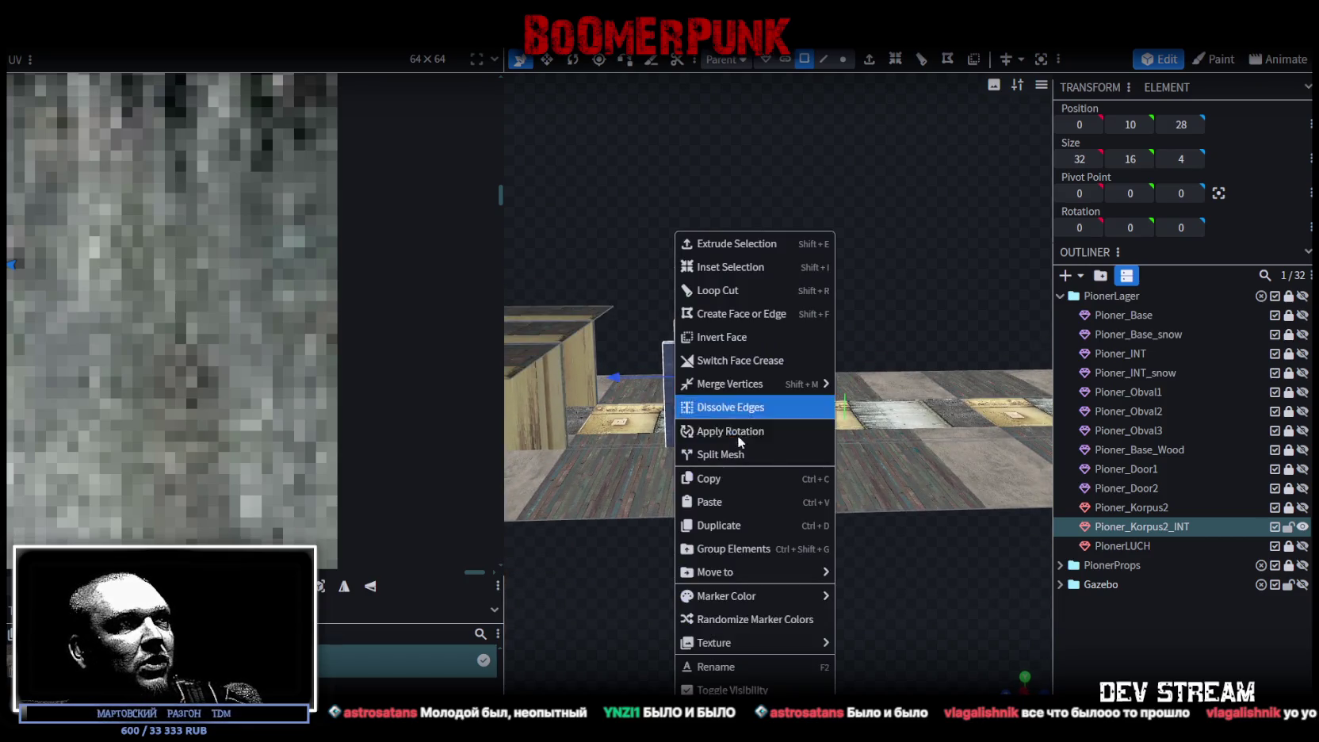
Step: Copy the pillar slab and paste a duplicate of it
left_click(739, 490)
right_click(673, 425)
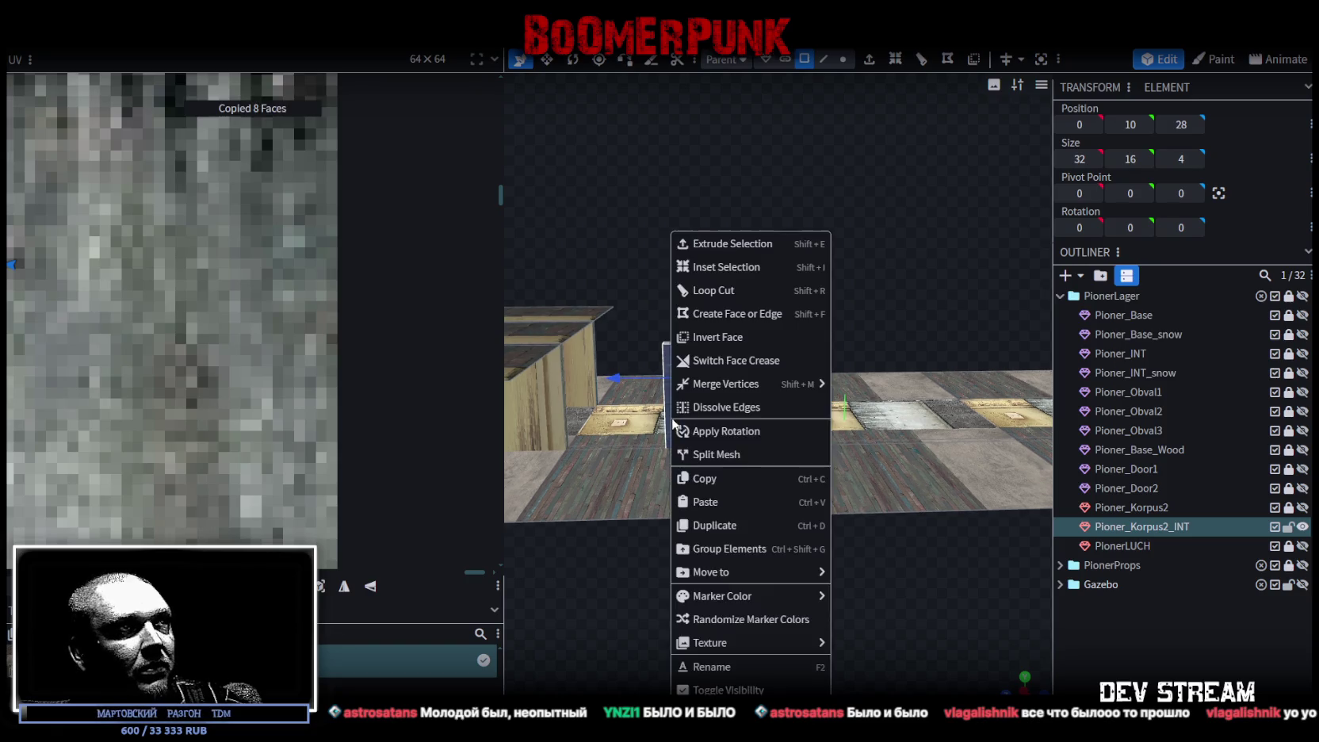
left_click(737, 501)
left_click(769, 521)
Step: Move the copy to Z 8, merge its four overlapping vertices, then shift it to Z 10
left_click_drag(665, 392, 759, 394)
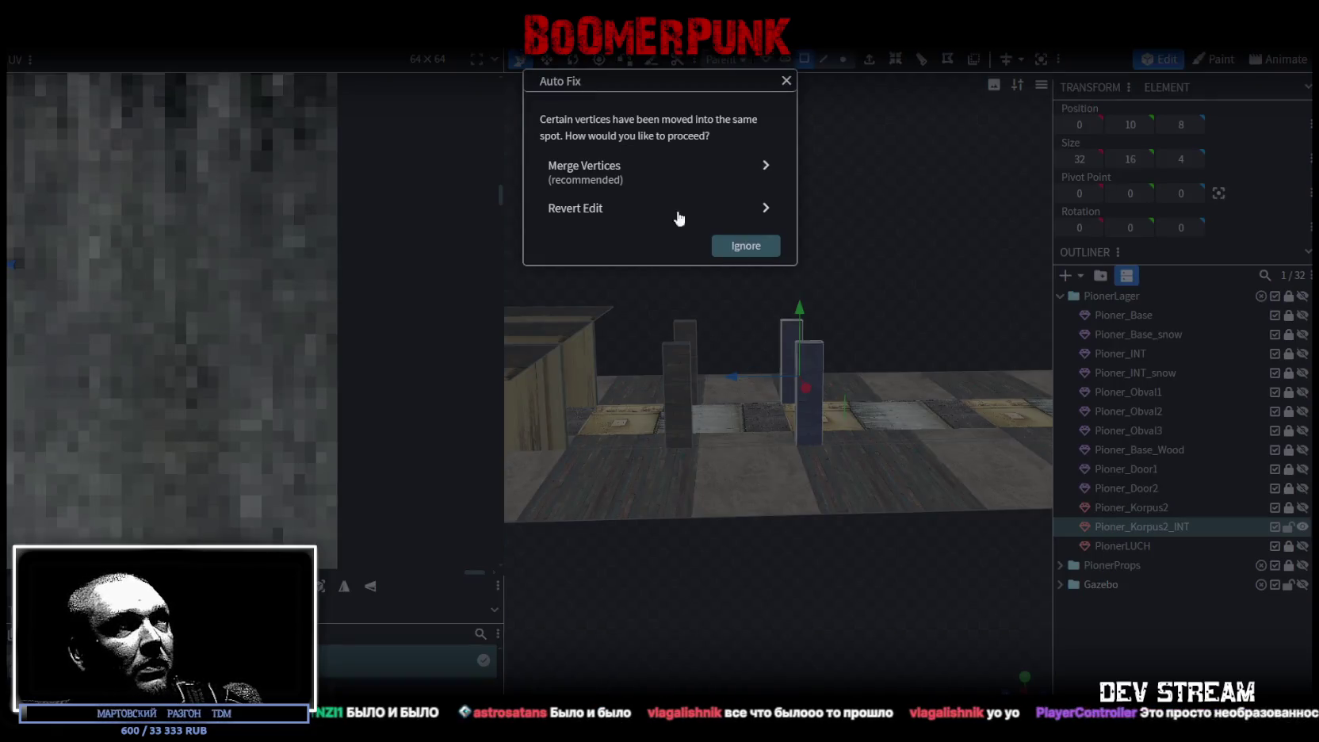
left_click(634, 170)
left_click_drag(698, 238, 855, 337)
left_click_drag(846, 629, 861, 556)
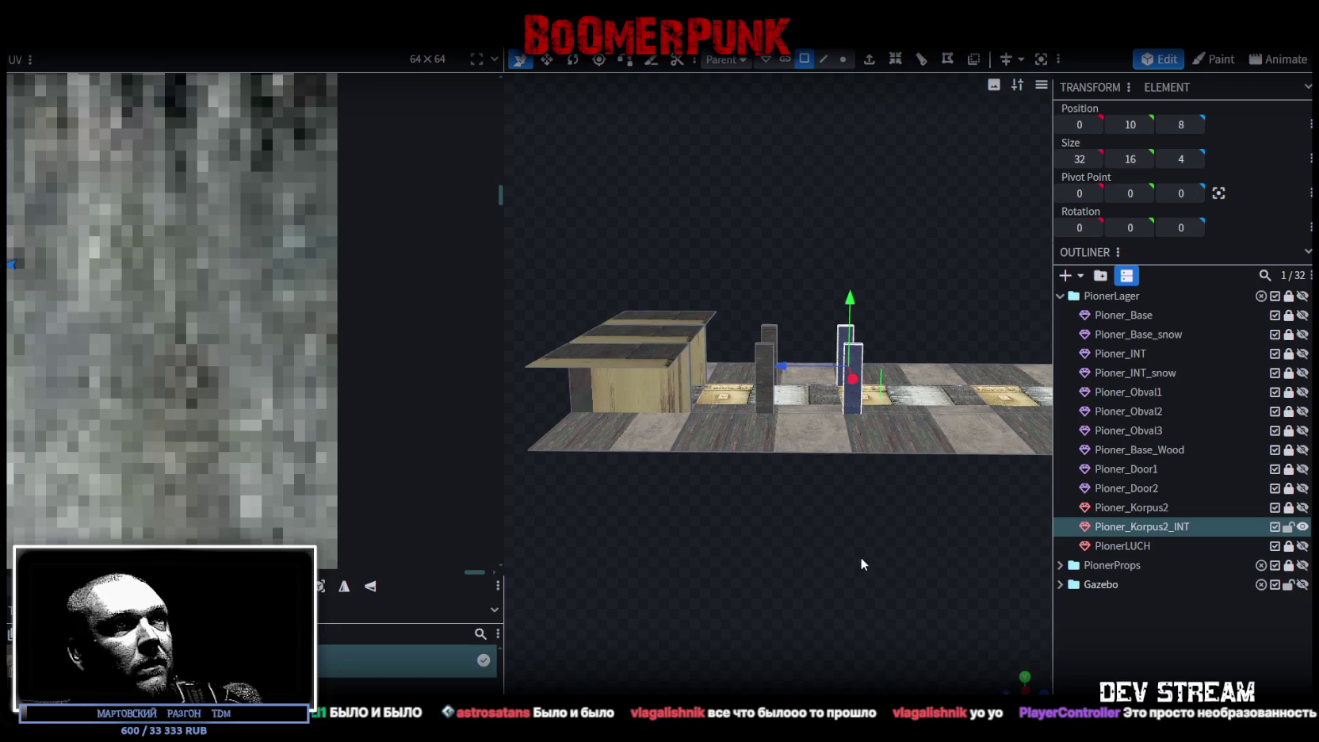
left_click_drag(804, 366, 799, 370)
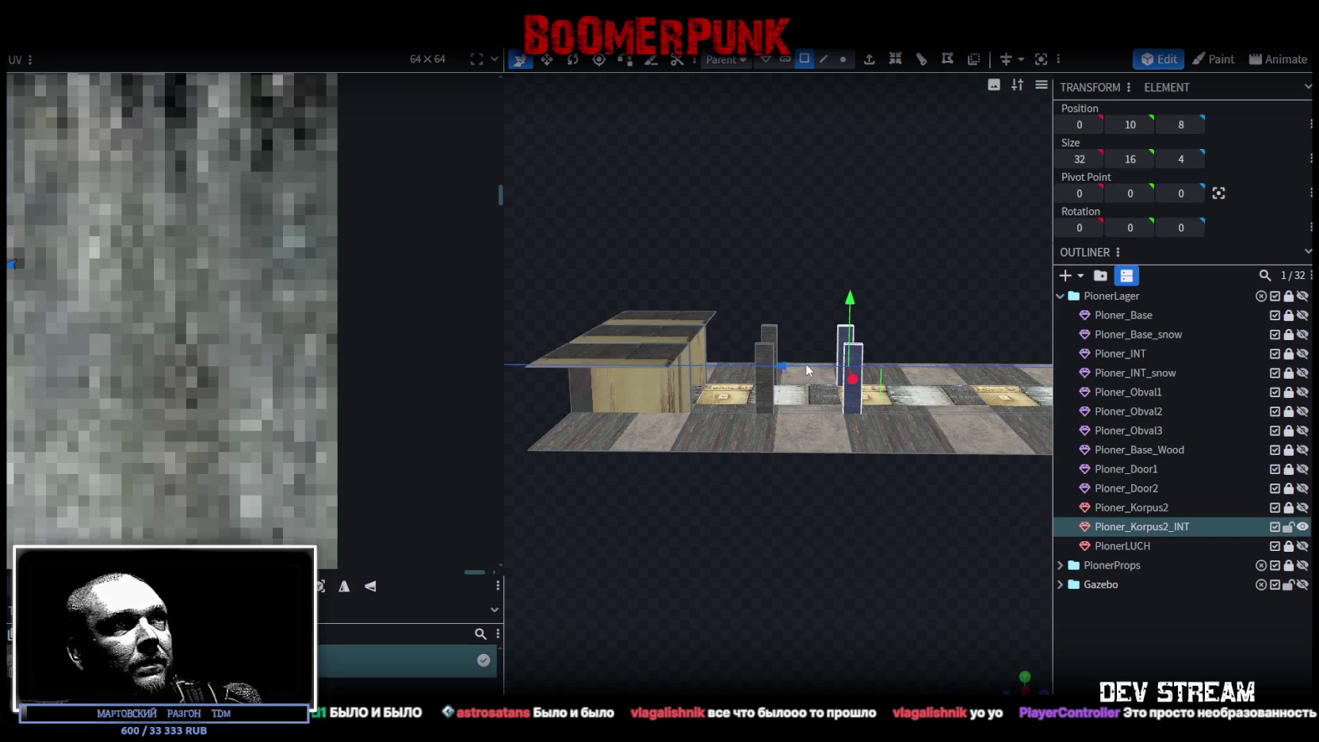
mouse_move(814, 492)
left_mouse_down()
mouse_move(808, 618)
mouse_move(816, 503)
left_mouse_up()
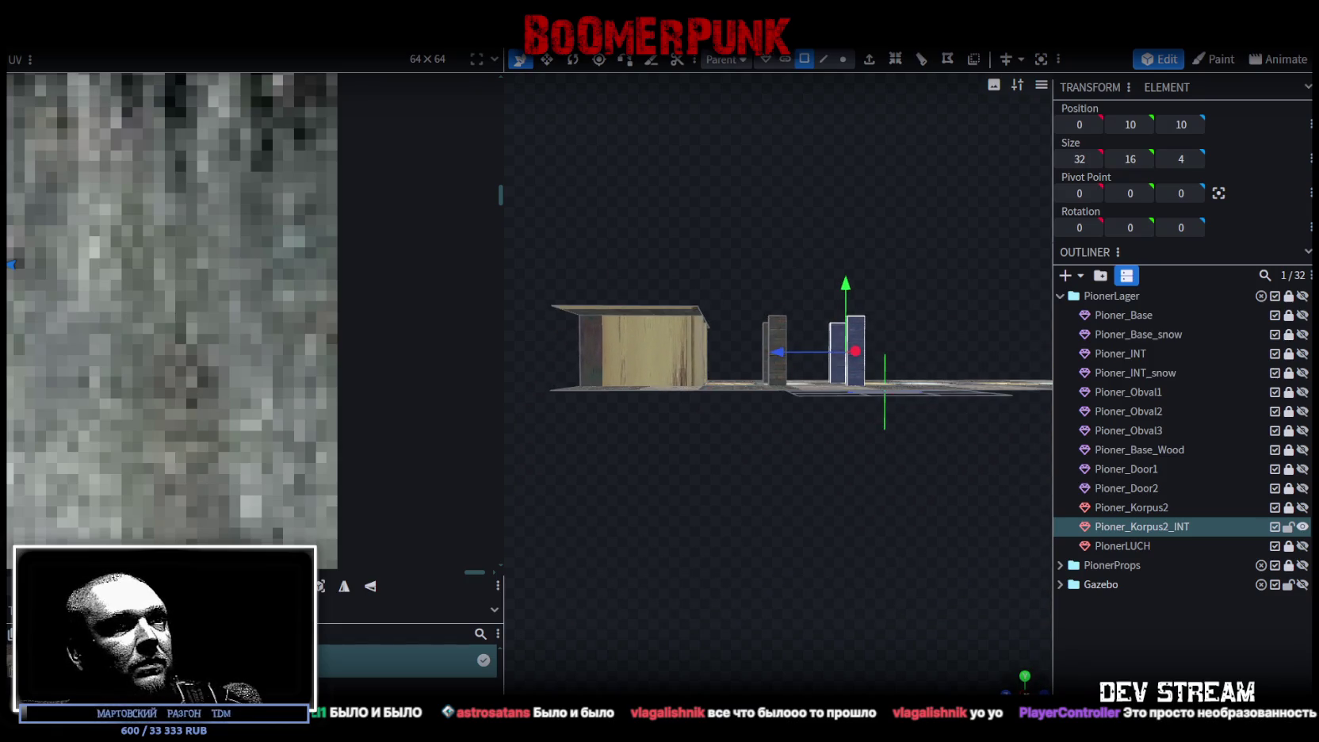
Step: Switch to an orthographic side view and box-select both pillars
key("KP_3")
scroll(832, 523, "down", 2)
scroll(837, 583, "down", 3)
scroll(836, 584, "up", 1)
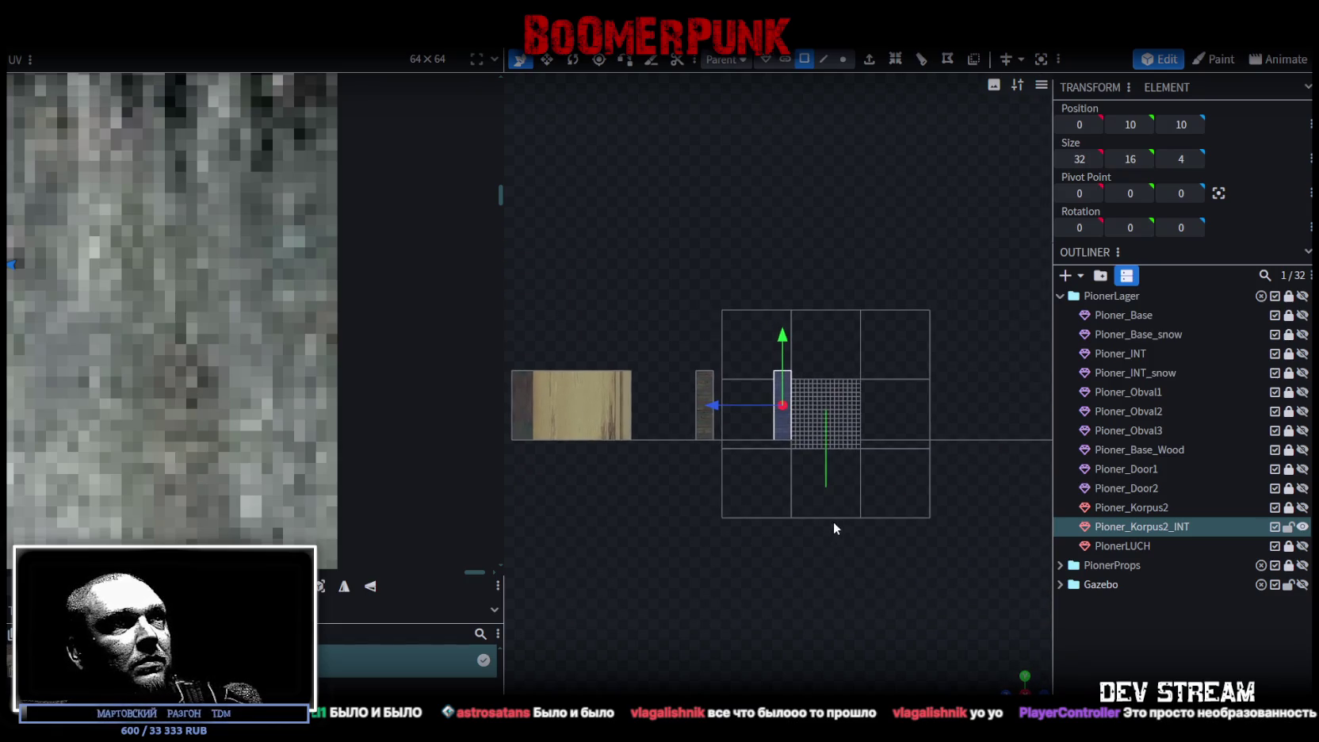
scroll(807, 402, "up", 3)
left_click_drag(608, 313, 881, 428)
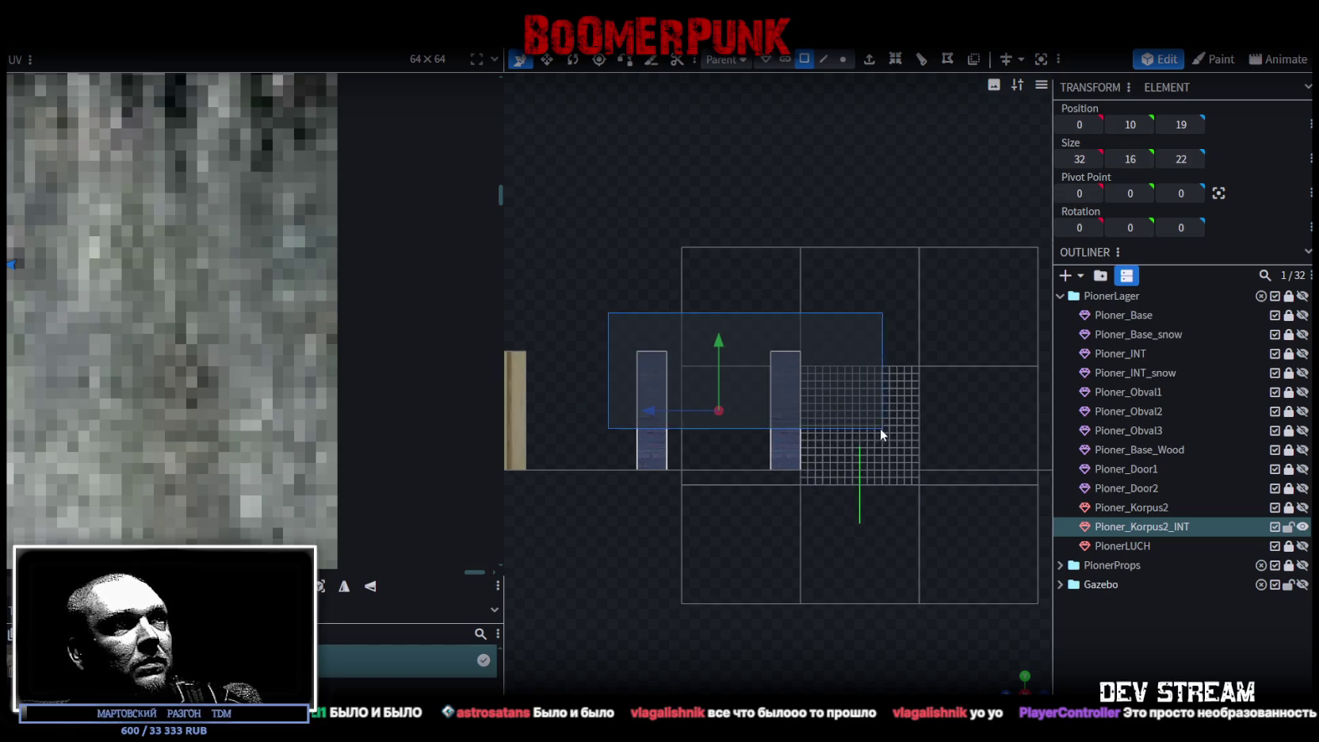
Step: Copy the two pillars and paste them onto the opposite side
right_click(783, 422)
left_click(844, 479)
right_click(780, 414)
left_click(827, 502)
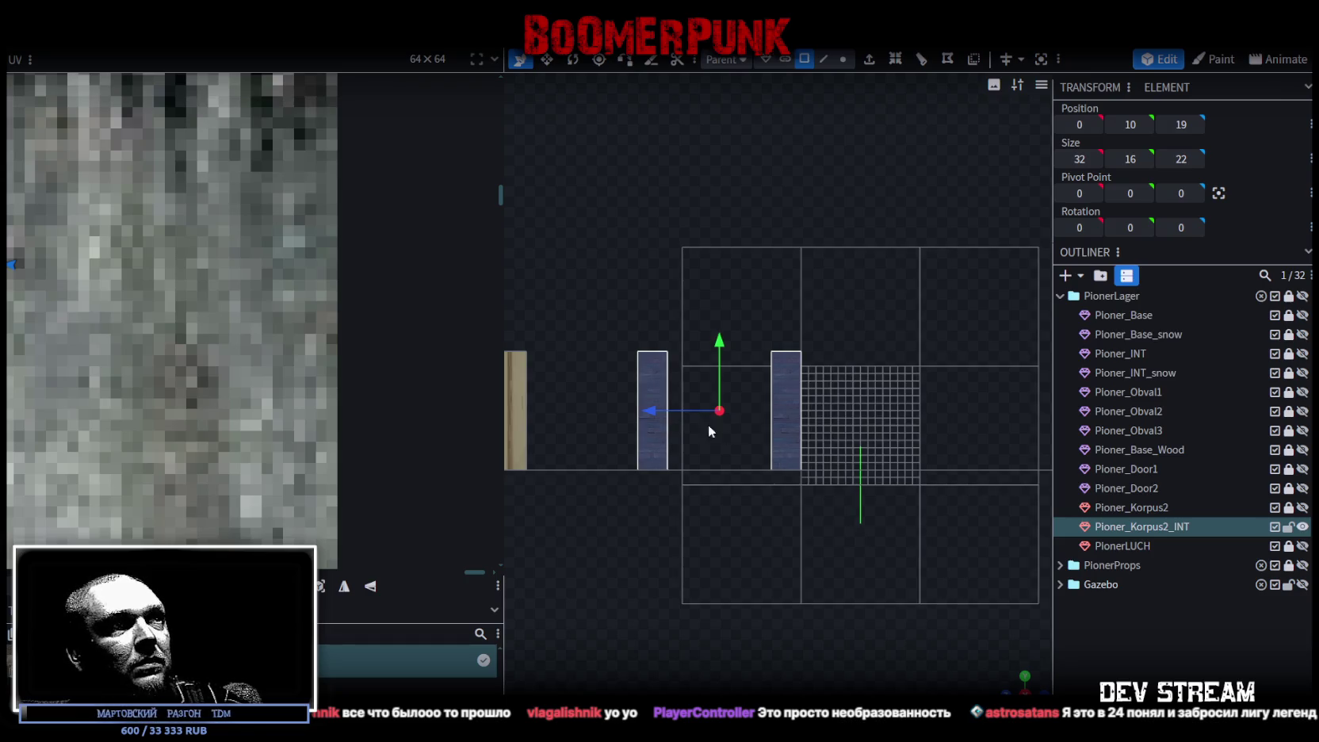
left_click_drag(652, 410, 924, 430)
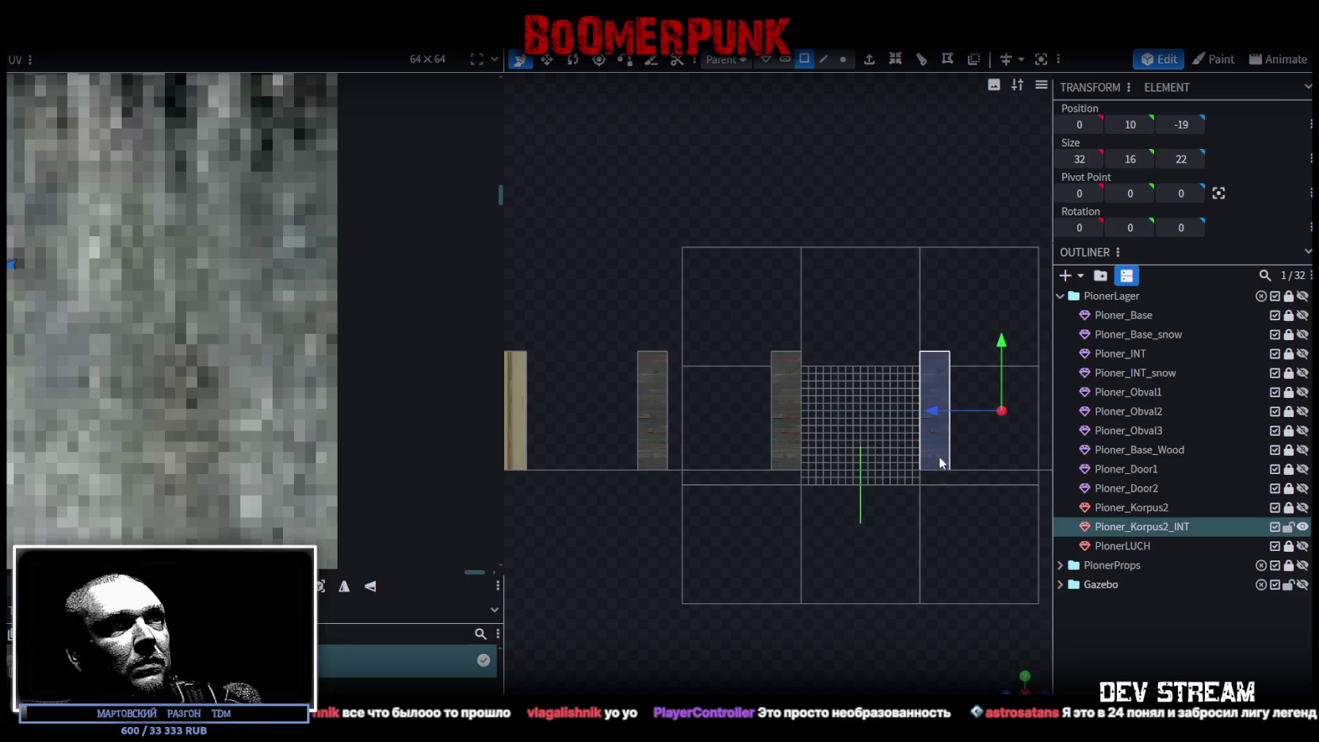
Step: Inspect the floor planes, recessed middle piece and pillar boxes from several angles
mouse_move(895, 515)
left_mouse_down()
mouse_move(820, 558)
mouse_move(883, 577)
left_mouse_up()
left_click(923, 466)
left_click_drag(923, 465, 799, 457)
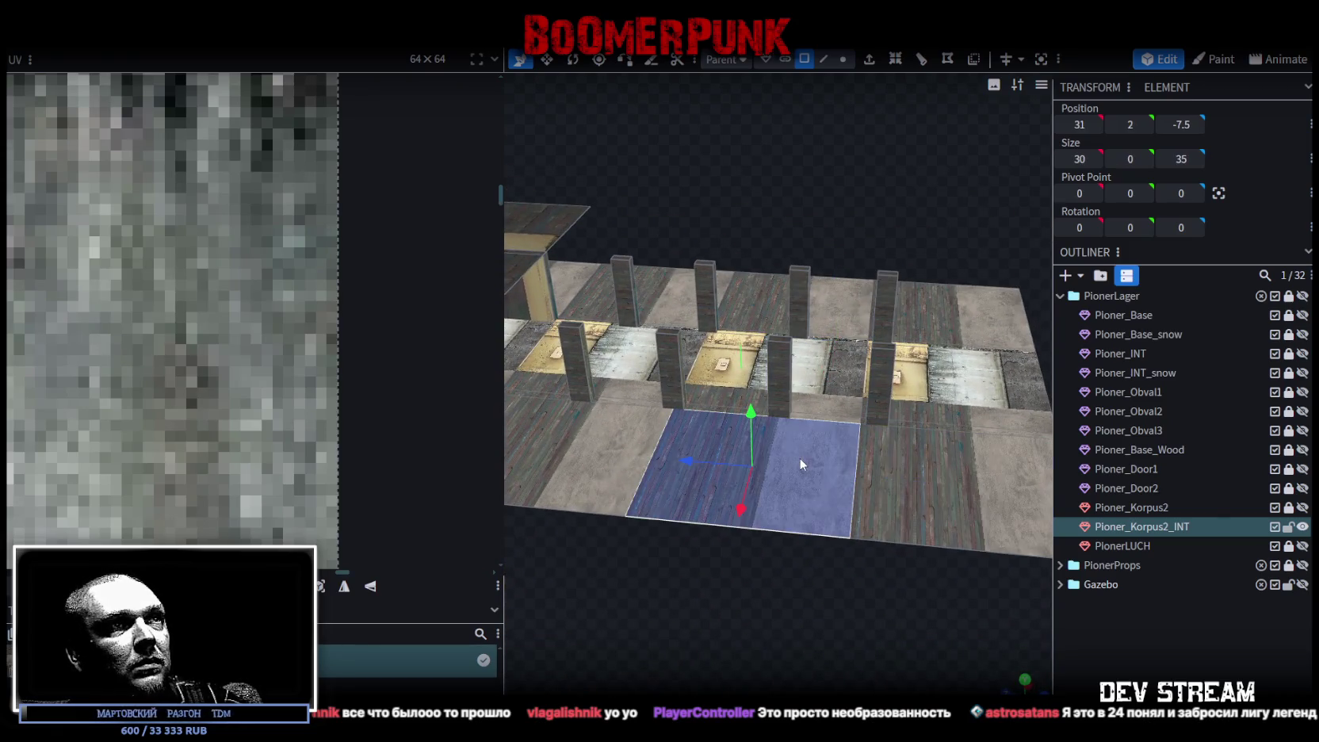
left_click(857, 401)
mouse_move(679, 559)
left_mouse_down()
mouse_move(746, 583)
mouse_move(758, 609)
mouse_move(789, 607)
mouse_move(745, 614)
mouse_move(742, 524)
mouse_move(751, 545)
mouse_move(819, 573)
mouse_move(821, 551)
mouse_move(840, 596)
mouse_move(794, 618)
mouse_move(814, 595)
mouse_move(834, 611)
mouse_move(841, 377)
mouse_move(837, 396)
mouse_move(895, 337)
mouse_move(848, 413)
mouse_move(765, 437)
mouse_move(808, 552)
left_mouse_up()
left_click(842, 401)
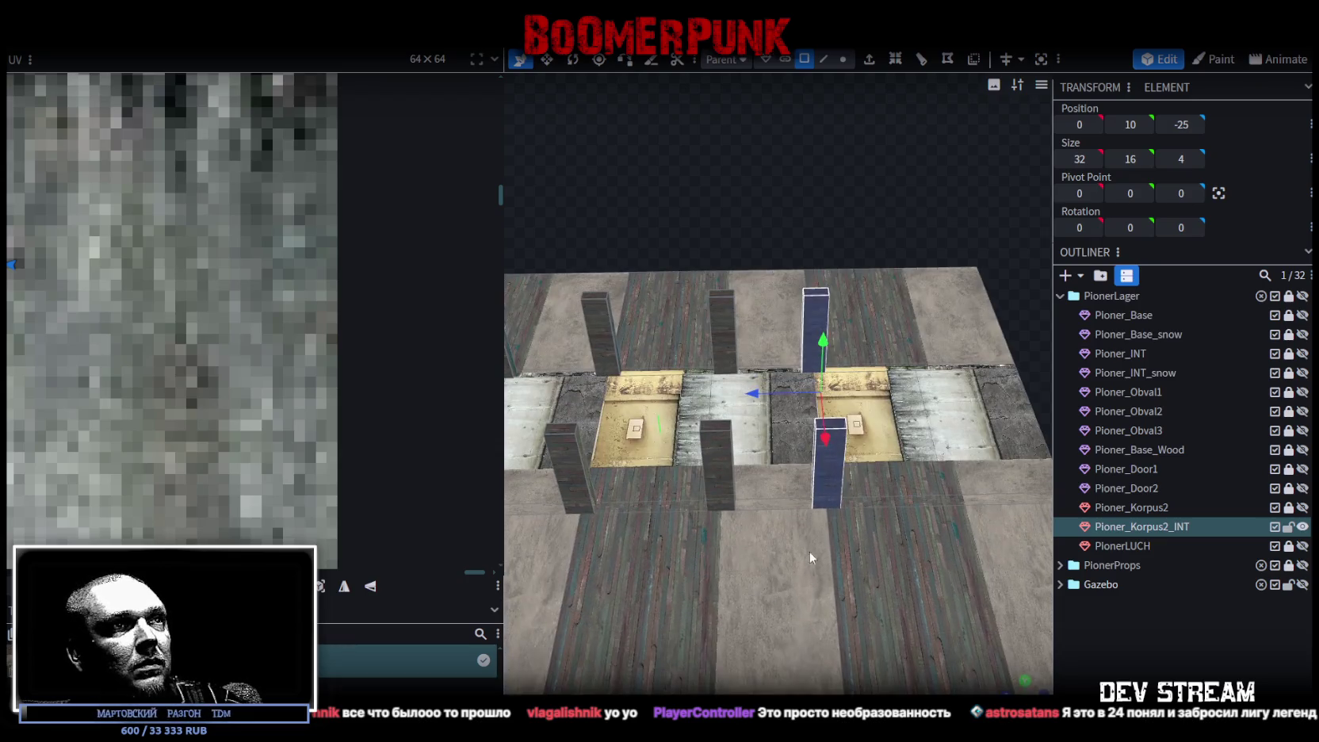
left_click(848, 581)
left_click_drag(693, 269, 698, 169)
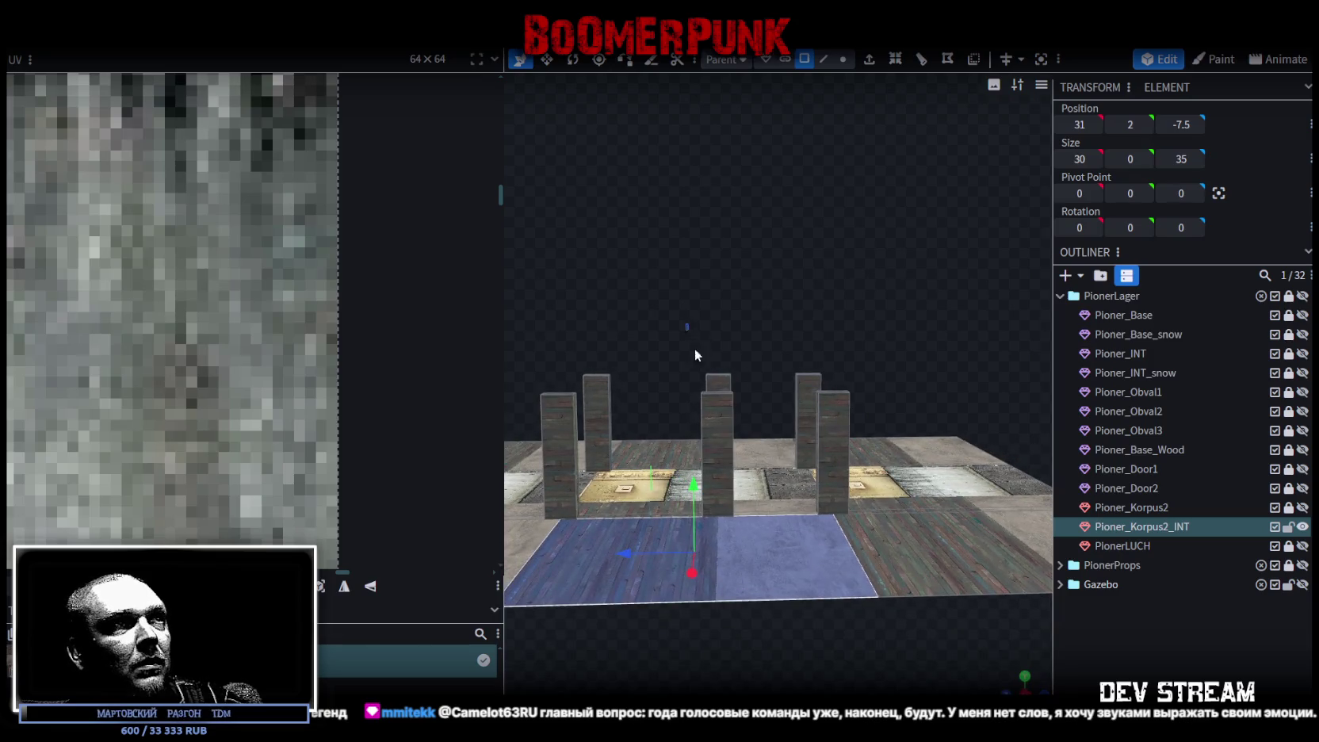
Step: Move the central pillar along Z until it sits at Z -8
left_click(717, 432)
mouse_move(654, 359)
left_mouse_down()
mouse_move(758, 313)
mouse_move(738, 314)
left_mouse_up()
mouse_move(776, 412)
left_mouse_down()
mouse_move(791, 645)
mouse_move(780, 601)
mouse_move(829, 574)
mouse_move(759, 540)
left_mouse_up()
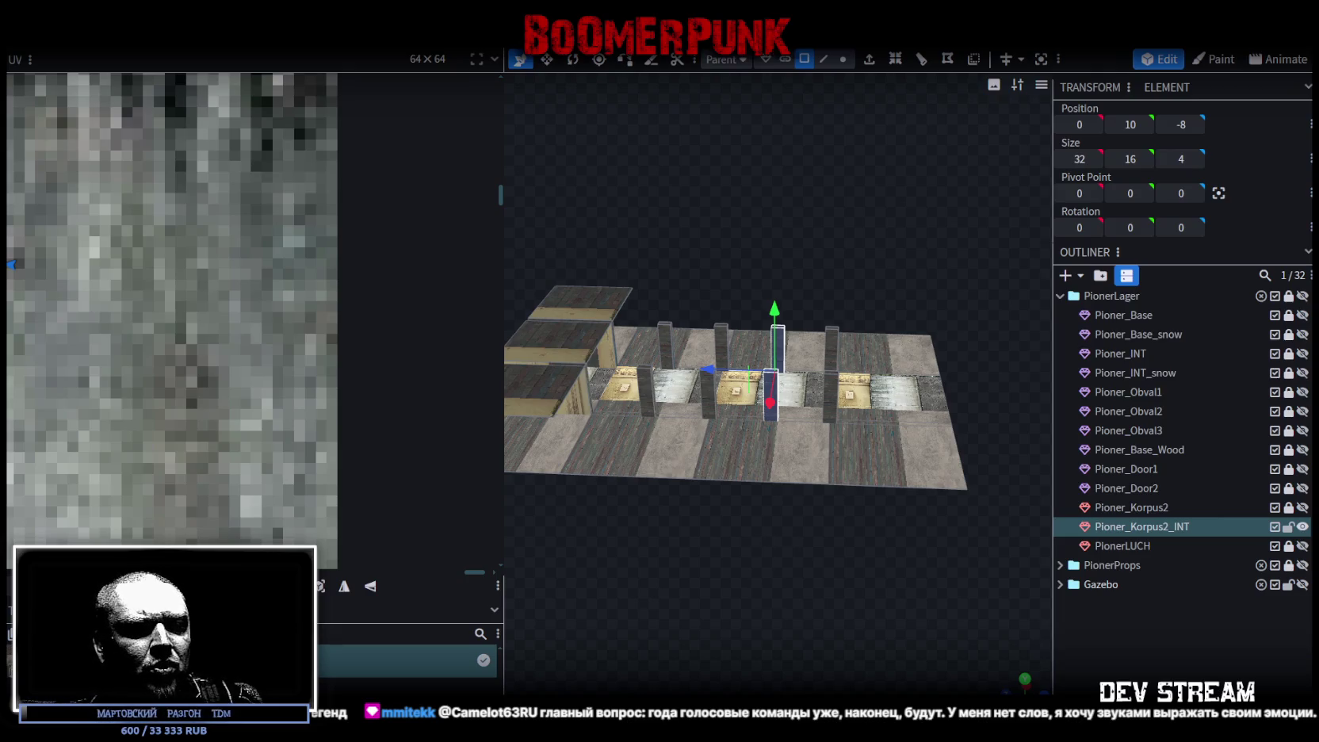
Step: In Steam, search the library for 'dota' and open Dota 2 from the Hidden collection
key("alt+Tab")
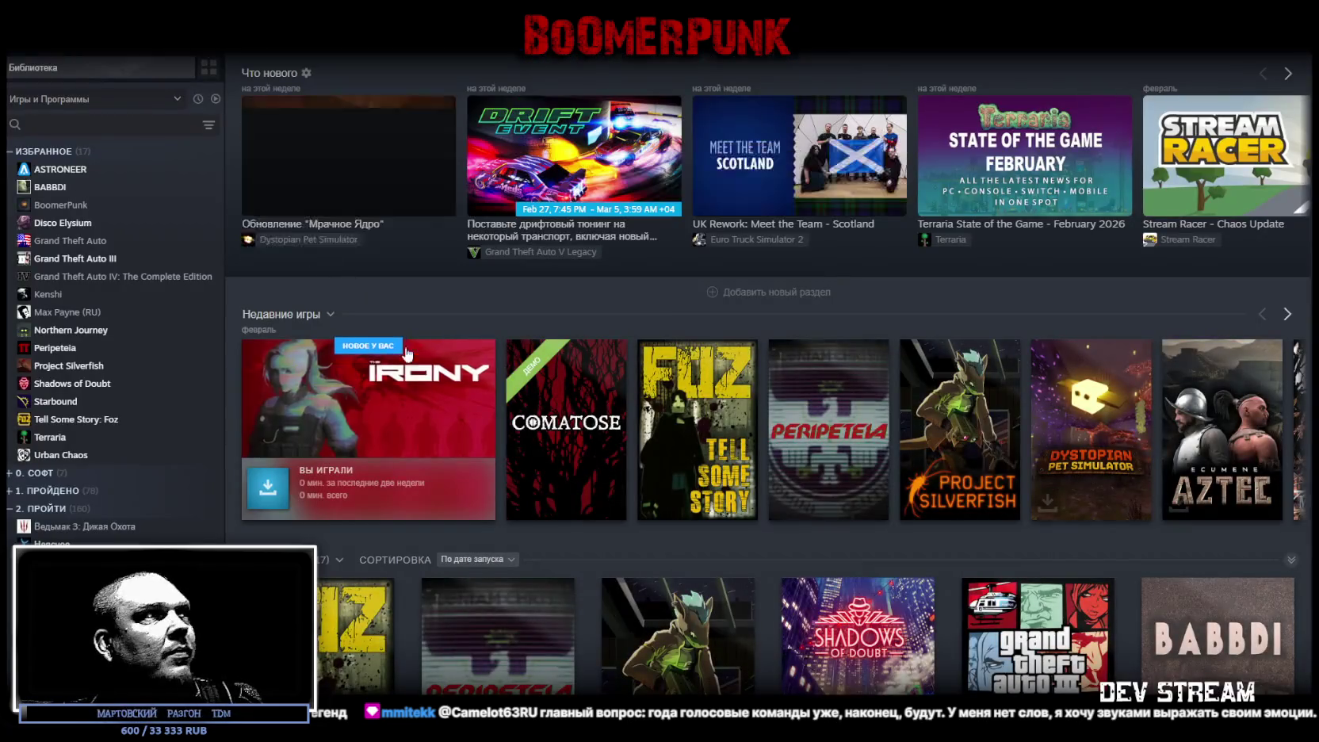
left_click(121, 126)
type("dota")
left_click(63, 151)
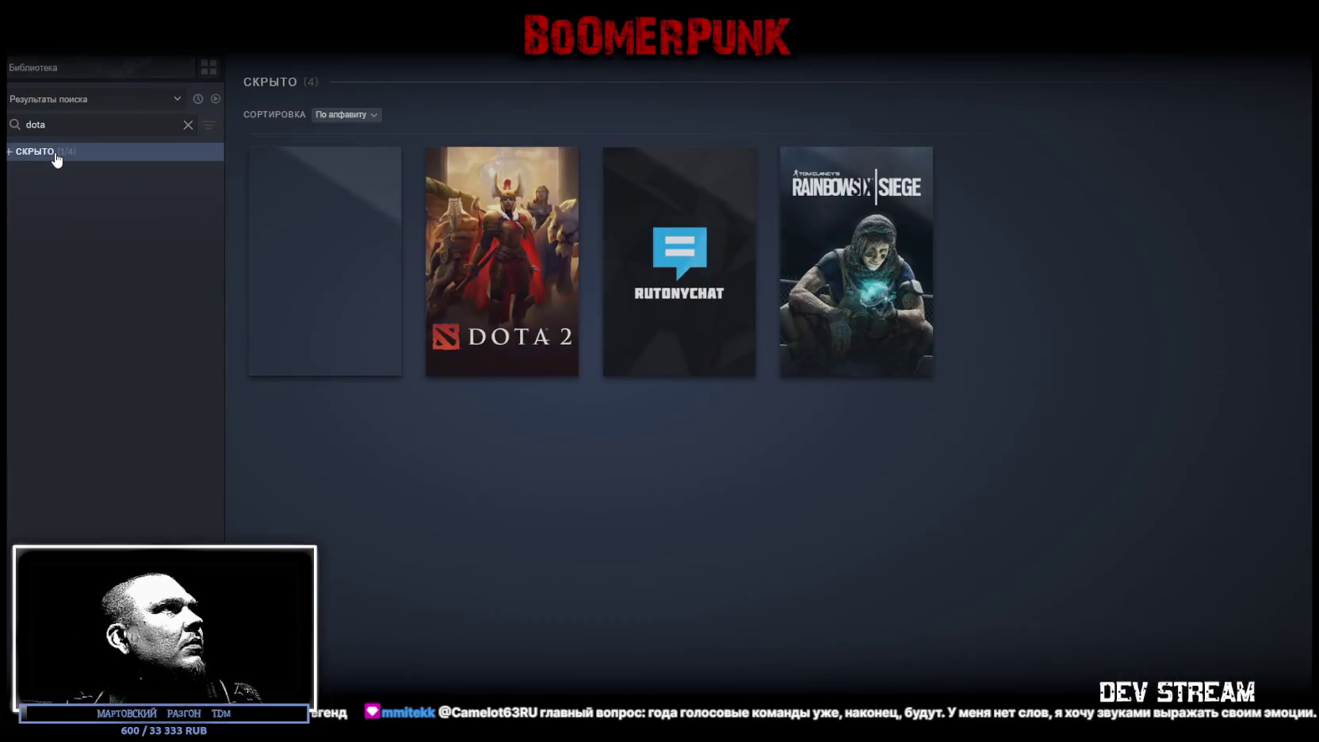
left_click(511, 298)
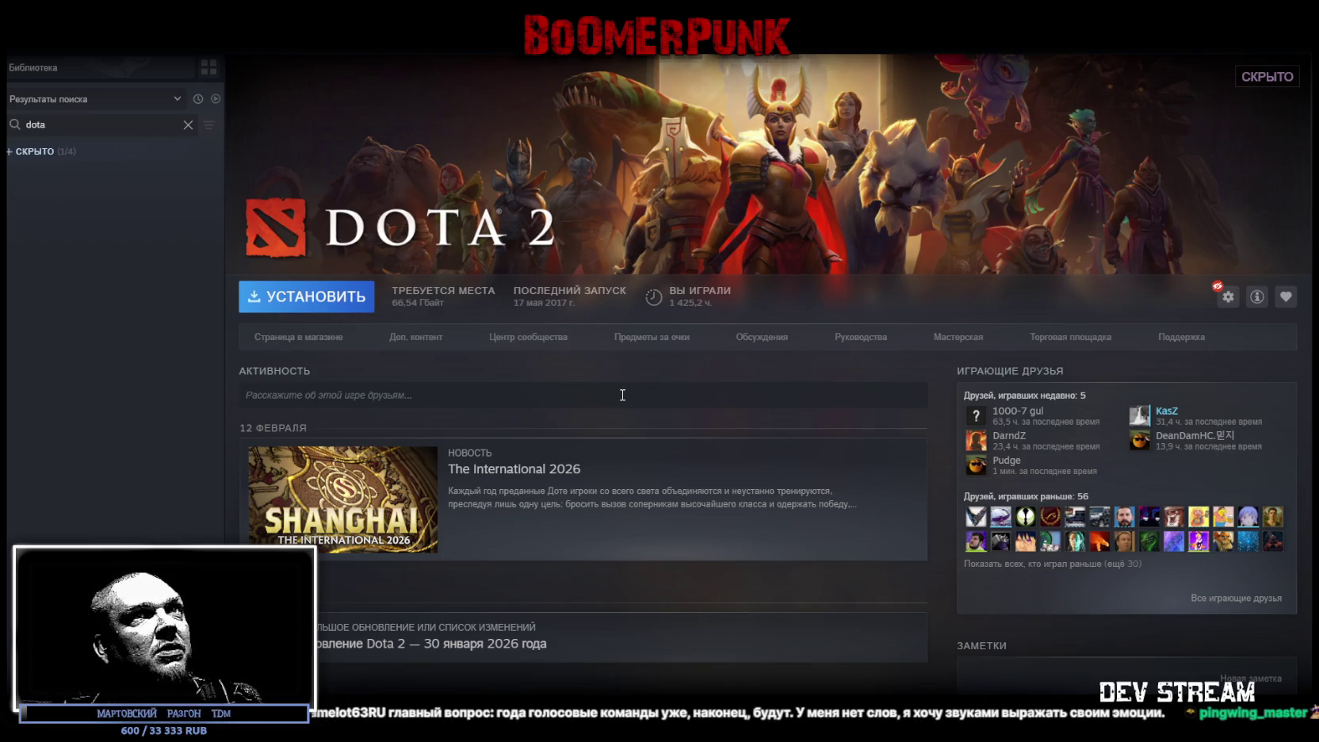
scroll(620, 388, "down", 5)
scroll(620, 391, "up", 5)
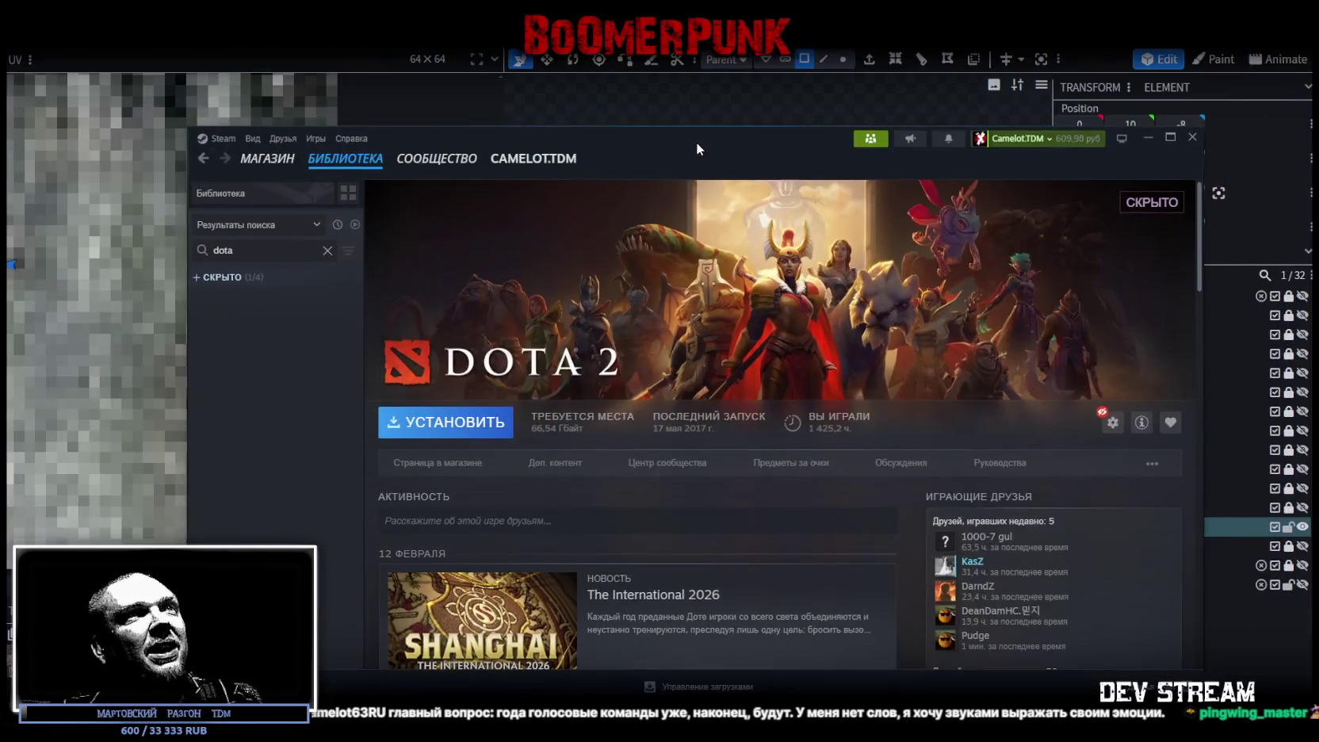
Step: Switch from Steam back to Blockbench and orbit in on the corridor floor model
key("alt+Tab")
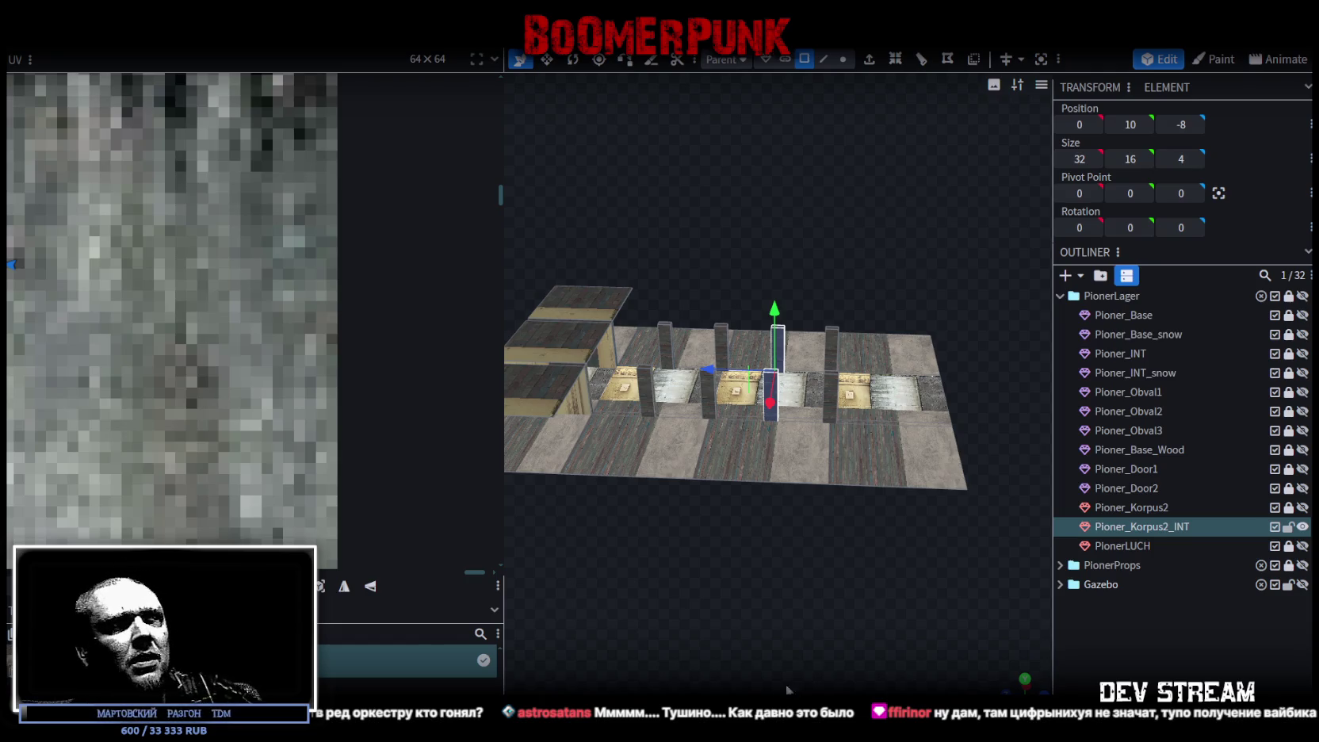
mouse_move(720, 597)
left_mouse_down()
mouse_move(746, 557)
mouse_move(708, 633)
mouse_move(839, 512)
mouse_move(883, 539)
mouse_move(757, 568)
mouse_move(769, 542)
left_mouse_up()
Step: In edge select mode, inspect the floor tiles and room walls from low side angles
left_click(823, 59)
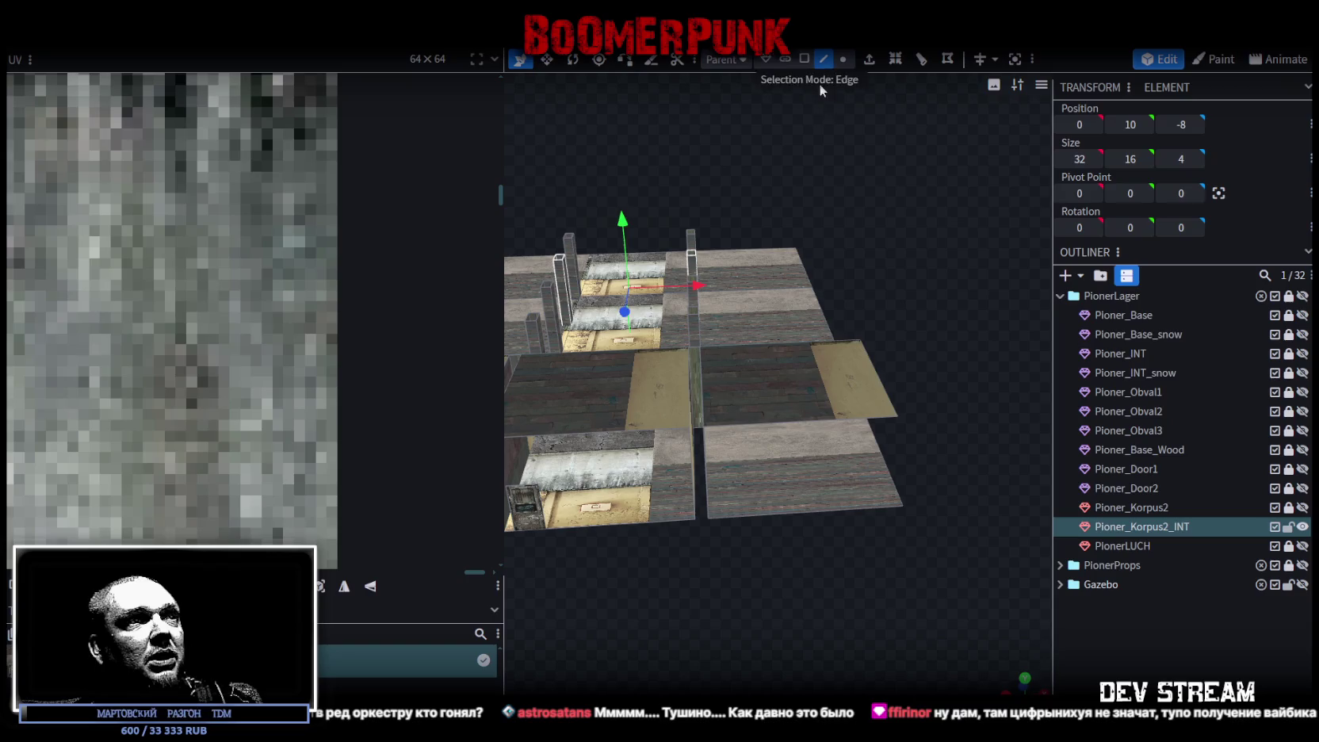
left_click(797, 425)
left_click(790, 510)
mouse_move(924, 528)
left_mouse_down()
mouse_move(712, 525)
mouse_move(774, 515)
mouse_move(795, 477)
mouse_move(912, 512)
mouse_move(876, 531)
mouse_move(876, 492)
mouse_move(884, 528)
mouse_move(860, 532)
mouse_move(875, 441)
left_mouse_up()
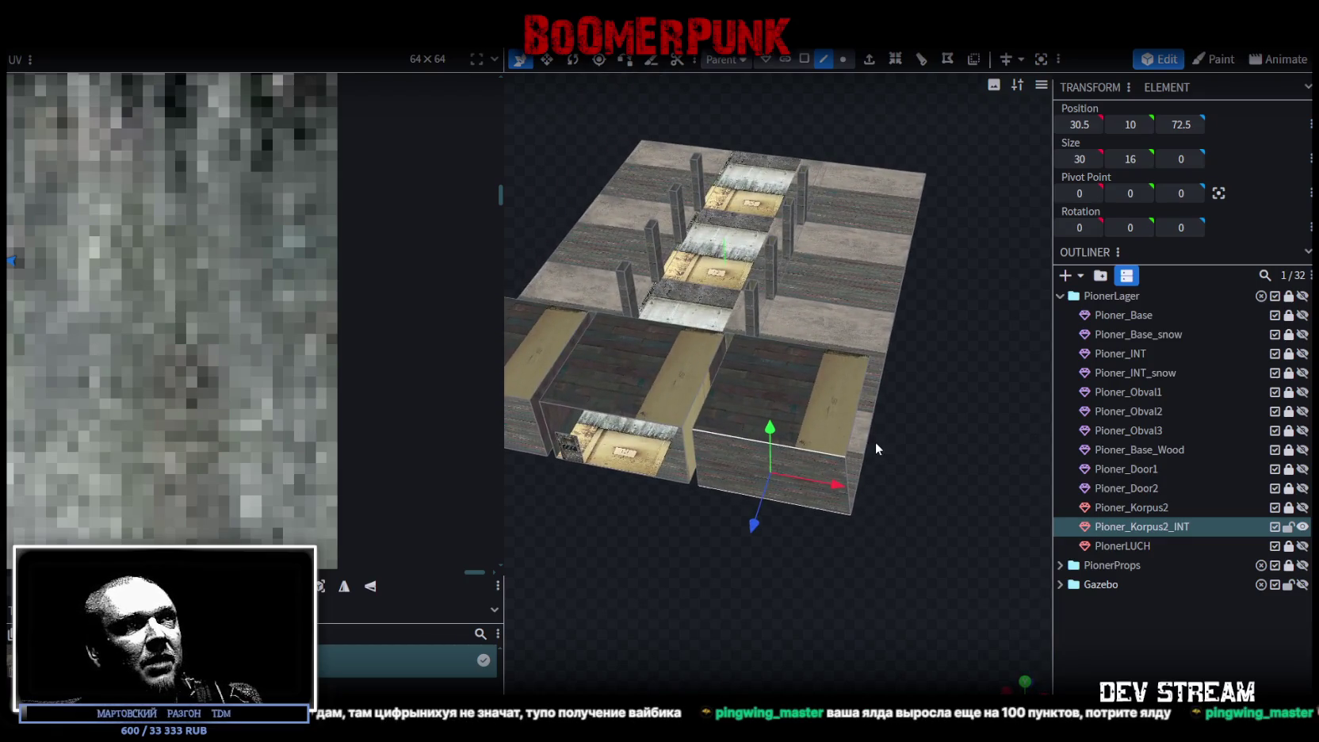
left_click(850, 431)
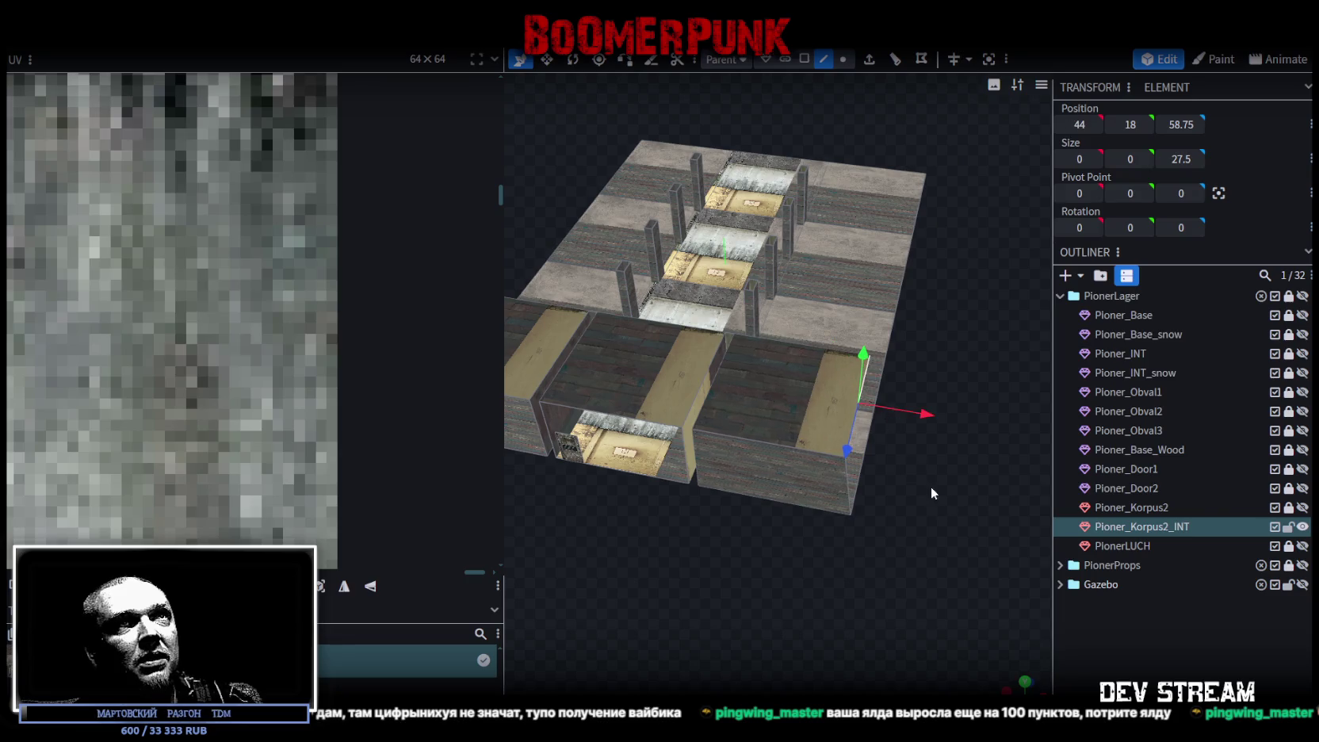
left_click_drag(921, 474, 986, 348)
mouse_move(1007, 260)
left_mouse_down()
mouse_move(865, 437)
mouse_move(870, 125)
left_mouse_up()
Step: In vertex mode, select the wall's side vertices and set their X position to -44
left_click(842, 59)
mouse_move(856, 253)
left_mouse_down()
mouse_move(862, 425)
mouse_move(882, 487)
mouse_move(745, 369)
left_mouse_up()
left_click_drag(922, 344, 941, 311)
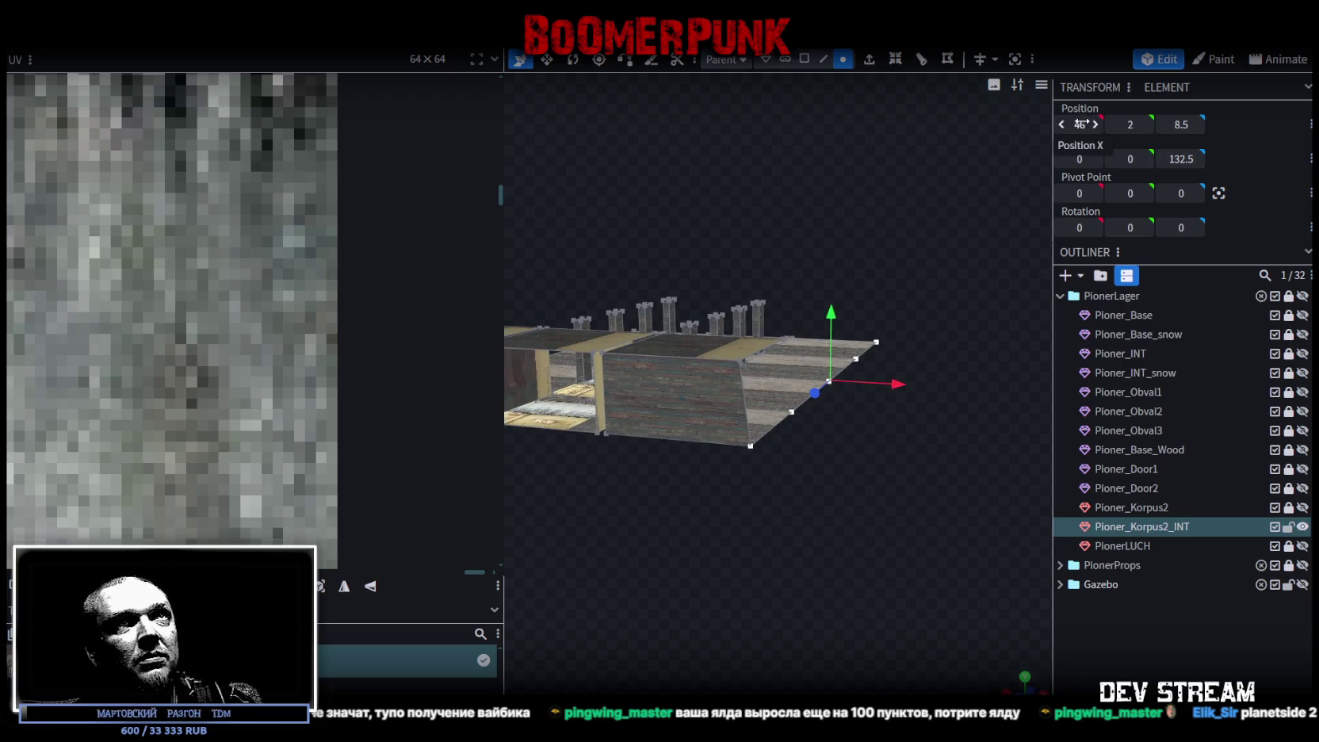
mouse_move(602, 536)
left_mouse_down()
mouse_move(734, 581)
mouse_move(813, 588)
mouse_move(753, 569)
mouse_move(779, 452)
left_mouse_up()
mouse_move(774, 531)
left_mouse_down()
mouse_move(735, 532)
mouse_move(802, 410)
left_mouse_up()
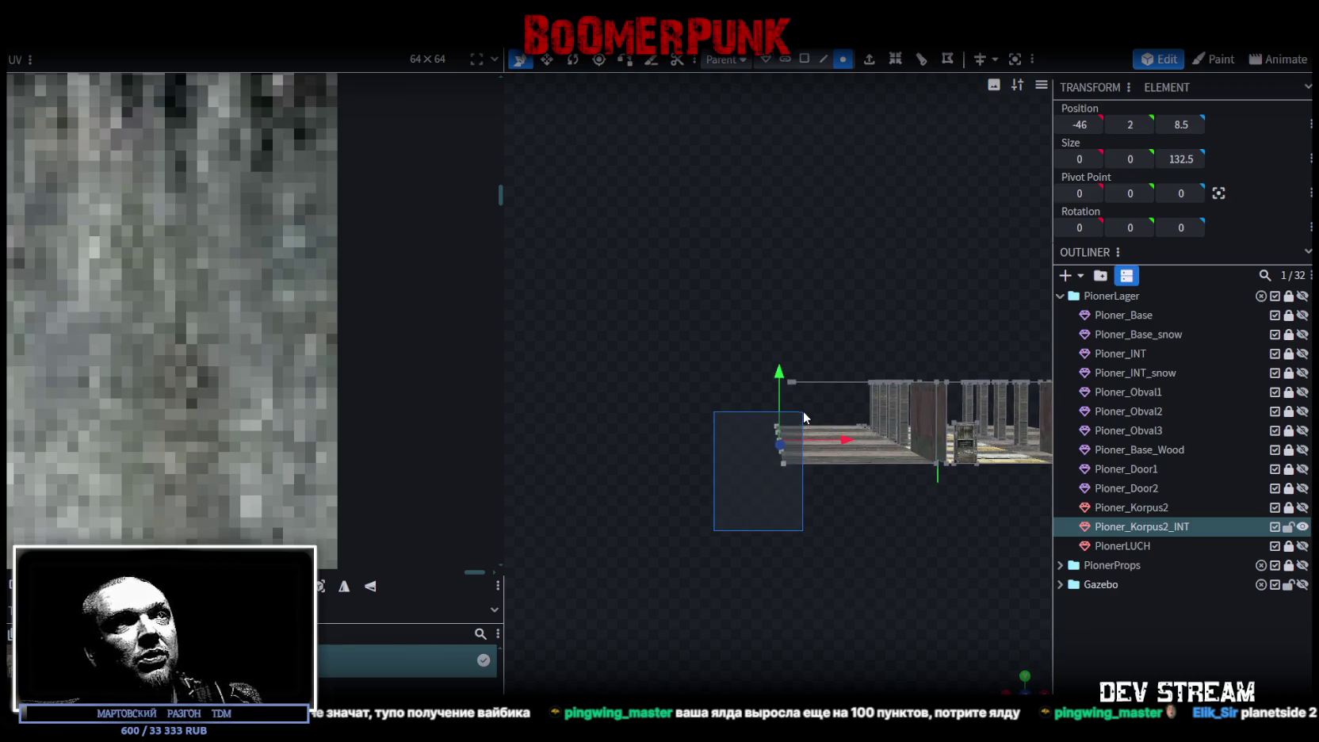
left_click(1062, 127)
left_click(1062, 128)
left_click(1095, 124)
left_click(1094, 124)
left_click(1094, 124)
left_click(1094, 125)
Step: Select the whole interior mesh and review it from the side
mouse_move(760, 345)
left_mouse_down()
mouse_move(817, 513)
mouse_move(927, 434)
mouse_move(908, 449)
left_mouse_up()
left_click(742, 419)
mouse_move(742, 419)
left_mouse_down()
mouse_move(811, 389)
mouse_move(985, 252)
mouse_move(871, 275)
mouse_move(853, 414)
mouse_move(773, 337)
mouse_move(678, 141)
mouse_move(636, 435)
mouse_move(650, 561)
mouse_move(765, 598)
mouse_move(742, 566)
mouse_move(809, 566)
left_mouse_up()
scroll(808, 566, "up", 2)
left_click(823, 59)
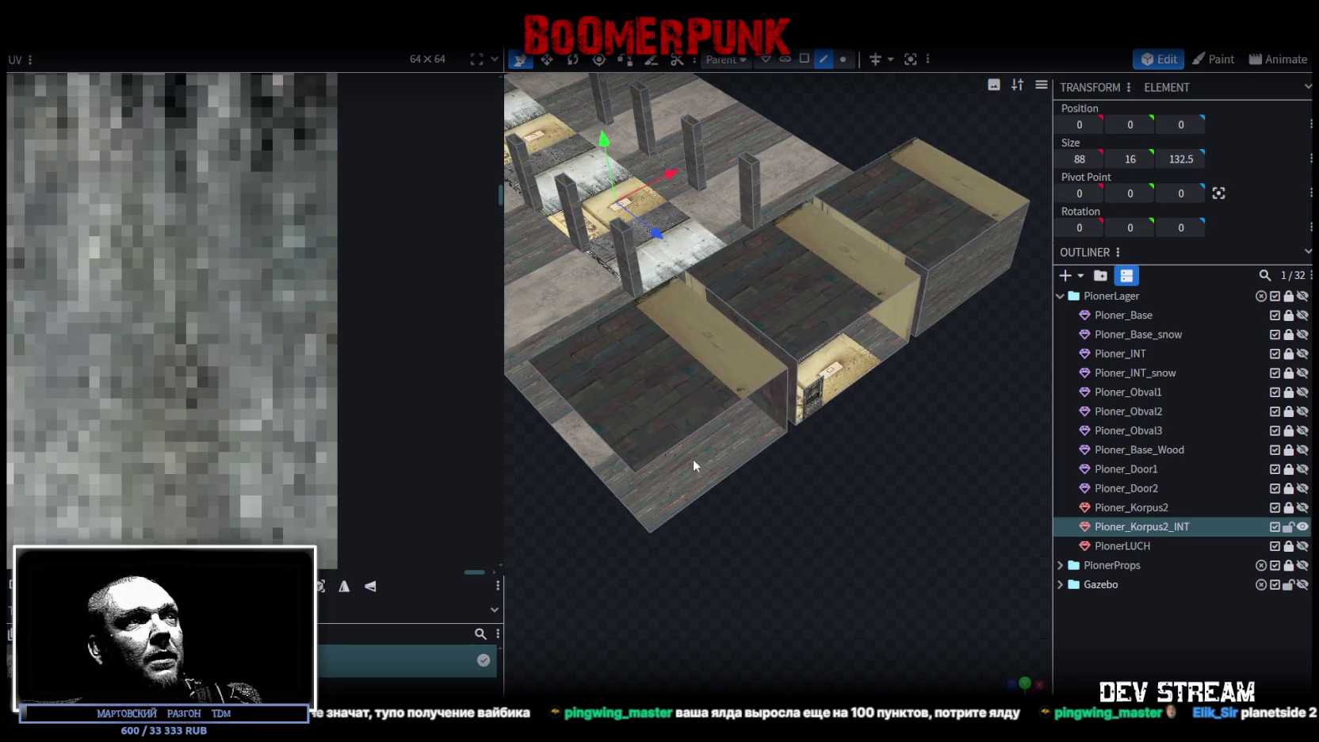
left_click(708, 487)
mouse_move(708, 487)
left_mouse_down()
mouse_move(601, 524)
mouse_move(863, 495)
mouse_move(833, 529)
left_mouse_up()
left_click(940, 323)
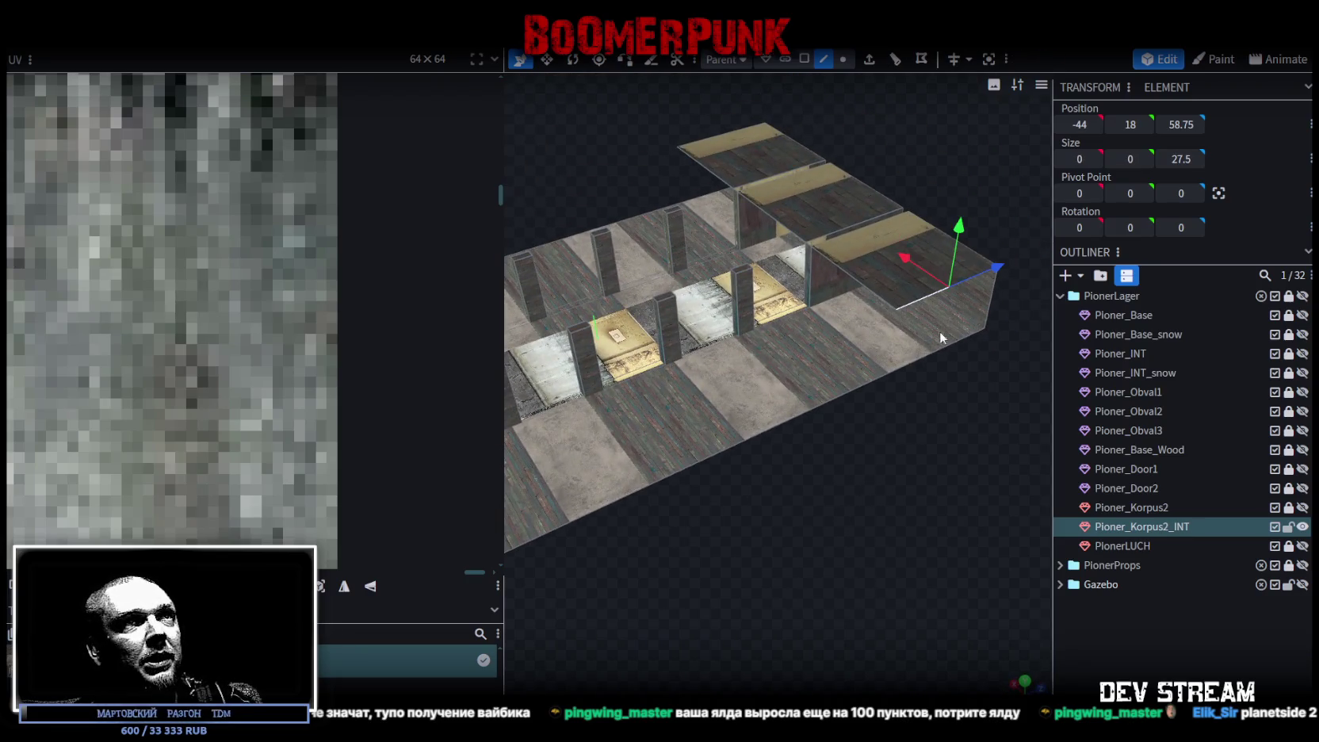
mouse_move(932, 353)
left_mouse_down()
mouse_move(791, 394)
mouse_move(718, 474)
mouse_move(788, 347)
left_mouse_up()
left_click(772, 389)
left_click(772, 390)
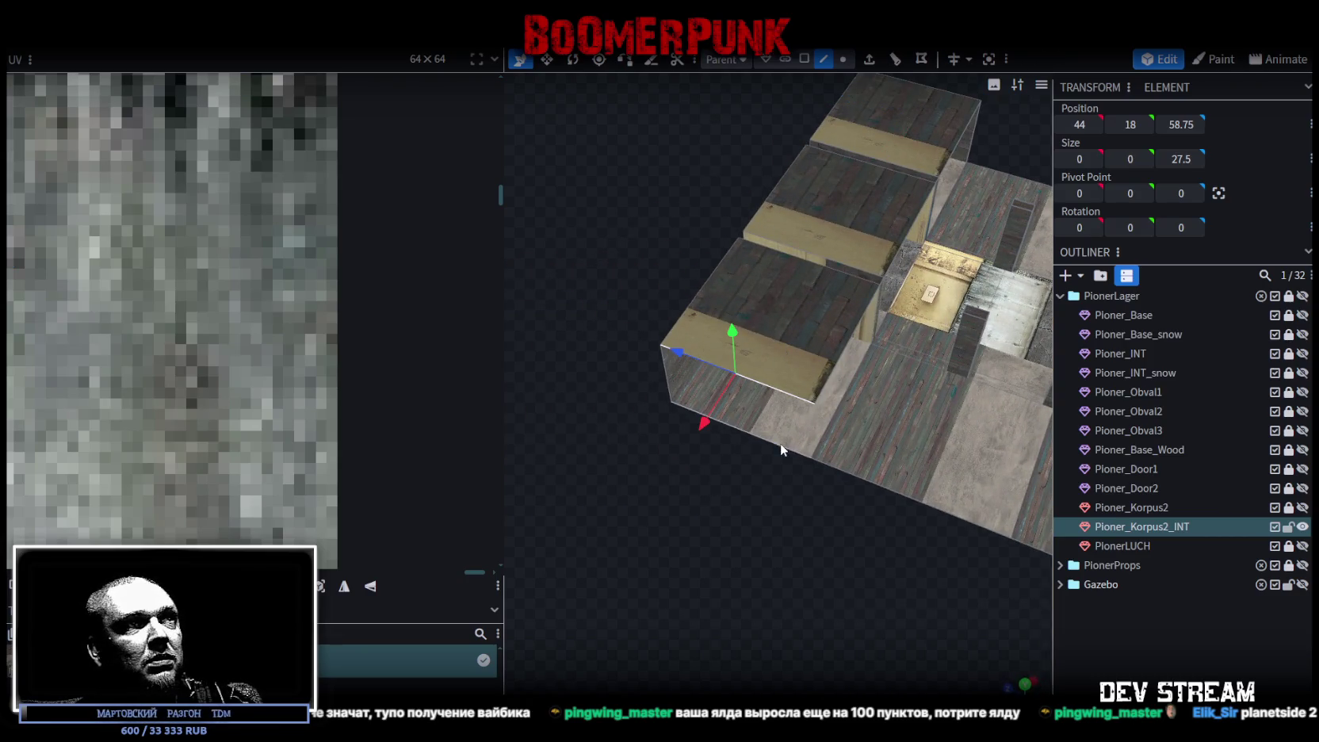
scroll(808, 452, "down", 3)
left_click_drag(775, 507, 595, 438)
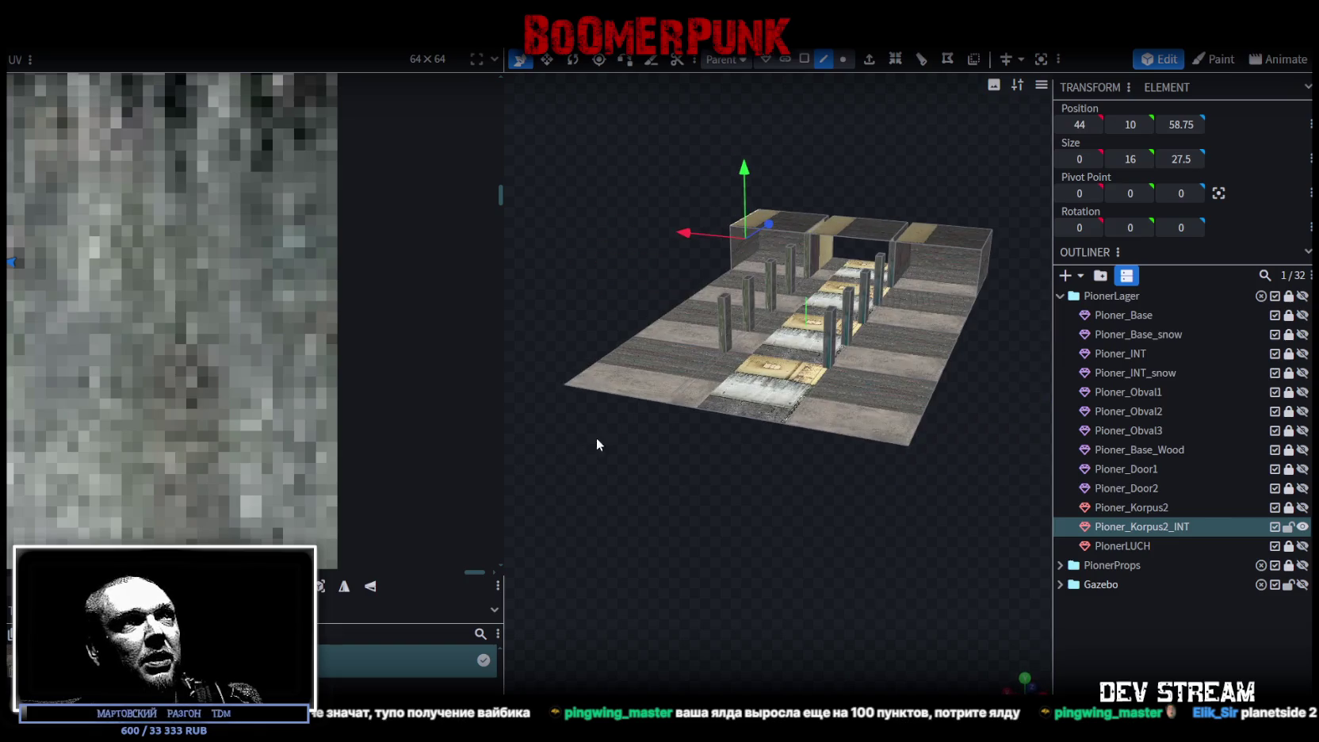
scroll(725, 507, "up", 3)
mouse_move(725, 507)
left_mouse_down()
mouse_move(767, 547)
mouse_move(766, 461)
mouse_move(746, 439)
mouse_move(787, 536)
mouse_move(626, 533)
mouse_move(676, 552)
mouse_move(813, 528)
mouse_move(851, 504)
mouse_move(834, 490)
left_mouse_up()
scroll(767, 547, "down", 5)
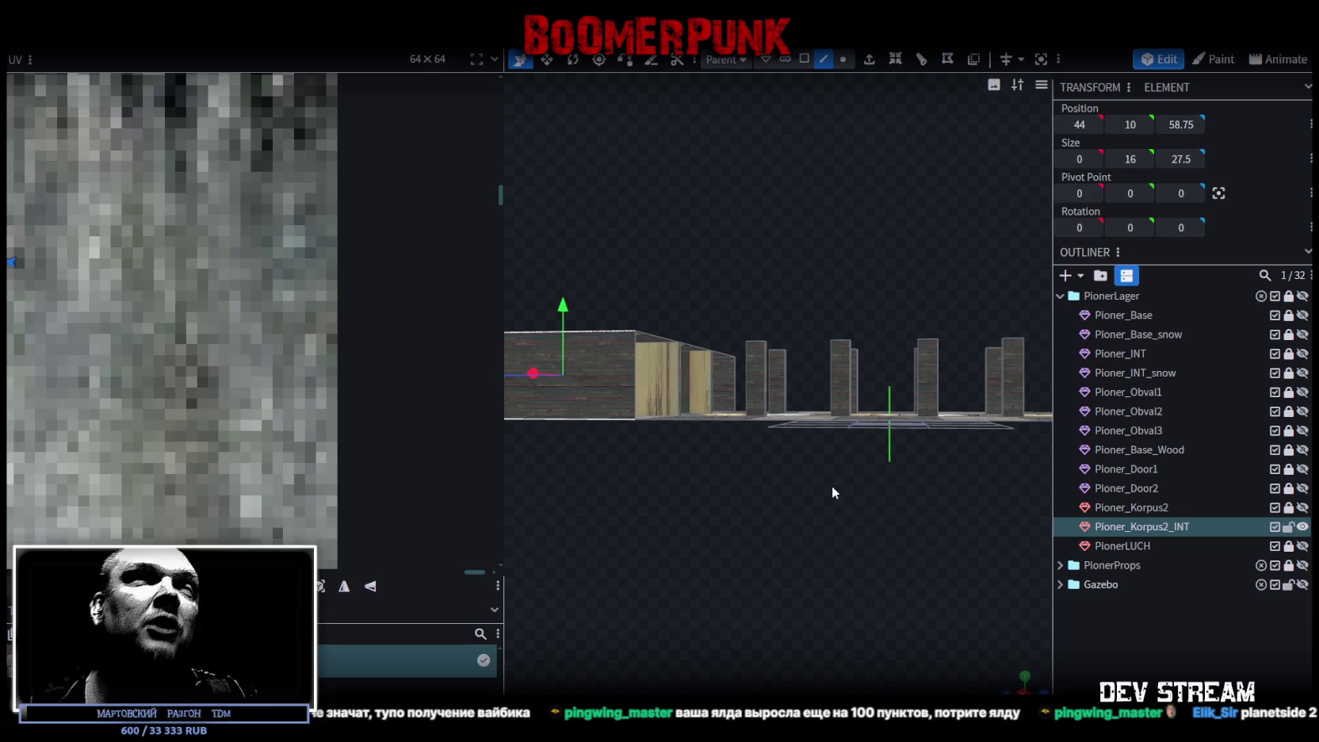
mouse_move(829, 485)
left_mouse_down()
mouse_move(876, 508)
mouse_move(793, 538)
mouse_move(811, 548)
left_mouse_up()
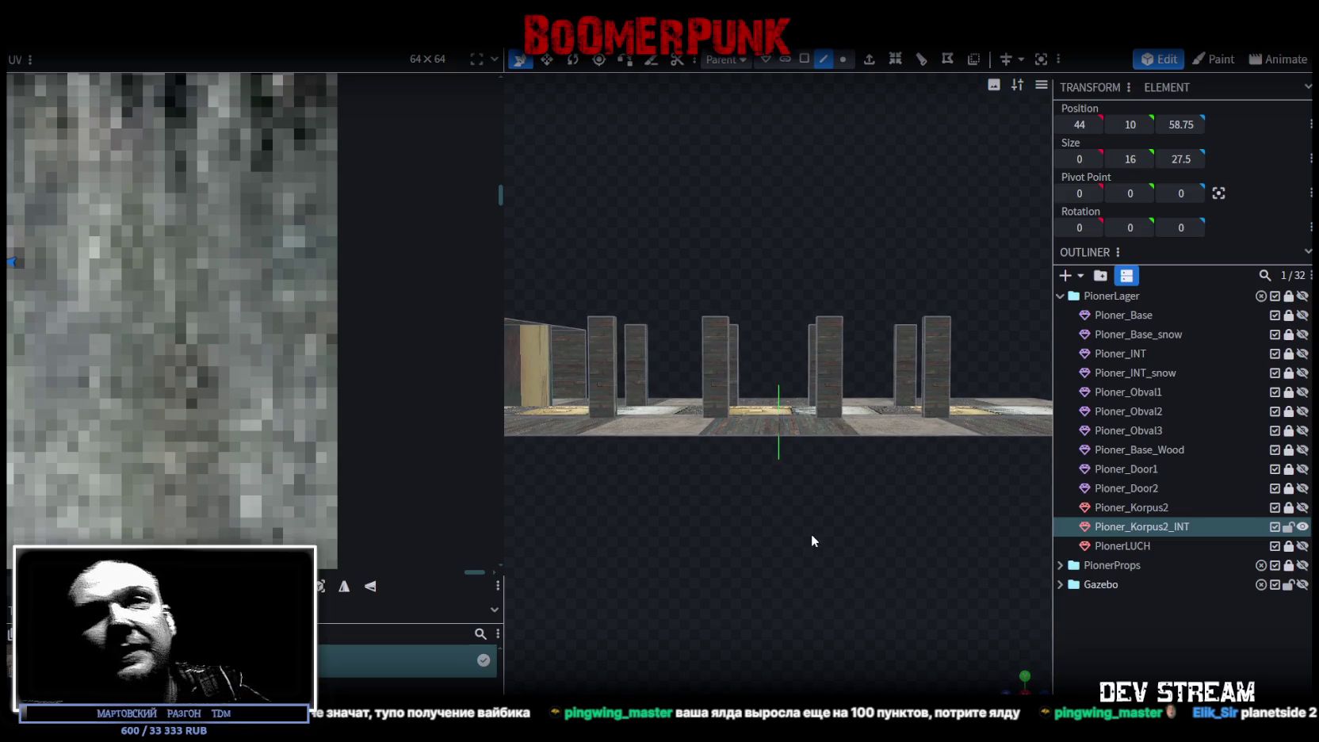
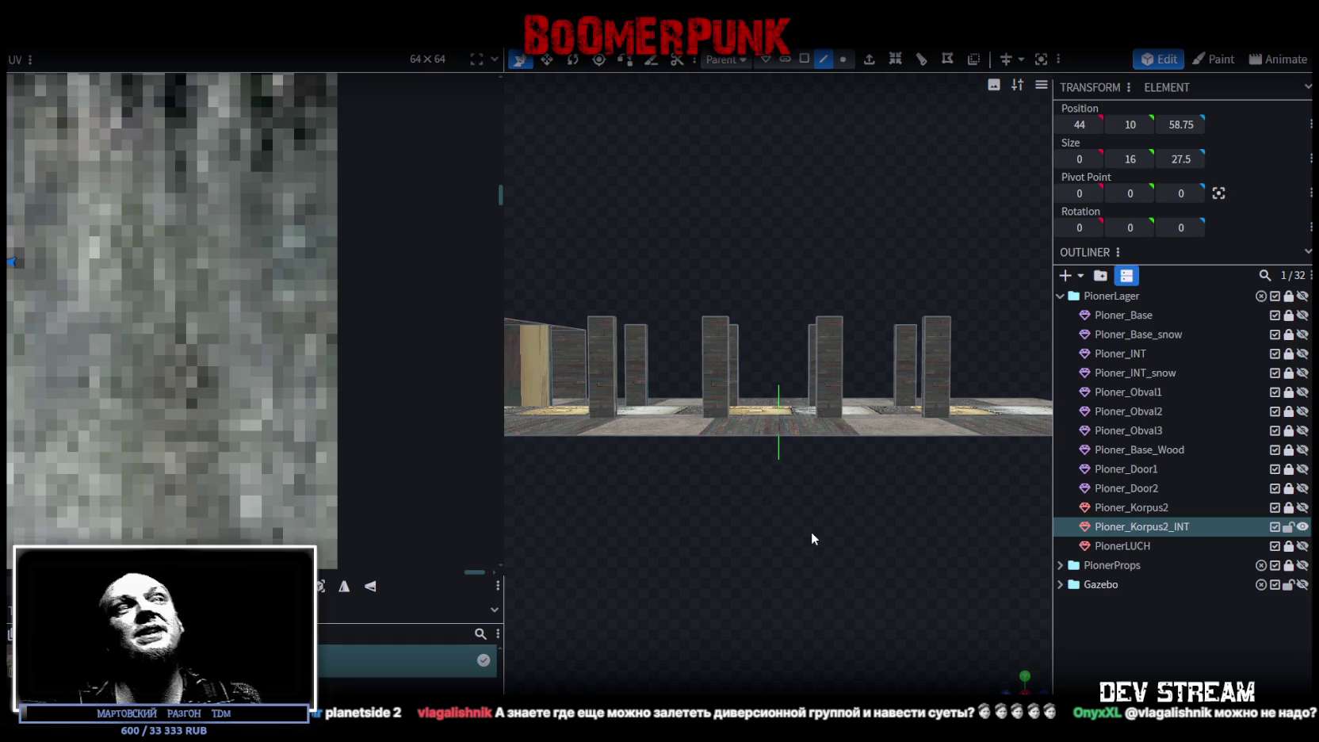
Step: Select the floor's border edges along the back and sides near the pillars
mouse_move(799, 272)
left_mouse_down()
mouse_move(781, 325)
mouse_move(795, 329)
mouse_move(814, 295)
mouse_move(810, 314)
mouse_move(769, 330)
mouse_move(741, 269)
mouse_move(703, 286)
left_mouse_up()
left_click(714, 314)
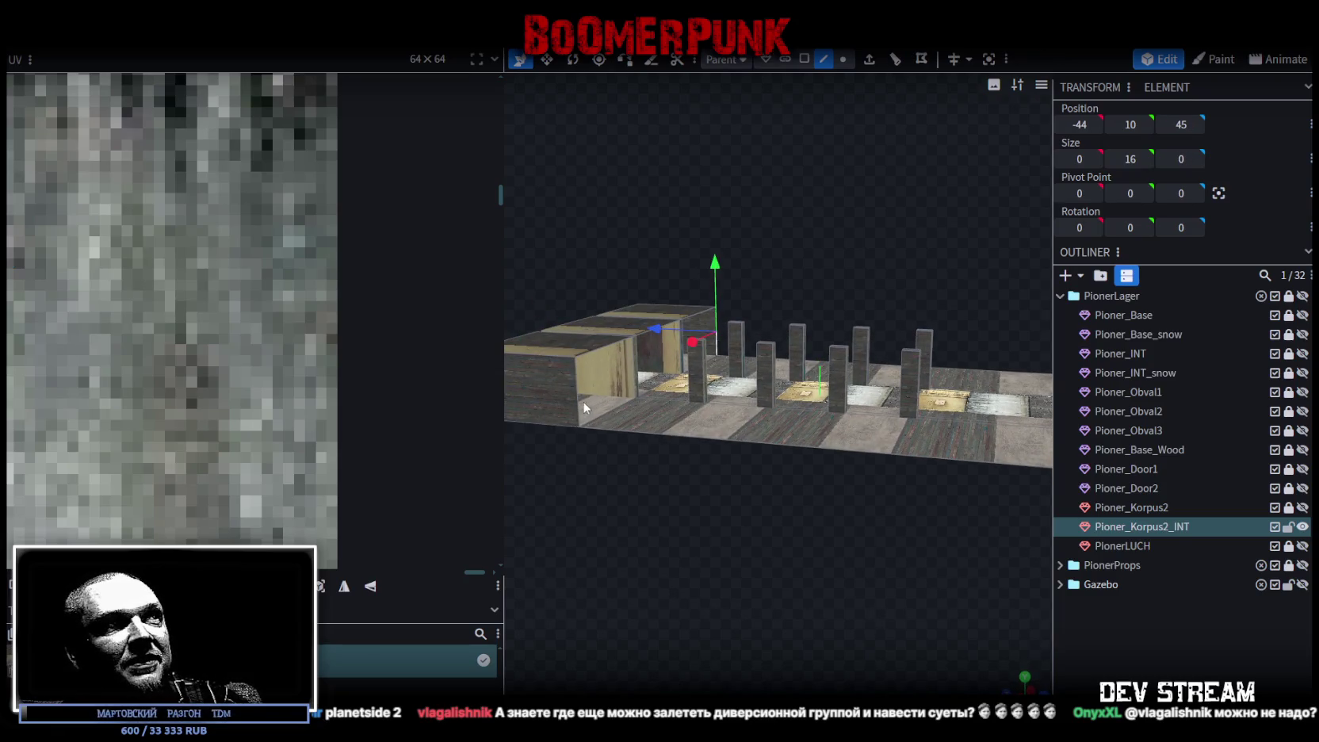
mouse_move(579, 396)
left_mouse_down()
mouse_move(668, 517)
mouse_move(746, 534)
mouse_move(686, 477)
left_mouse_up()
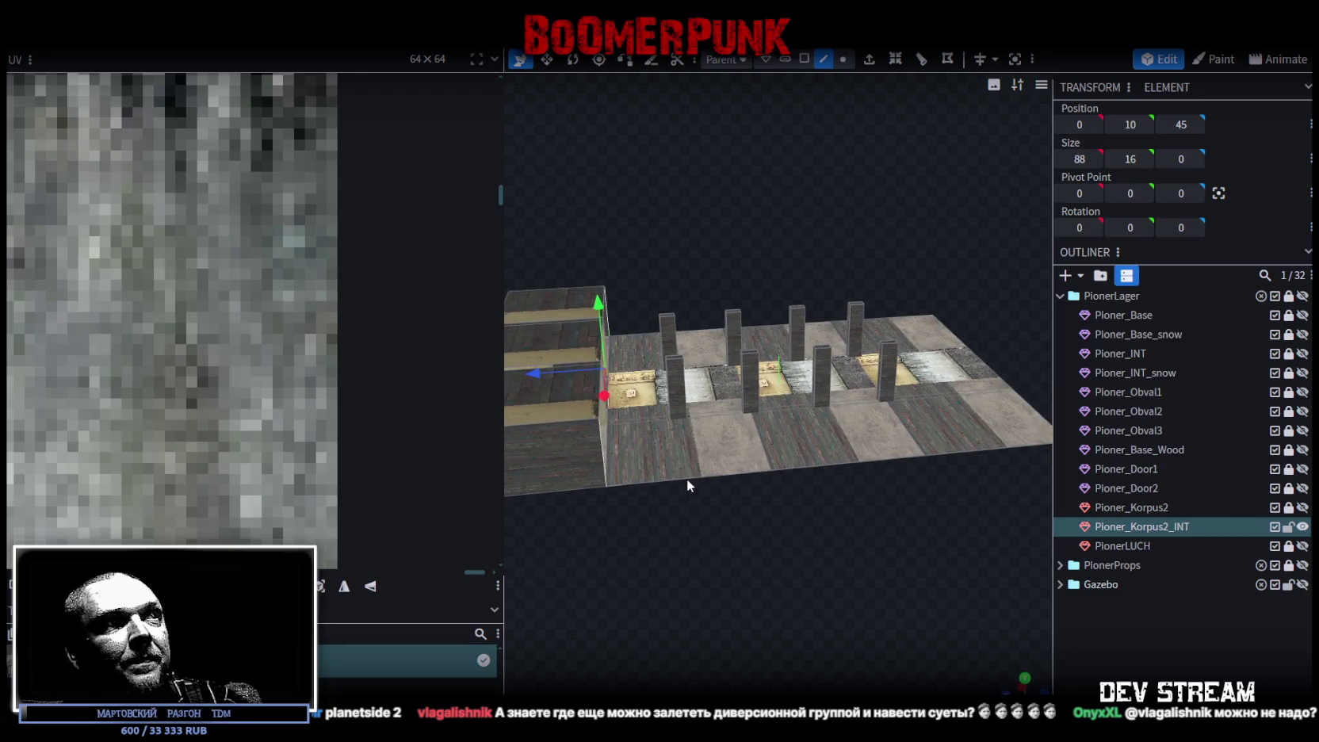
left_click(687, 476)
left_click(563, 426)
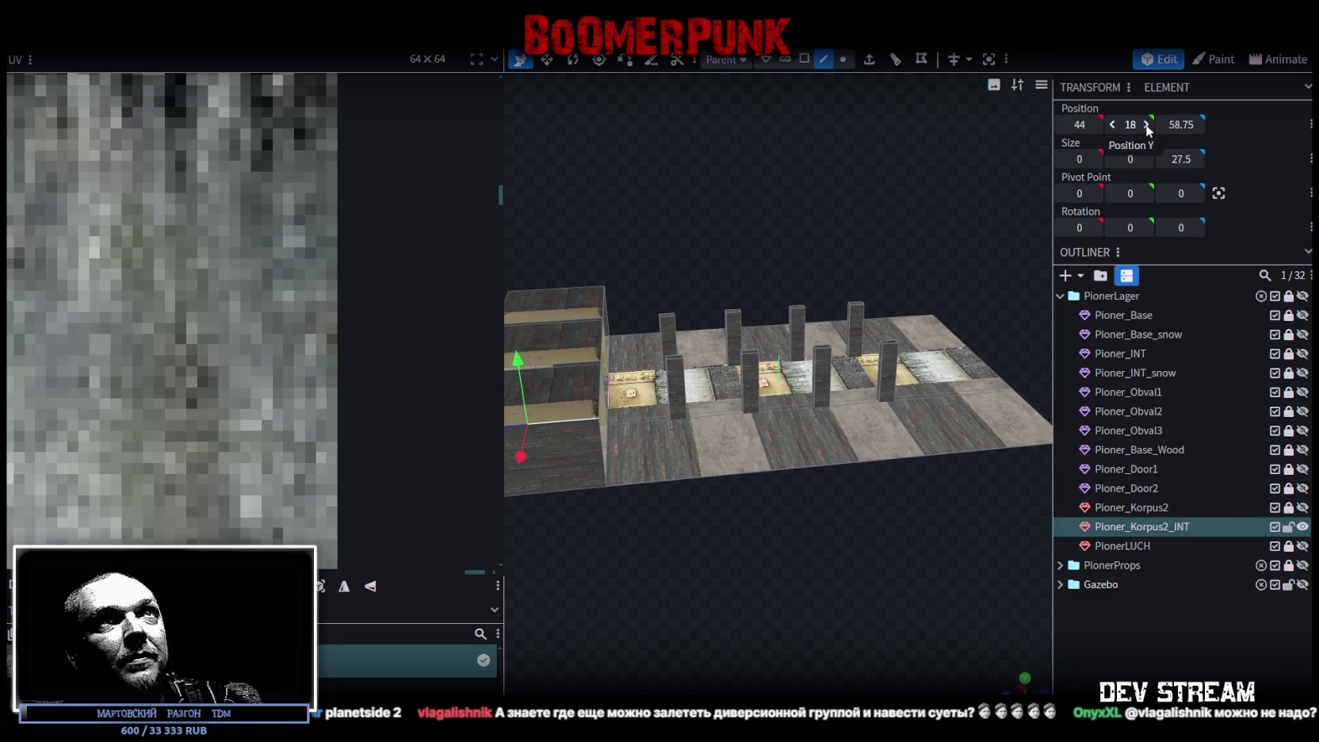
left_click(634, 332)
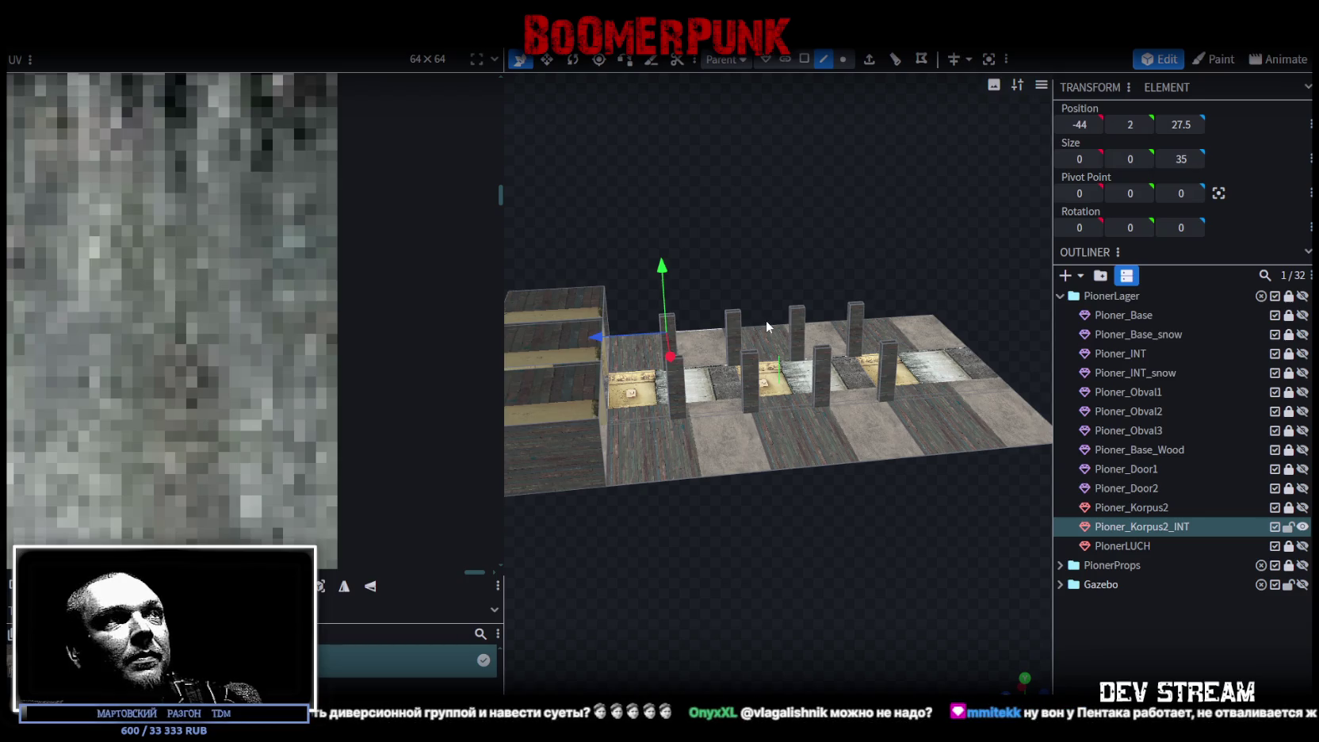
left_click(816, 322, "shift")
left_click(905, 324, "shift")
left_click(955, 336, "shift")
left_click(981, 361, "shift")
left_click(1028, 407, "shift")
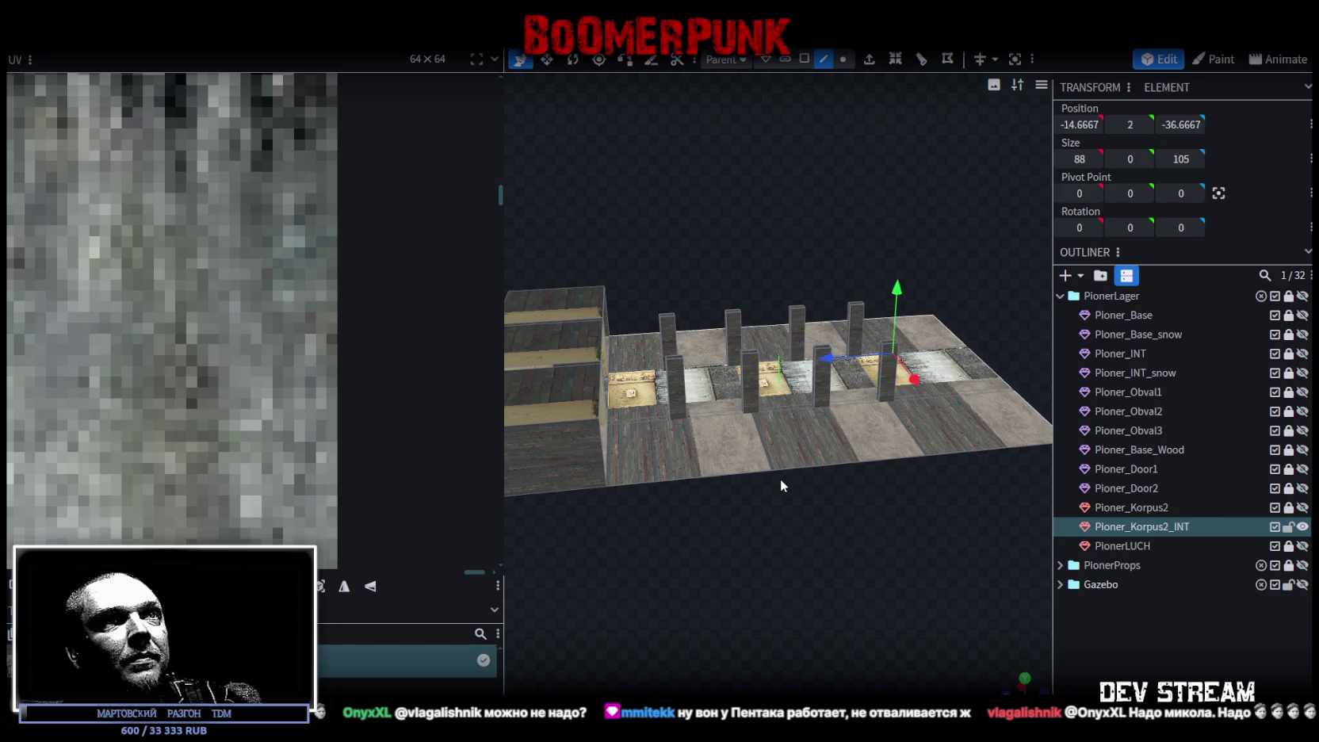
Step: Drop the wrongly picked edges, add the front border edges, and start an extrude with its direction options
left_click(1032, 409, "shift")
left_click(985, 363, "shift")
left_click(957, 340, "shift")
left_click(705, 476, "shift")
left_click(891, 458, "shift")
left_click(961, 448, "shift")
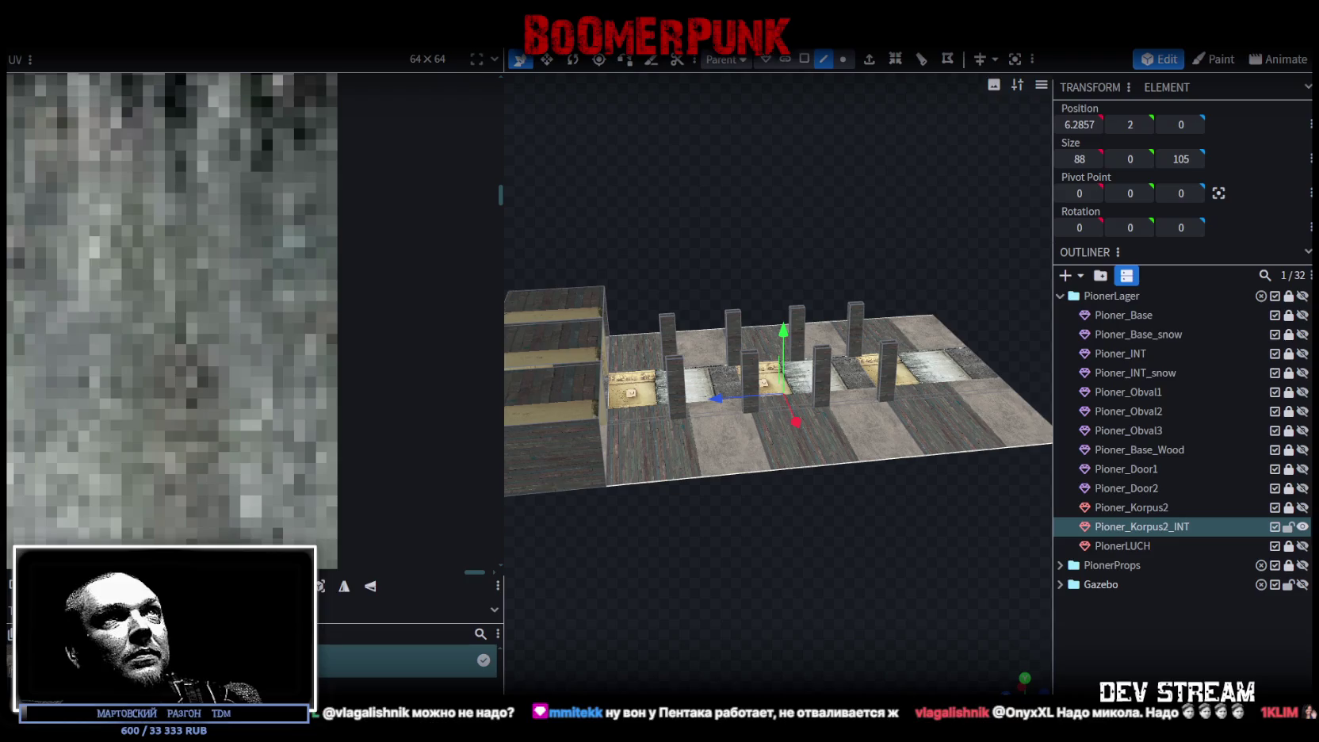
left_click(868, 59)
left_click(802, 684)
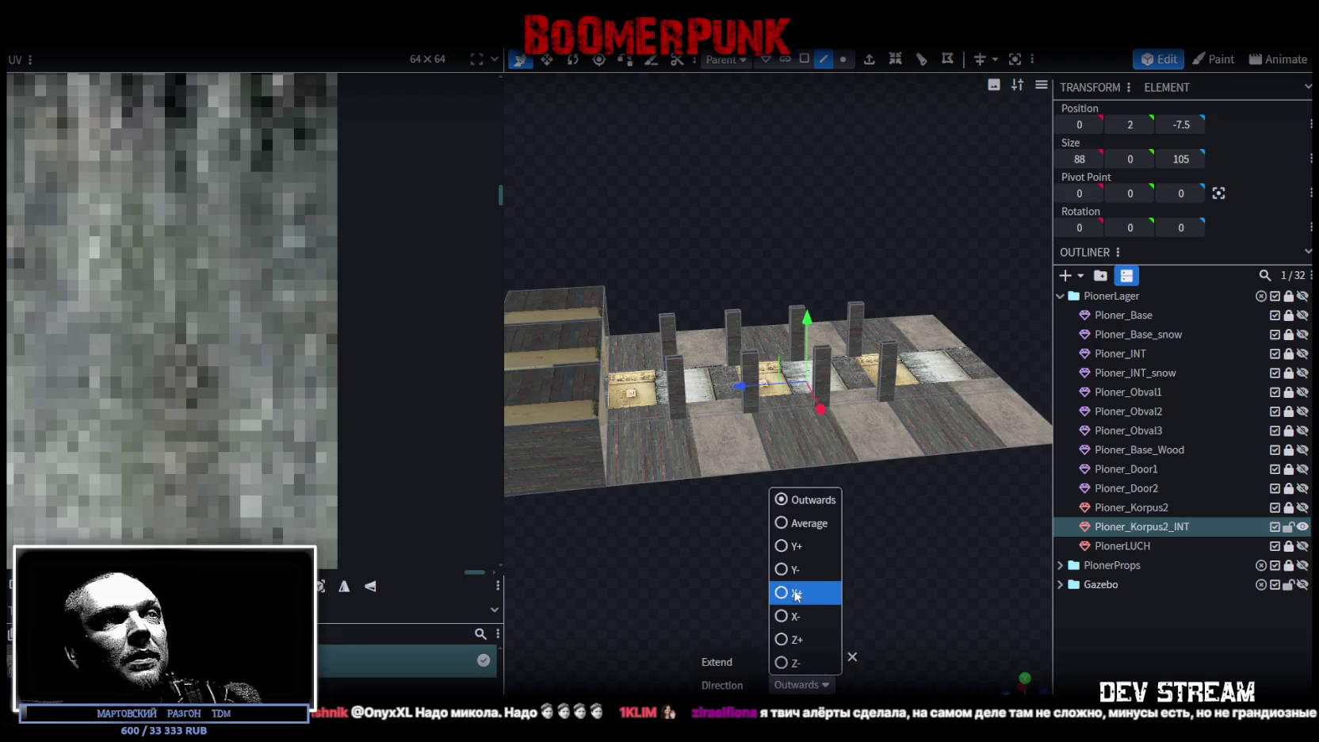
Step: Extrude the floor border 18 units in Y+ and set the wall top to height 18
left_click(794, 546)
type("18")
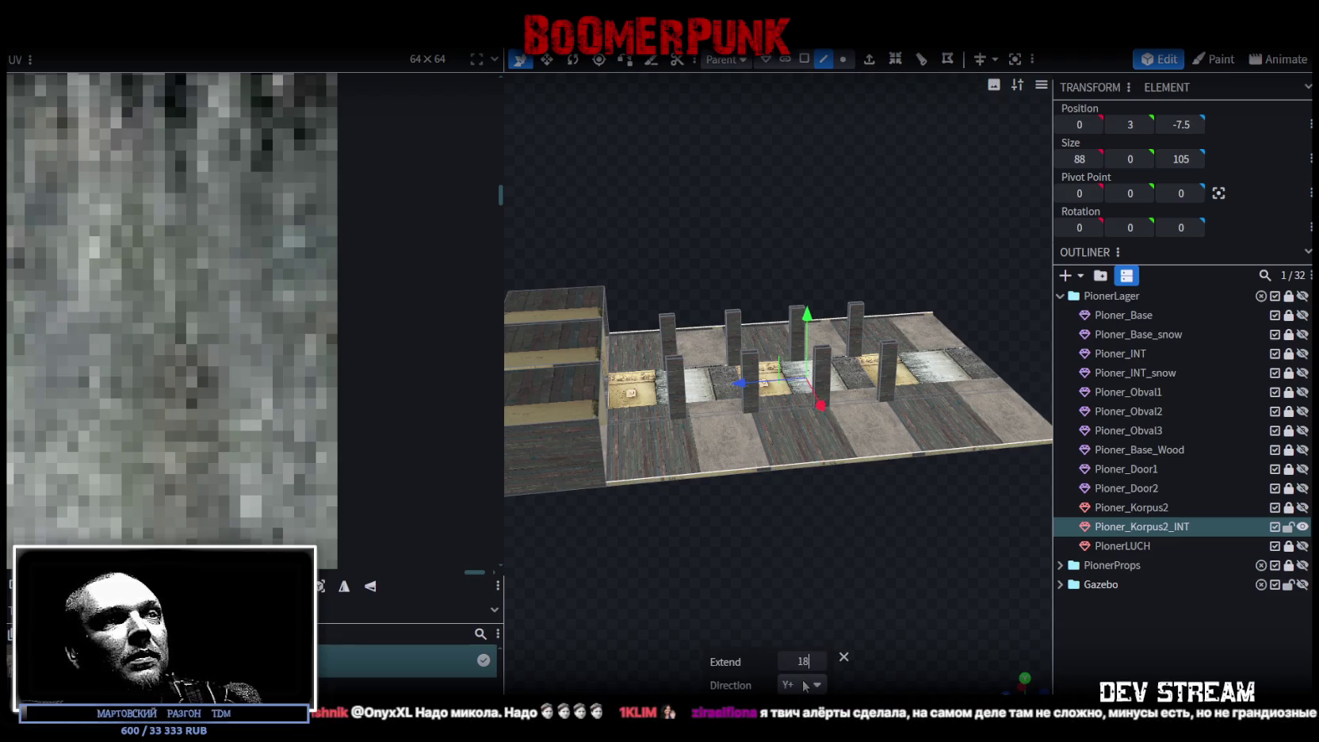
key("Return")
mouse_move(787, 629)
left_mouse_down()
mouse_move(744, 552)
mouse_move(775, 541)
left_mouse_up()
left_click_drag(809, 242, 804, 265)
Step: Merge the duplicate vertices with Auto Fix and save the model
left_click(653, 168)
mouse_move(822, 503)
left_mouse_down()
mouse_move(673, 561)
mouse_move(720, 544)
mouse_move(833, 556)
mouse_move(854, 512)
mouse_move(824, 509)
left_mouse_up()
key("ctrl+s")
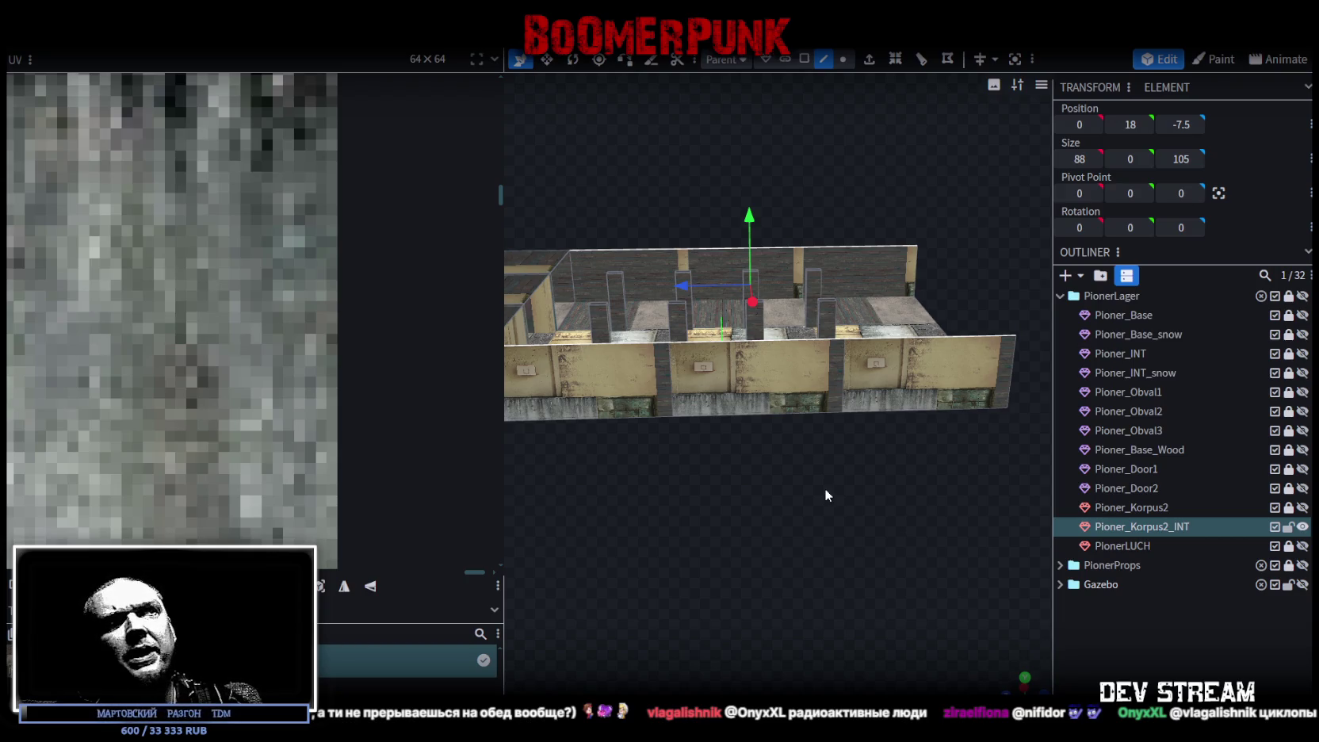
Step: Switch to coloured face view and select the larger wall plane to check the walls
mouse_move(824, 488)
left_mouse_down()
mouse_move(783, 451)
mouse_move(814, 469)
left_mouse_up()
key("z")
key("z")
key("KP_1")
mouse_move(621, 465)
left_mouse_down()
mouse_move(670, 523)
mouse_move(881, 493)
mouse_move(758, 521)
mouse_move(769, 531)
left_mouse_up()
left_click(923, 374)
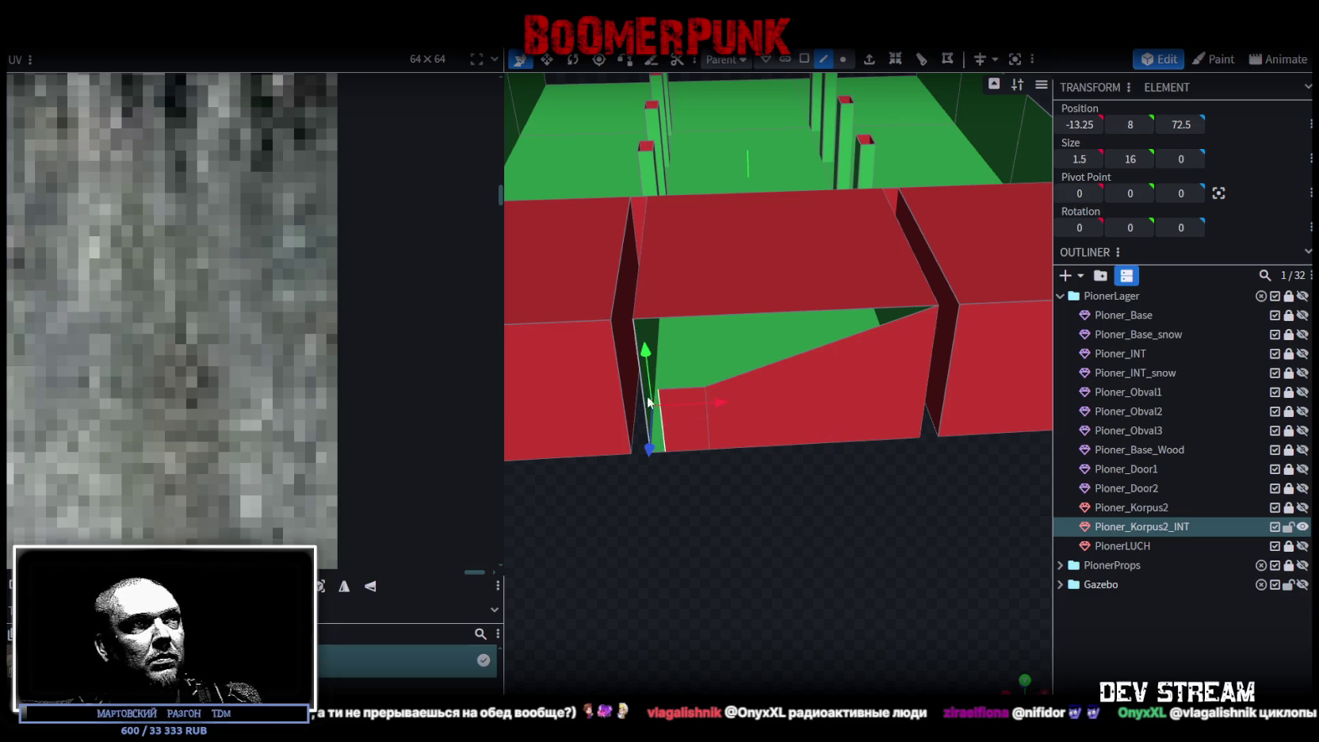
Step: Orbit around the building, return to textured display, and save as Build19.bbmodel
mouse_move(849, 527)
left_mouse_down()
mouse_move(560, 533)
mouse_move(789, 623)
mouse_move(853, 576)
mouse_move(843, 111)
left_mouse_up()
mouse_move(753, 429)
left_mouse_down()
mouse_move(504, 436)
mouse_move(744, 305)
left_mouse_up()
key("z")
scroll(536, 454, "down", 5)
key("ctrl+s")
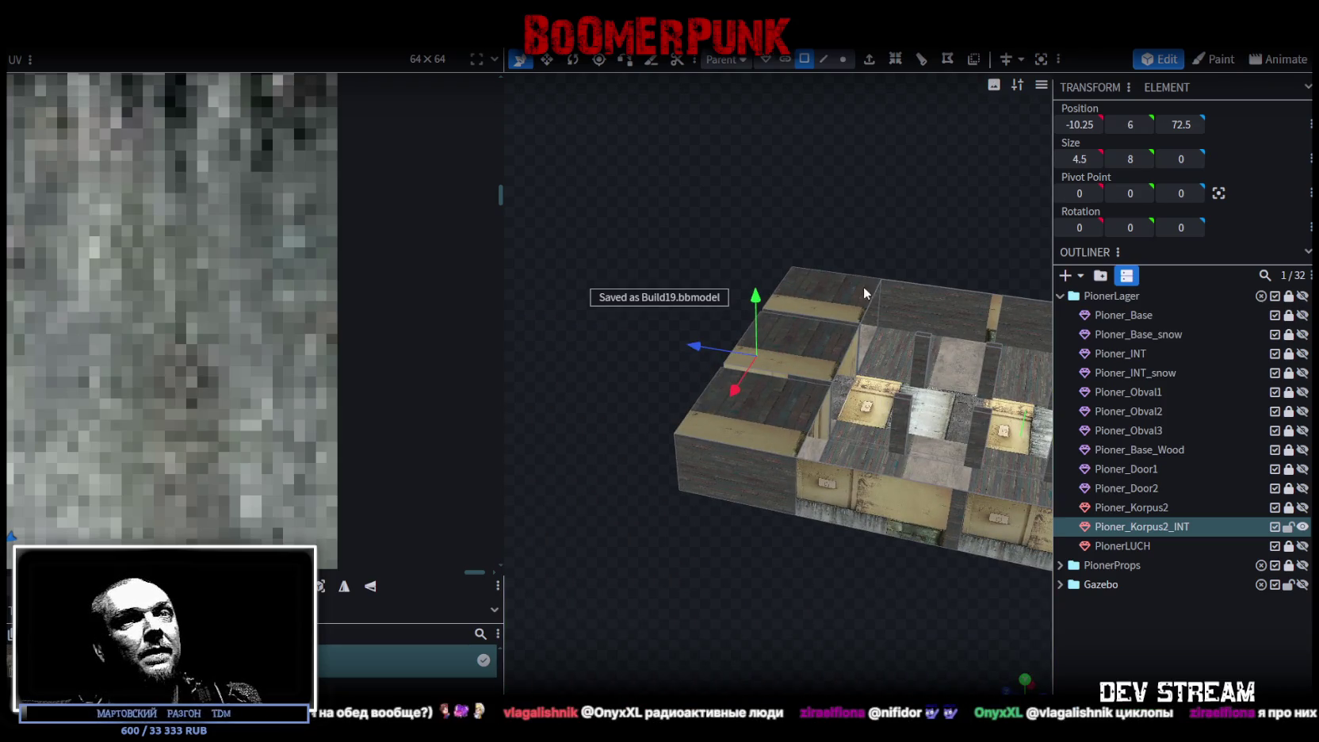
Step: Export the model as an FBX, overwriting Build19.fbx
left_click(119, 36)
mouse_move(155, 314)
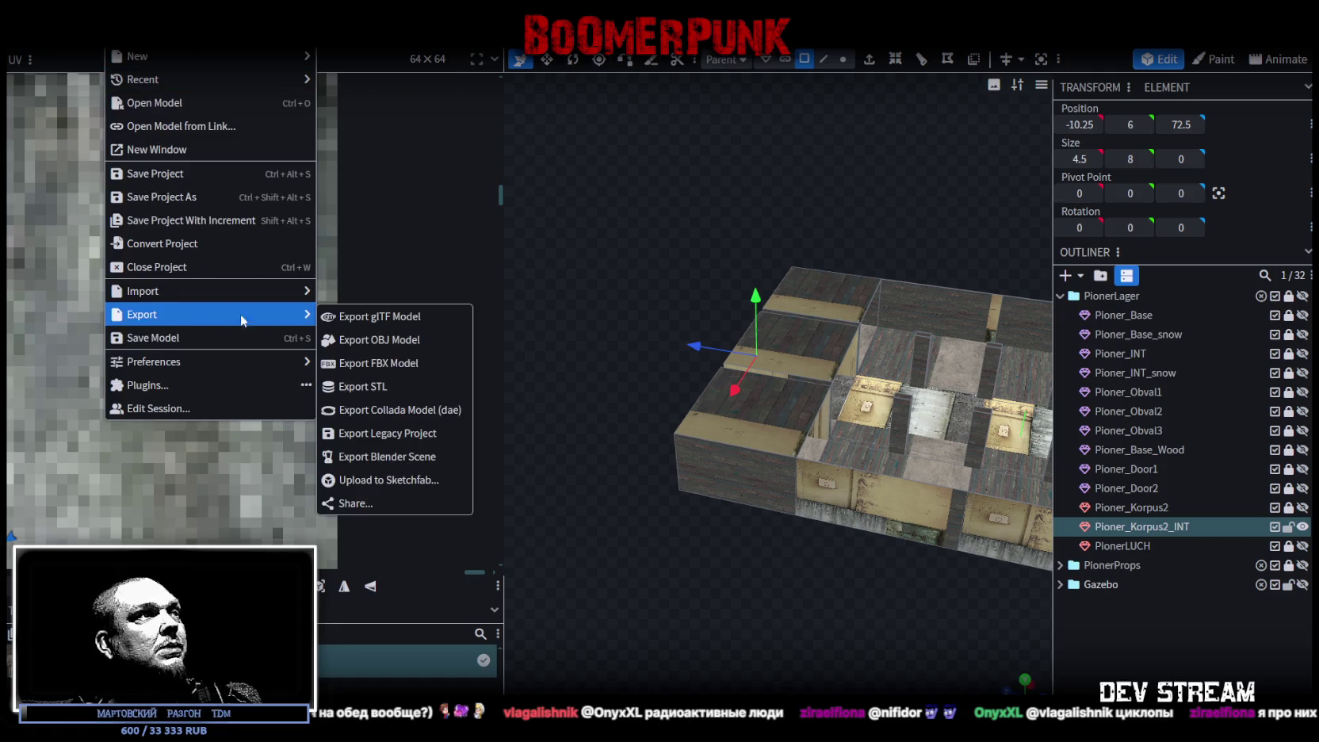
left_click(379, 363)
left_click(700, 222)
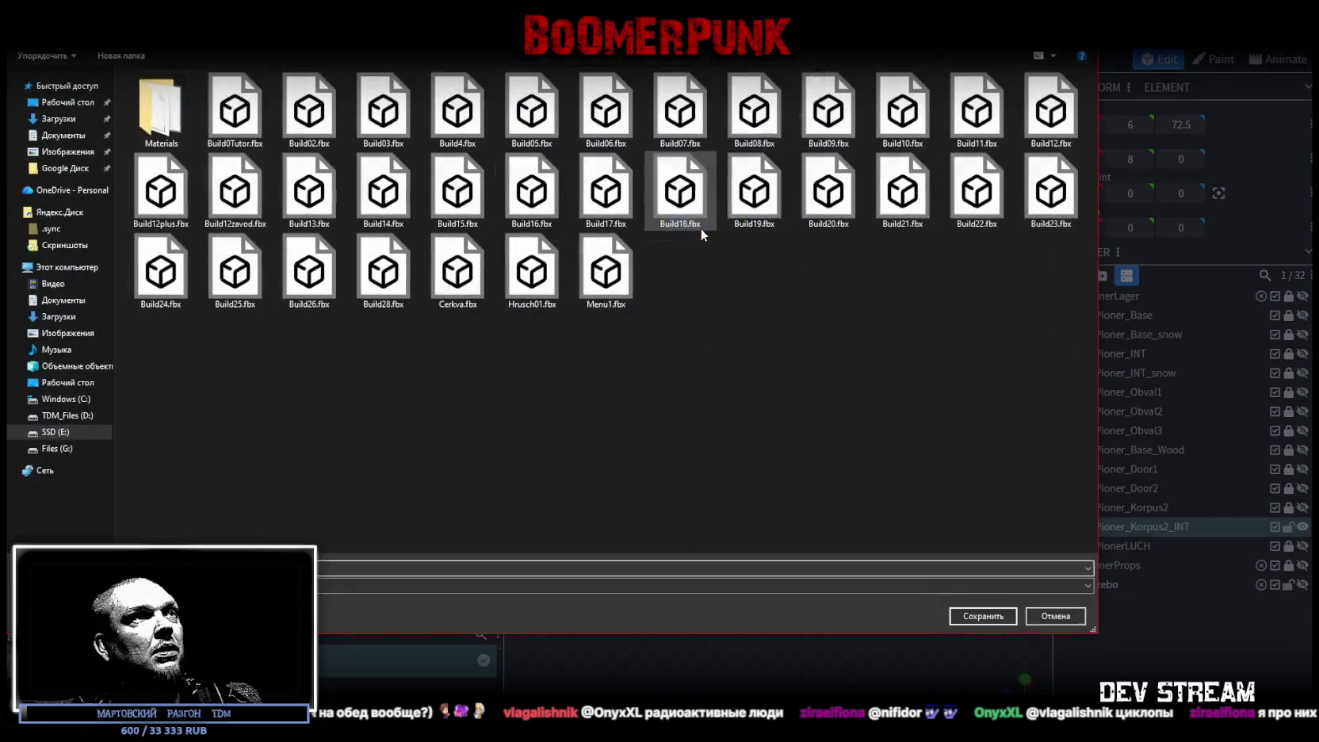
left_click(981, 616)
left_click(693, 378)
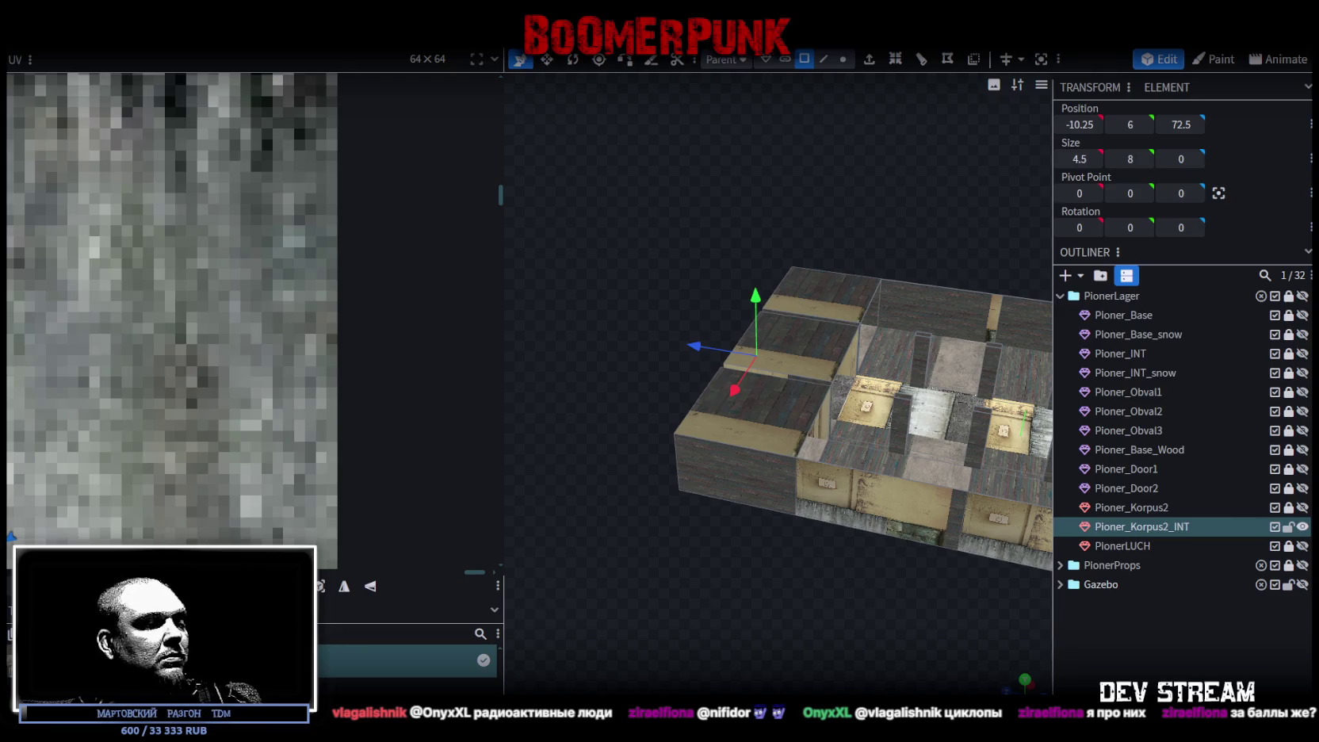
Step: In Unity, look over the building and select Pioner_Korpus2_INT for moving
key("alt+Tab")
mouse_move(691, 374)
left_mouse_down("alt")
mouse_move(689, 387)
mouse_move(542, 431)
mouse_move(551, 336)
mouse_move(552, 417)
mouse_move(509, 299)
mouse_move(872, 301)
mouse_move(811, 359)
mouse_move(622, 365)
mouse_move(745, 355)
mouse_move(724, 333)
mouse_move(404, 345)
mouse_move(571, 325)
mouse_move(427, 304)
mouse_move(342, 264)
mouse_move(366, 285)
mouse_move(725, 165)
left_mouse_up("alt")
left_click(543, 330)
left_click(543, 330)
key("w")
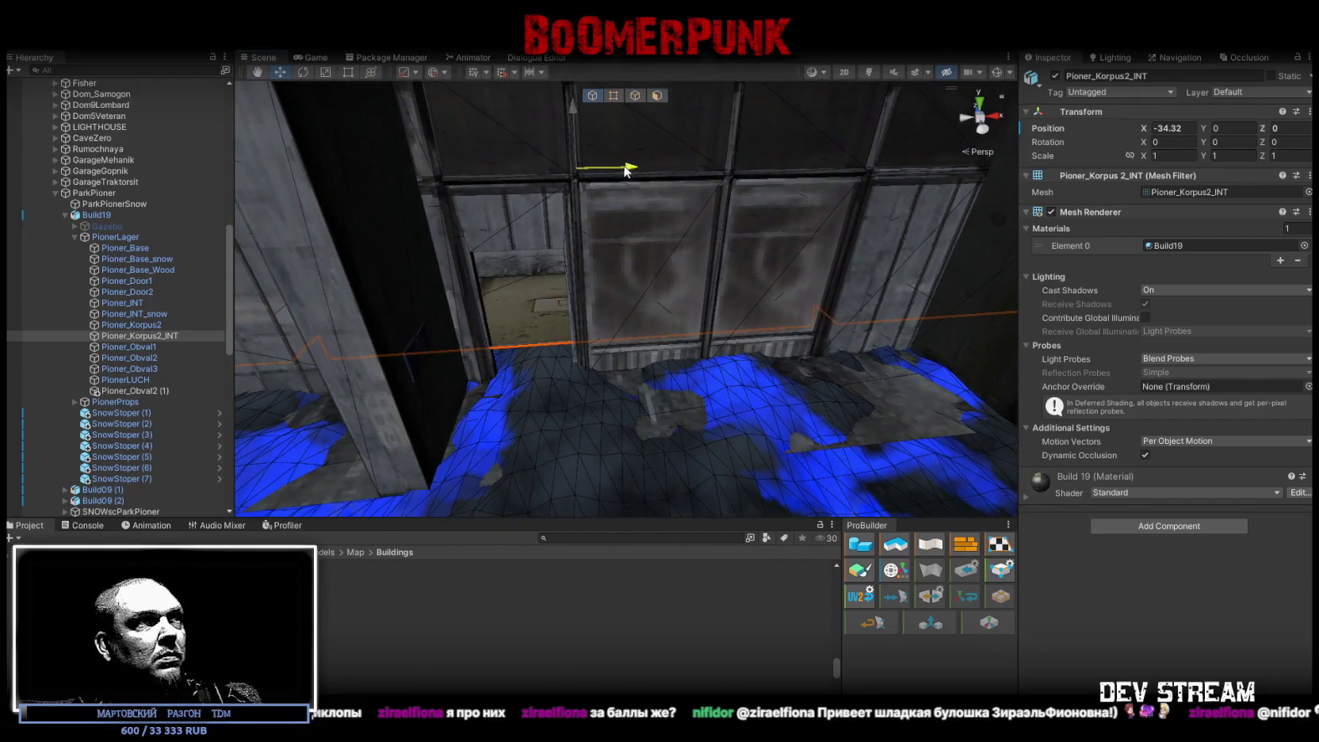
Step: Inspect Pioner_Korpus2_INT's interior floor, door and dark corner in the Scene view
mouse_move(655, 167)
left_mouse_down("alt")
mouse_move(734, 441)
mouse_move(751, 435)
mouse_move(650, 459)
mouse_move(612, 421)
mouse_move(733, 458)
mouse_move(656, 428)
mouse_move(653, 461)
left_mouse_up("alt")
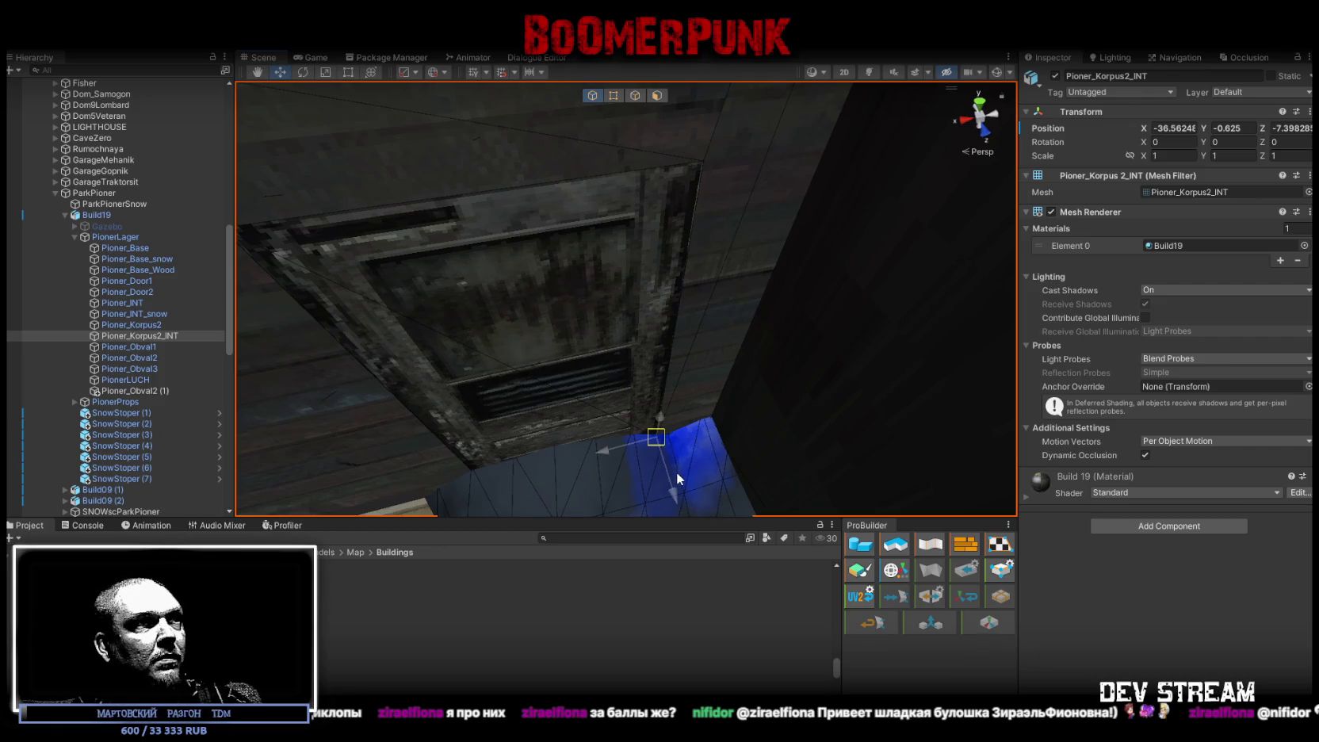
mouse_move(696, 443)
left_mouse_down("alt")
mouse_move(742, 435)
mouse_move(679, 444)
mouse_move(658, 429)
mouse_move(786, 406)
mouse_move(771, 376)
mouse_move(815, 318)
mouse_move(768, 302)
mouse_move(368, 339)
mouse_move(244, 330)
mouse_move(289, 308)
mouse_move(673, 324)
mouse_move(874, 301)
mouse_move(683, 403)
mouse_move(595, 432)
mouse_move(533, 441)
mouse_move(376, 404)
mouse_move(373, 528)
left_mouse_up("alt")
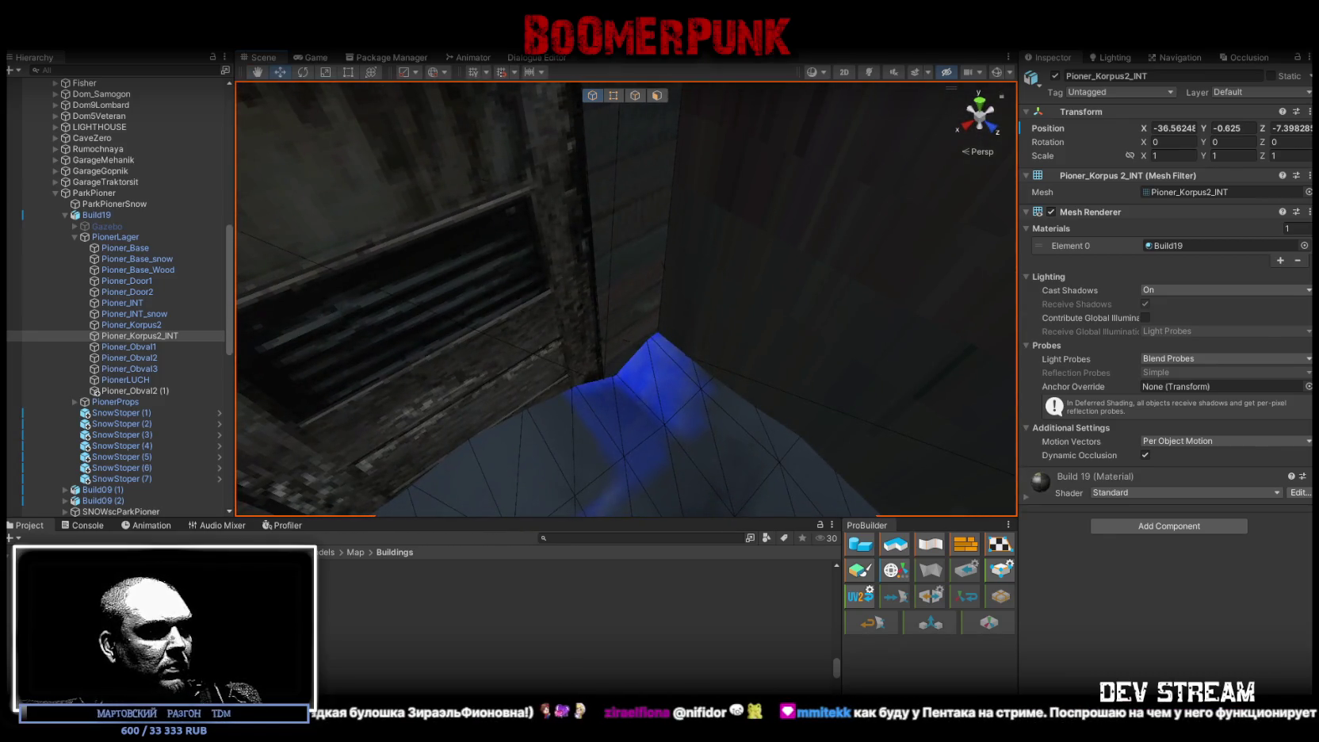
key("alt+Tab")
Step: Zoom to the door plane and re-export the model as FBX over Build19.fbx
mouse_move(542, 559)
left_mouse_down()
mouse_move(803, 561)
mouse_move(758, 497)
left_mouse_up()
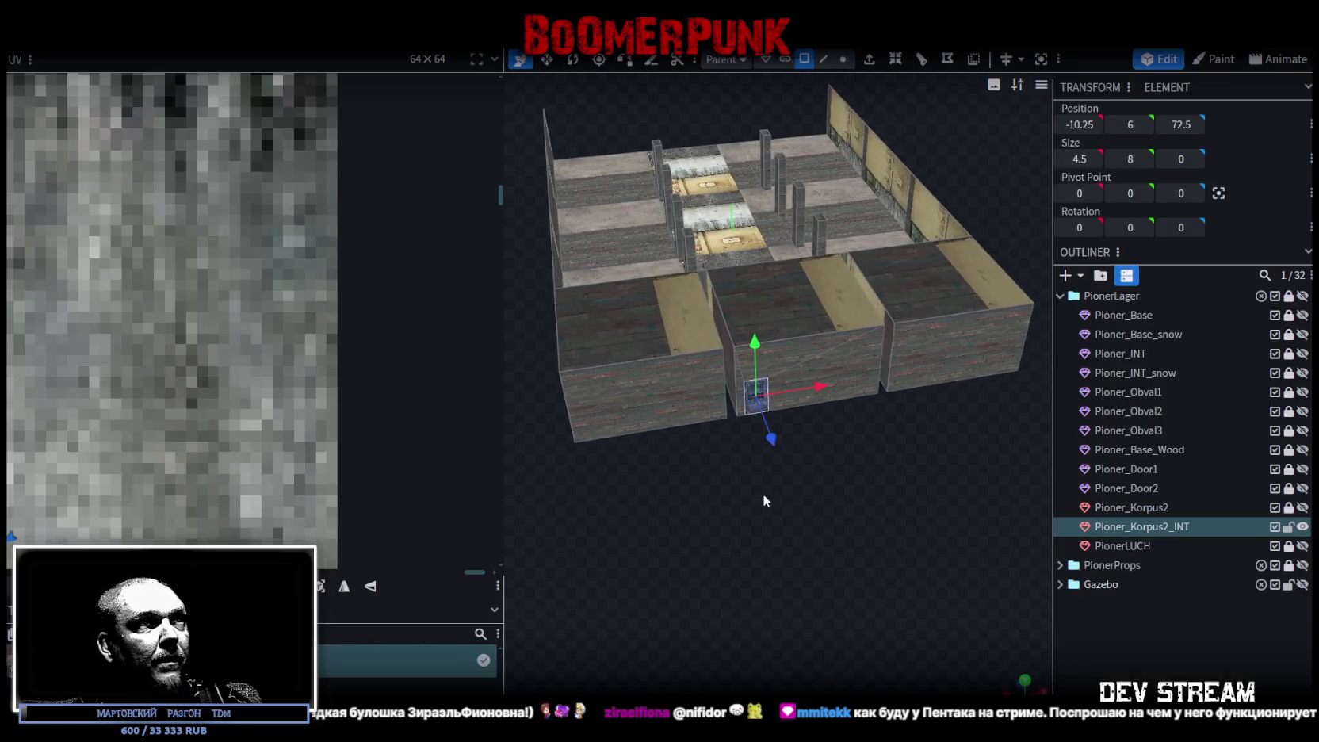
scroll(758, 496, "up", 5)
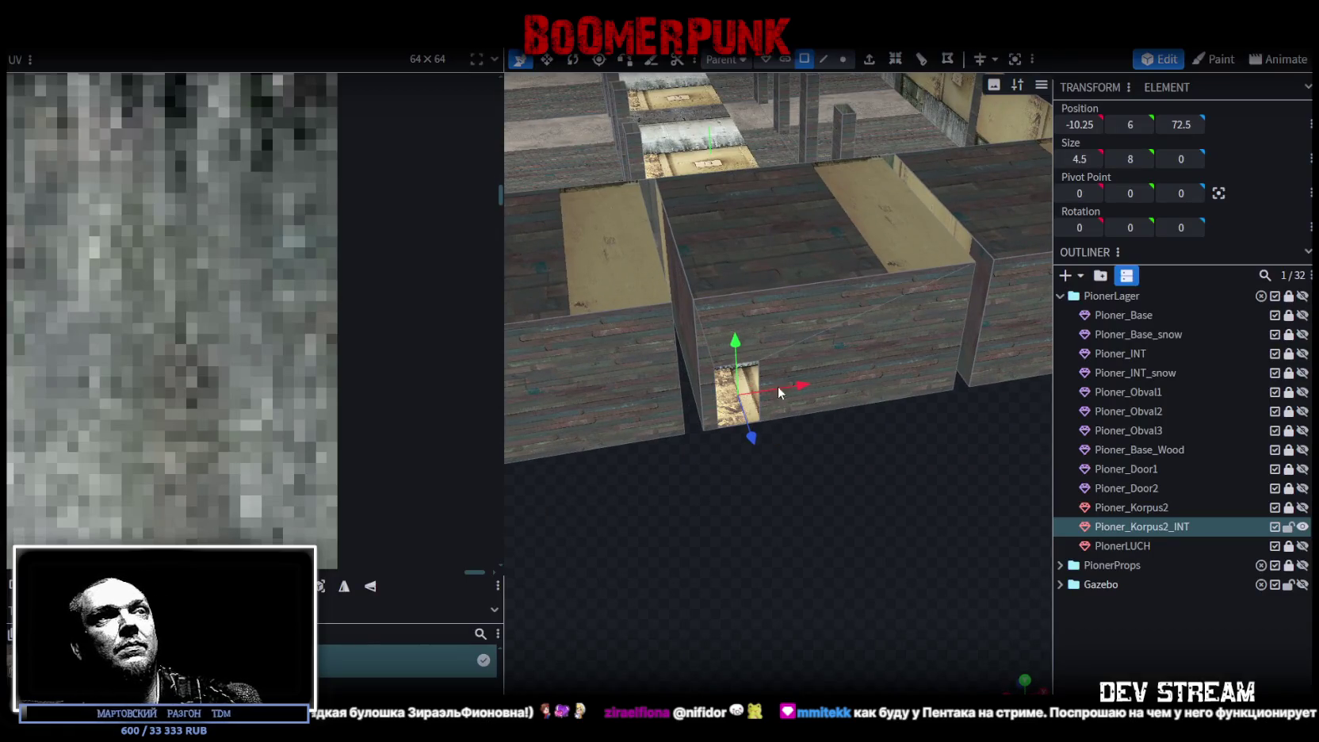
left_click(116, 40)
mouse_move(143, 291)
left_click(392, 364)
left_click(700, 220)
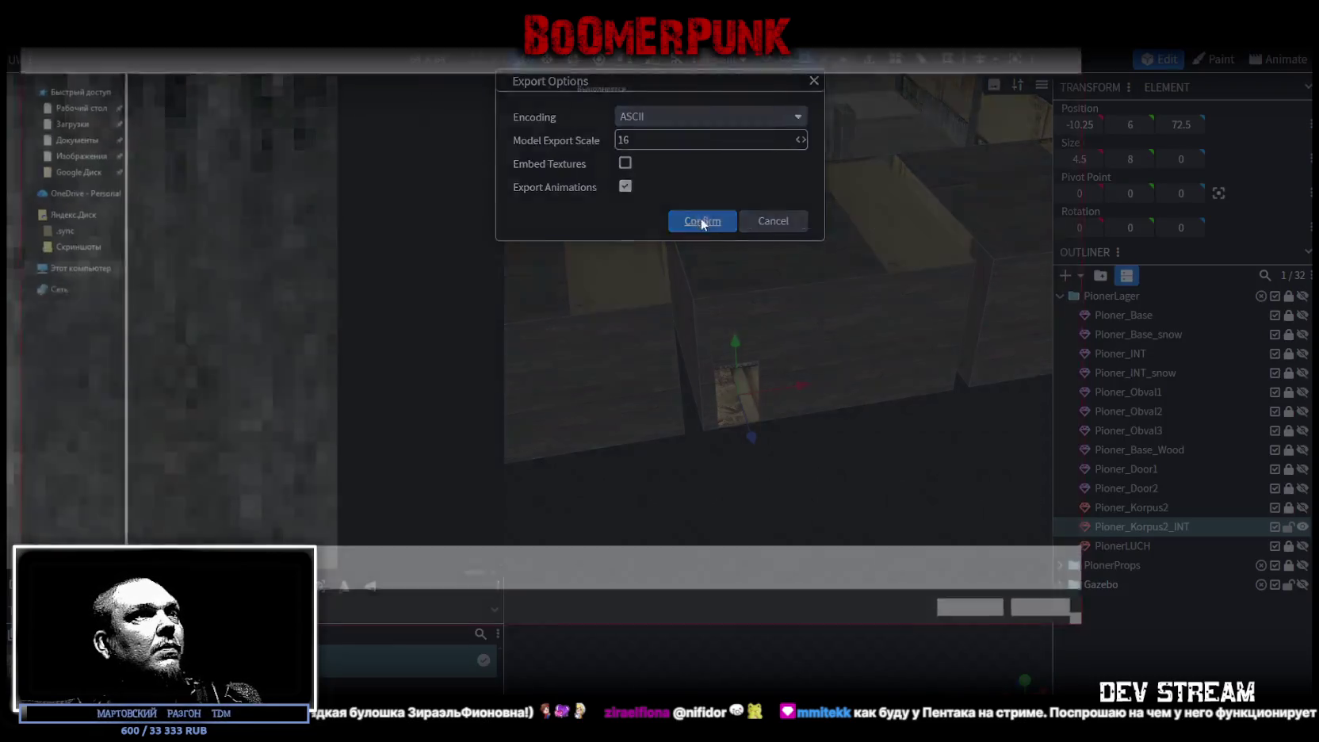
left_click(973, 616)
left_click(712, 378)
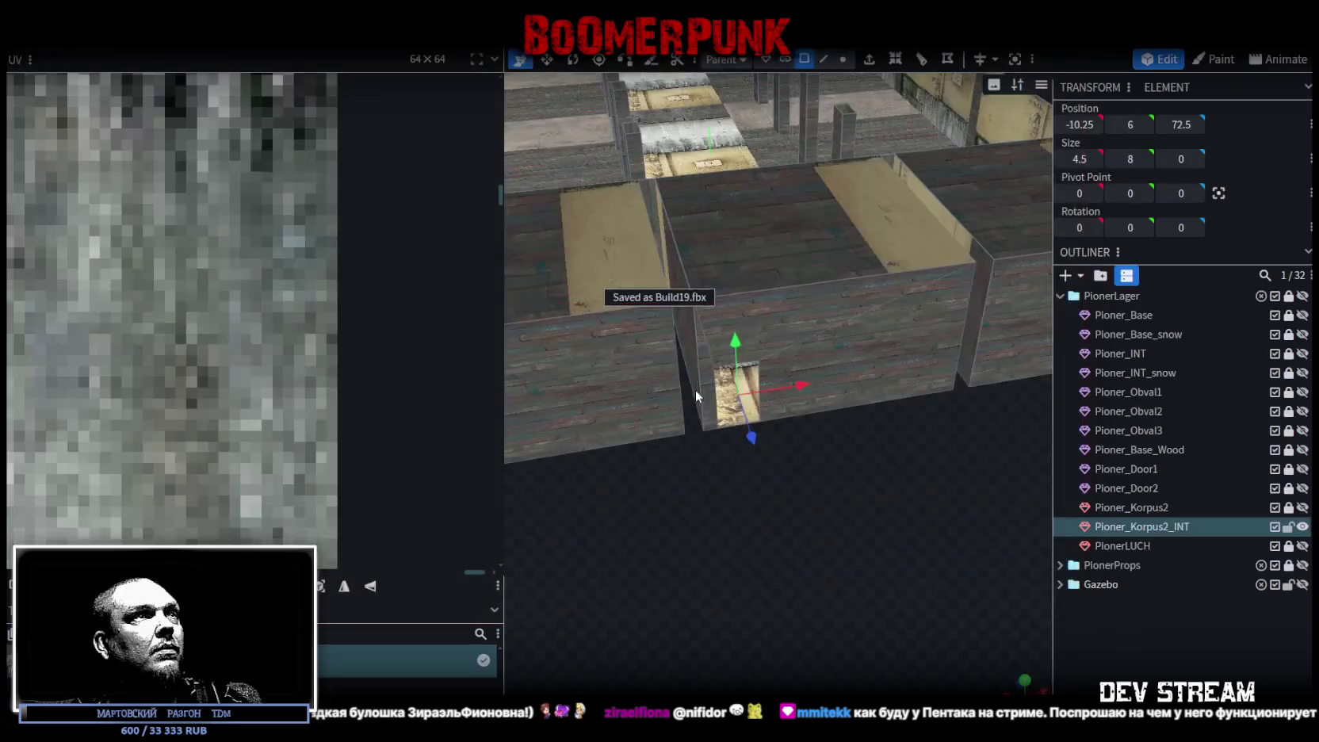
key("alt+Tab")
Step: Replace ParkPionerSnow's Snow13 material with Wall_10 and view the purple ground by the building
mouse_move(686, 474)
right_mouse_down()
mouse_move(858, 444)
mouse_move(742, 398)
mouse_move(706, 409)
right_mouse_up()
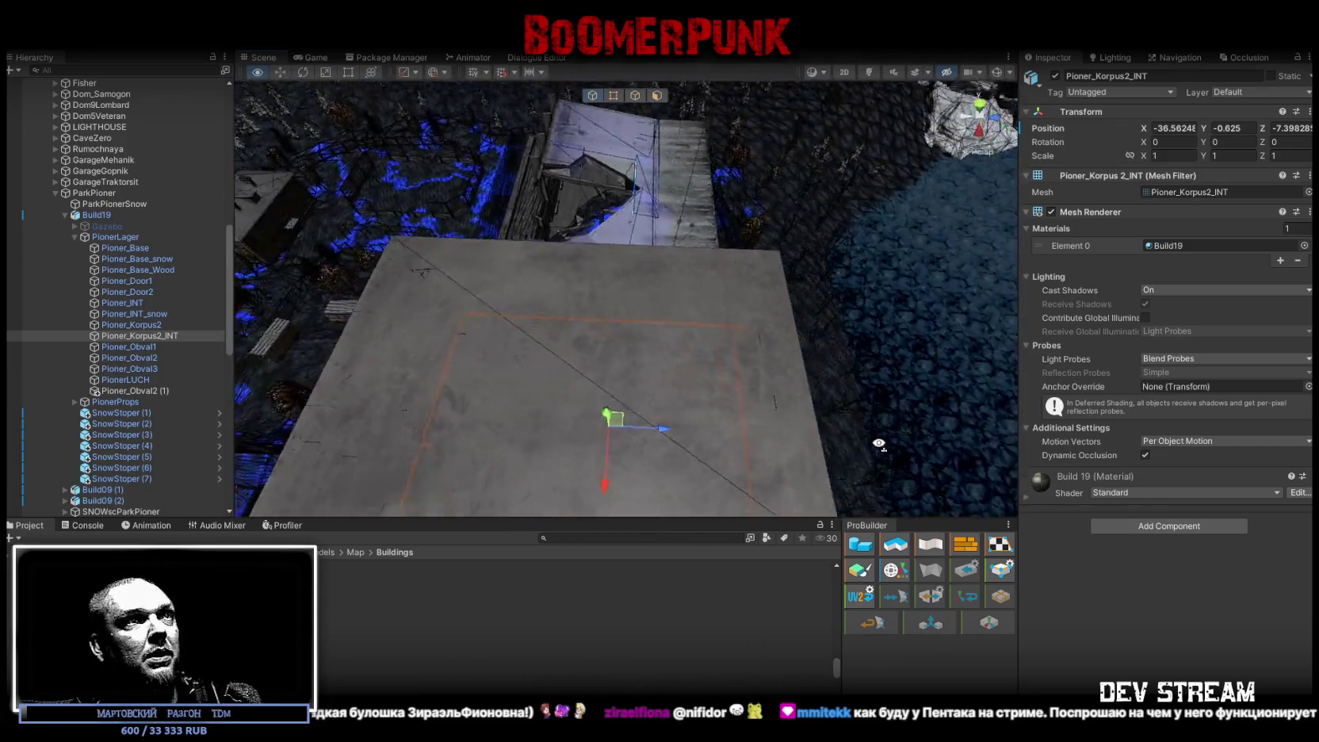
right_click_drag(706, 408, 664, 368)
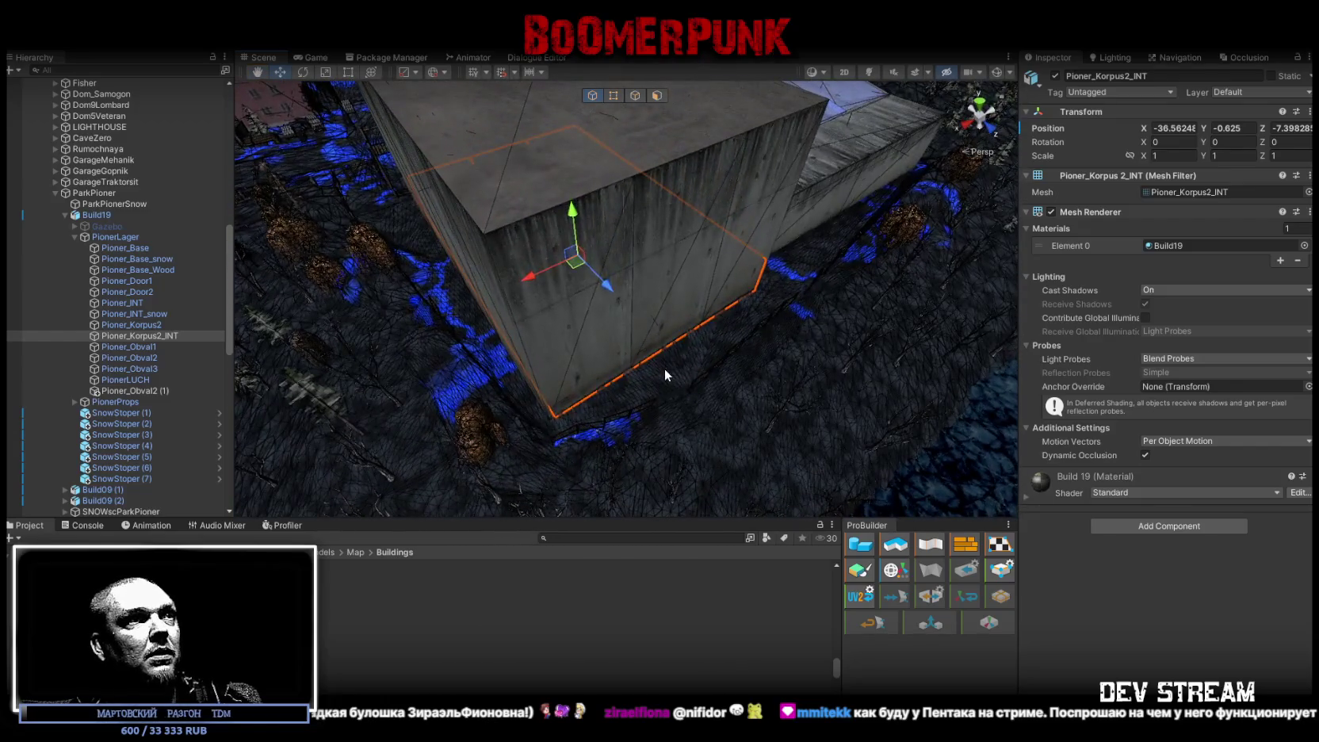
left_click(667, 371)
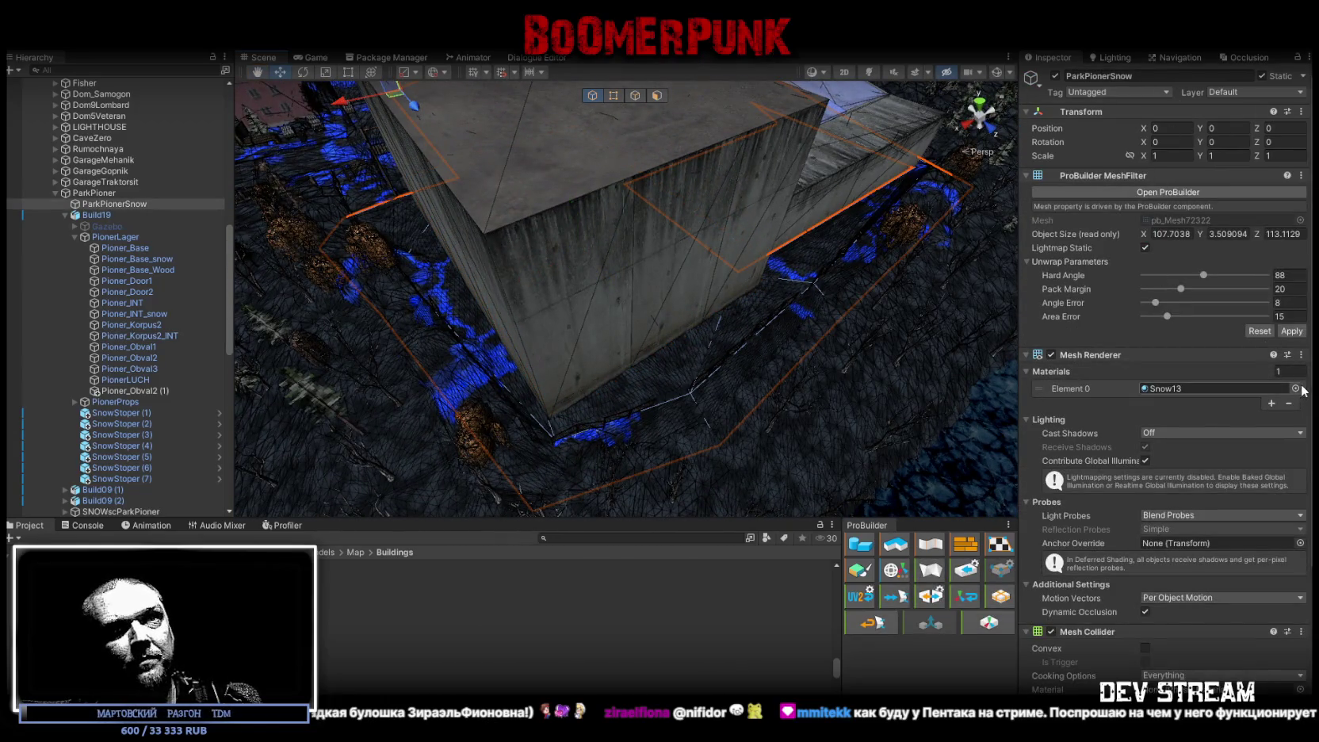
left_click(1296, 388)
left_click(1254, 265)
mouse_move(714, 301)
right_mouse_down()
mouse_move(726, 298)
mouse_move(710, 325)
right_mouse_up()
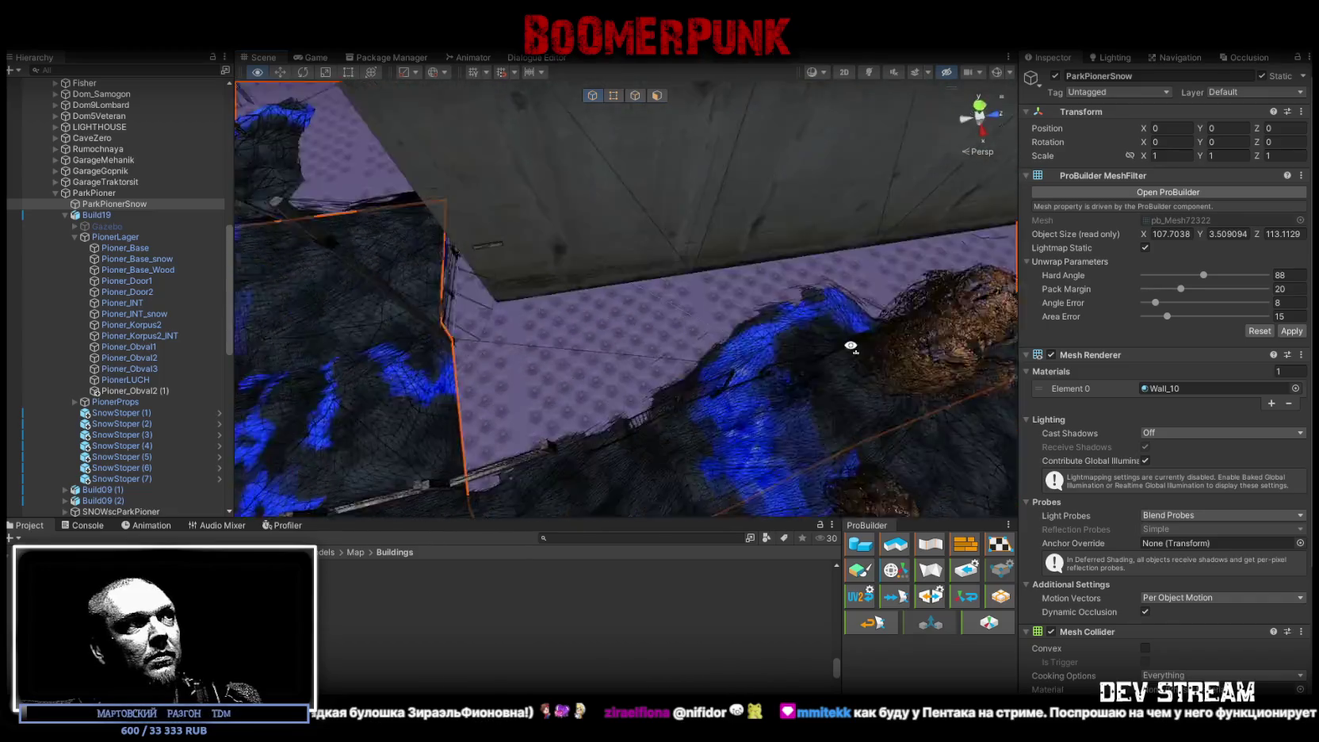
right_click_drag(710, 325, 731, 305)
left_click(655, 346)
mouse_move(655, 347)
right_mouse_down()
mouse_move(780, 338)
mouse_move(534, 375)
right_mouse_up()
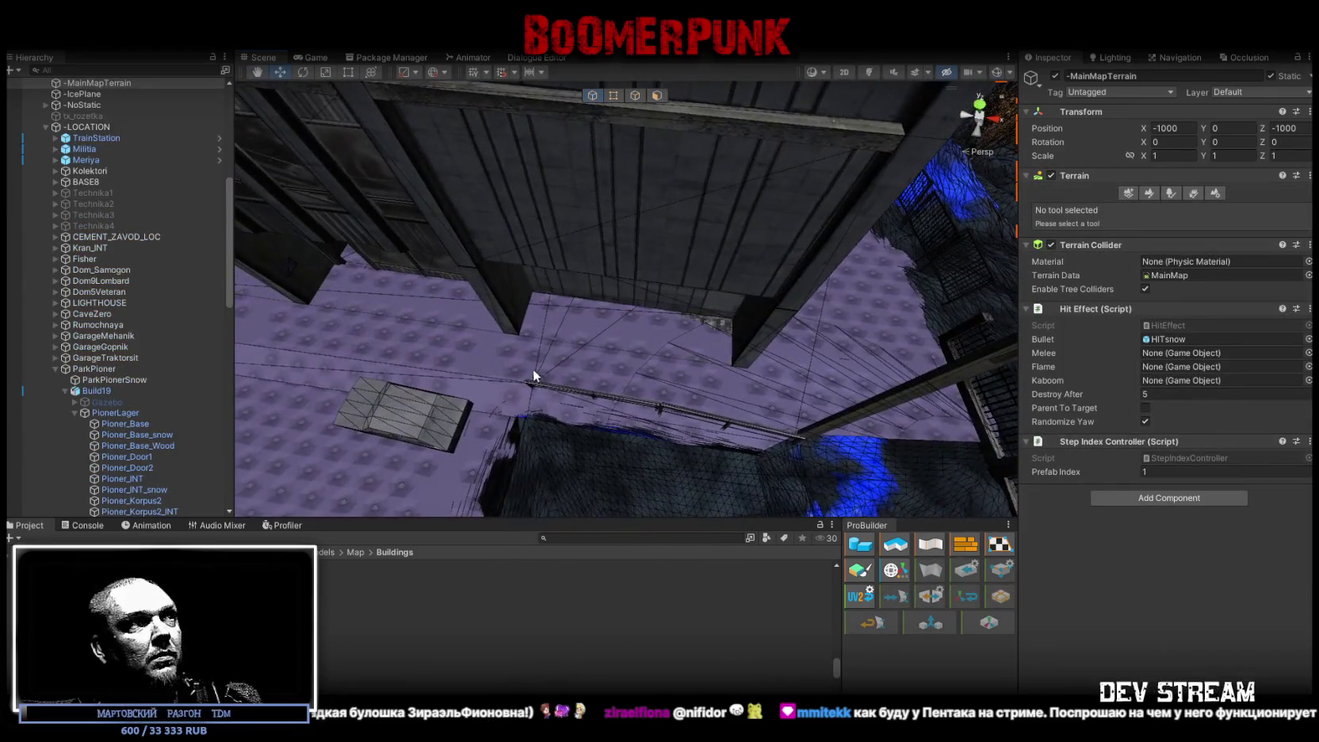
left_click(654, 99)
left_click(469, 348)
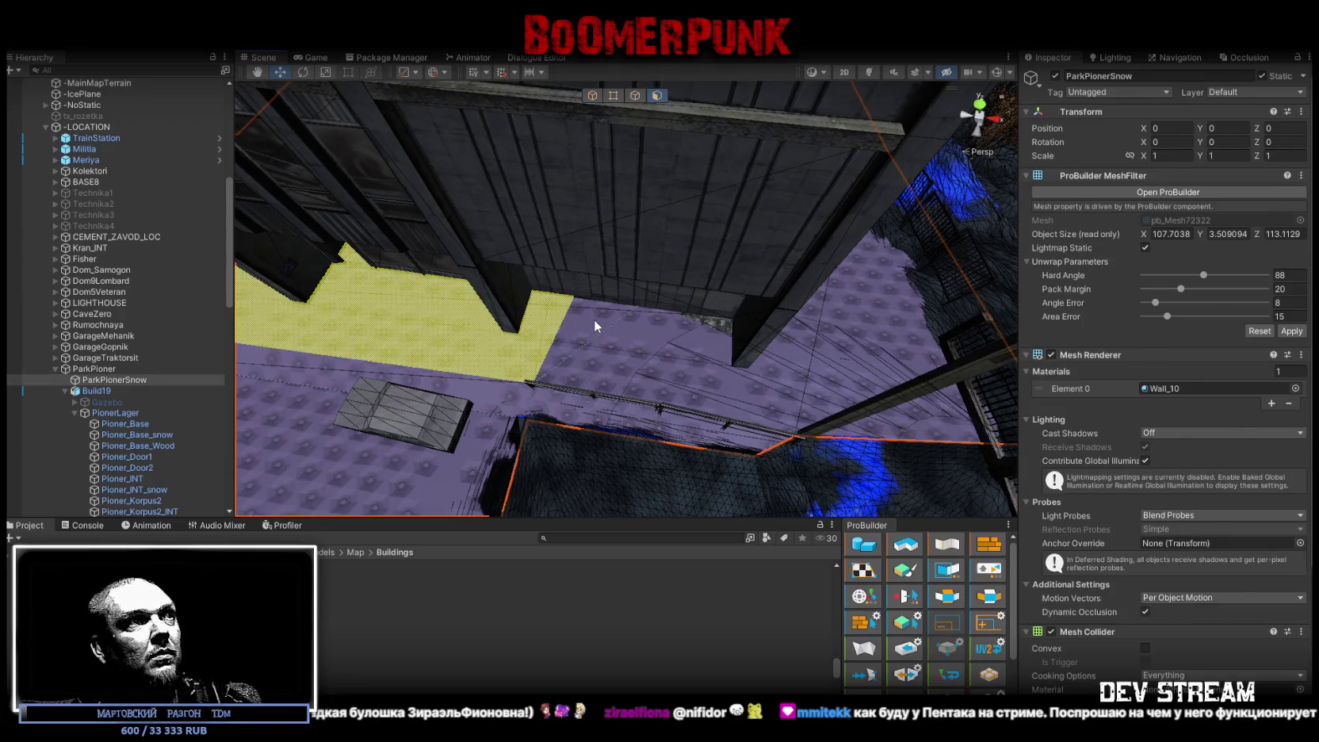
left_click(660, 339, "shift")
mouse_move(619, 366)
right_mouse_down()
mouse_move(714, 335)
mouse_move(796, 237)
mouse_move(624, 332)
right_mouse_up()
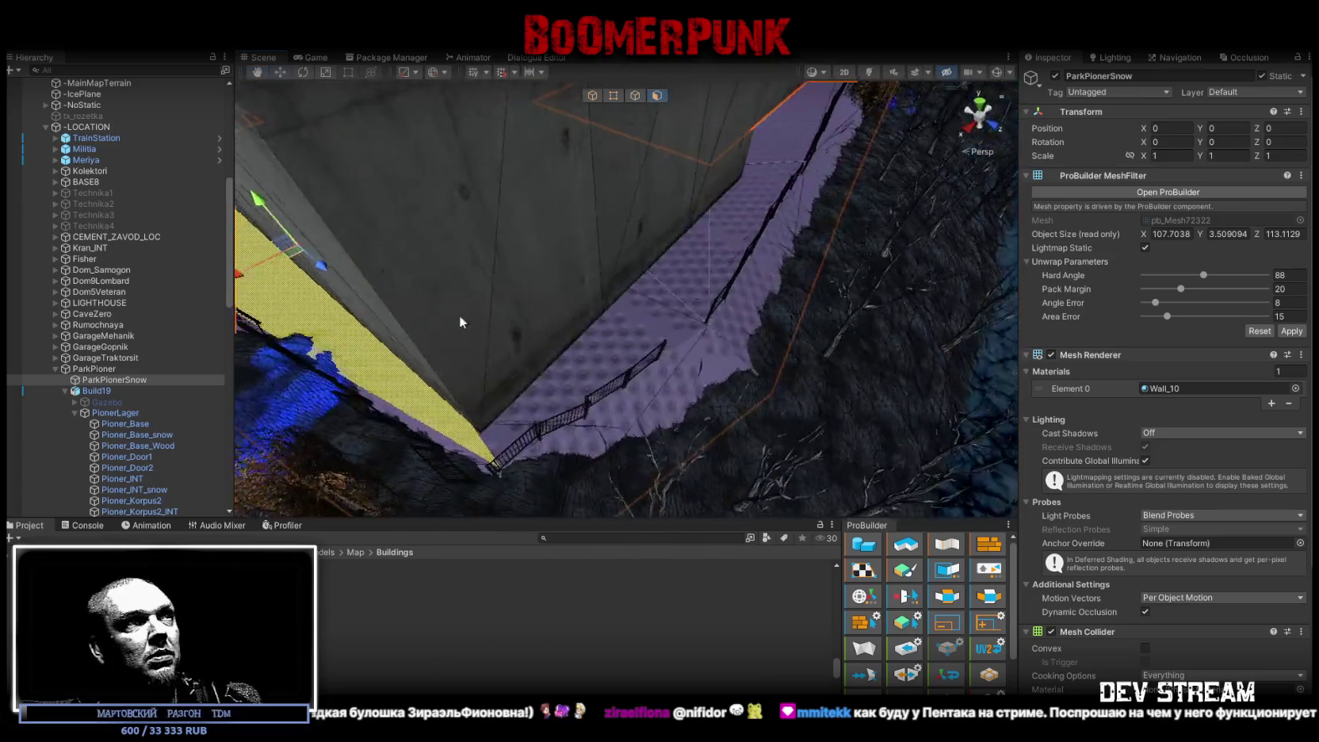
mouse_move(745, 208)
right_mouse_down()
mouse_move(448, 271)
mouse_move(450, 350)
mouse_move(509, 318)
mouse_move(522, 331)
mouse_move(519, 194)
mouse_move(523, 236)
mouse_move(708, 359)
mouse_move(946, 305)
mouse_move(930, 314)
mouse_move(739, 260)
mouse_move(965, 300)
mouse_move(845, 359)
mouse_move(837, 279)
mouse_move(859, 314)
mouse_move(813, 169)
mouse_move(618, 207)
mouse_move(972, 109)
mouse_move(686, 221)
mouse_move(1015, 236)
mouse_move(891, 235)
right_mouse_up()
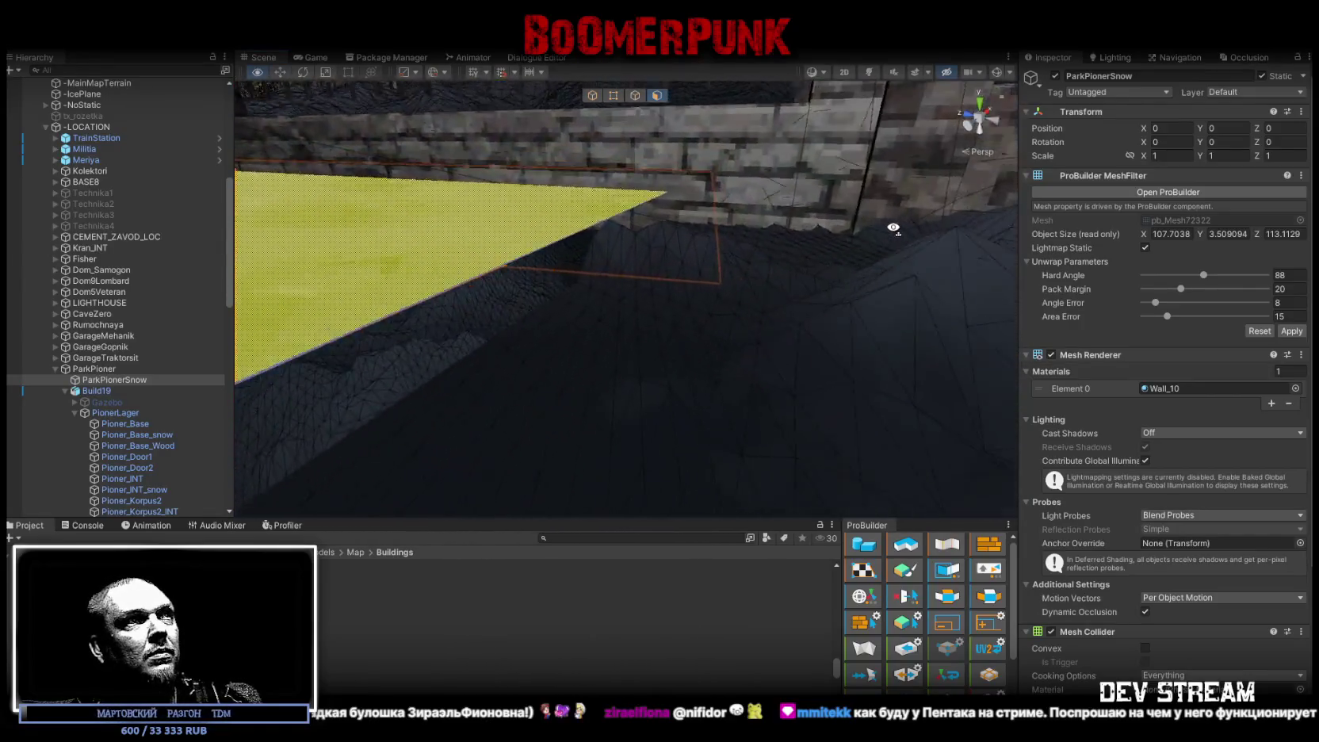
mouse_move(771, 212)
right_mouse_down()
mouse_move(604, 324)
mouse_move(629, 376)
mouse_move(616, 351)
mouse_move(703, 404)
mouse_move(687, 380)
mouse_move(695, 341)
mouse_move(783, 335)
right_mouse_up()
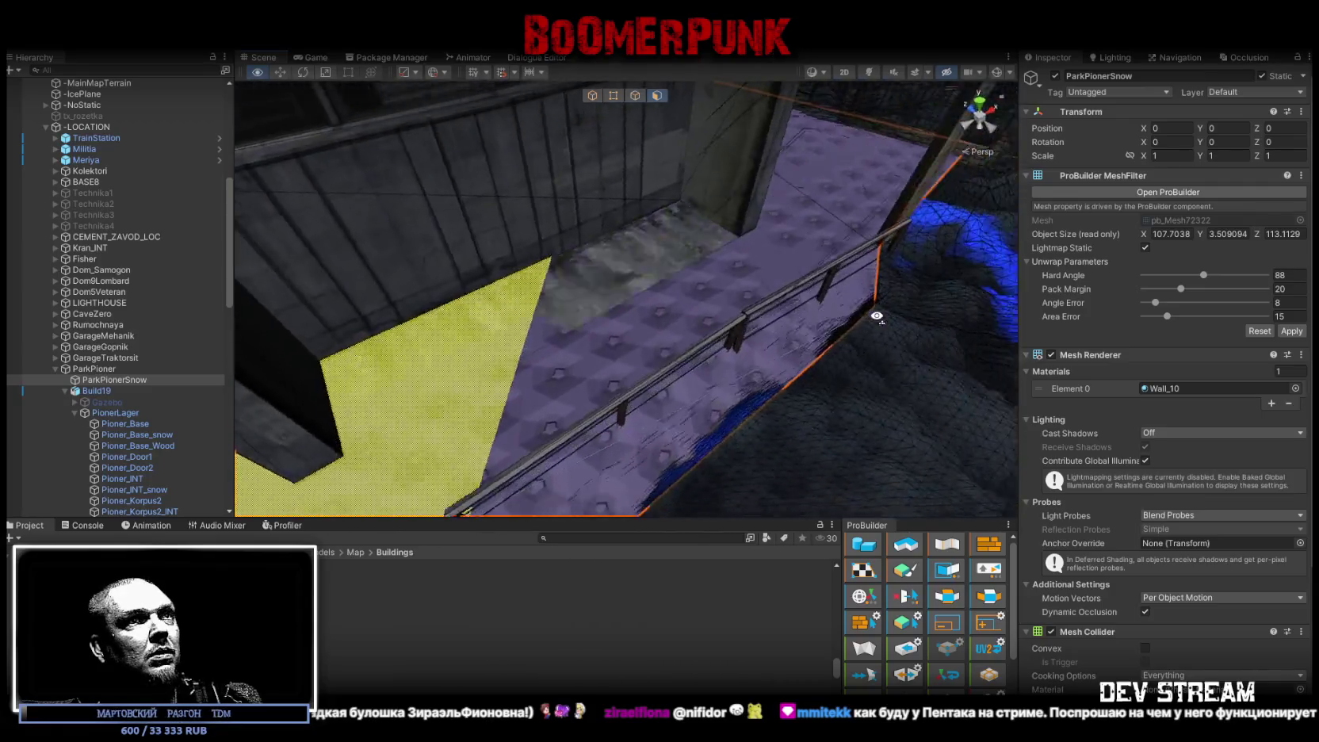
mouse_move(776, 334)
right_mouse_down()
mouse_move(750, 333)
mouse_move(742, 416)
mouse_move(683, 318)
mouse_move(706, 283)
mouse_move(688, 306)
mouse_move(594, 327)
mouse_move(619, 341)
mouse_move(657, 334)
mouse_move(642, 297)
mouse_move(714, 326)
mouse_move(679, 339)
mouse_move(846, 356)
right_mouse_up()
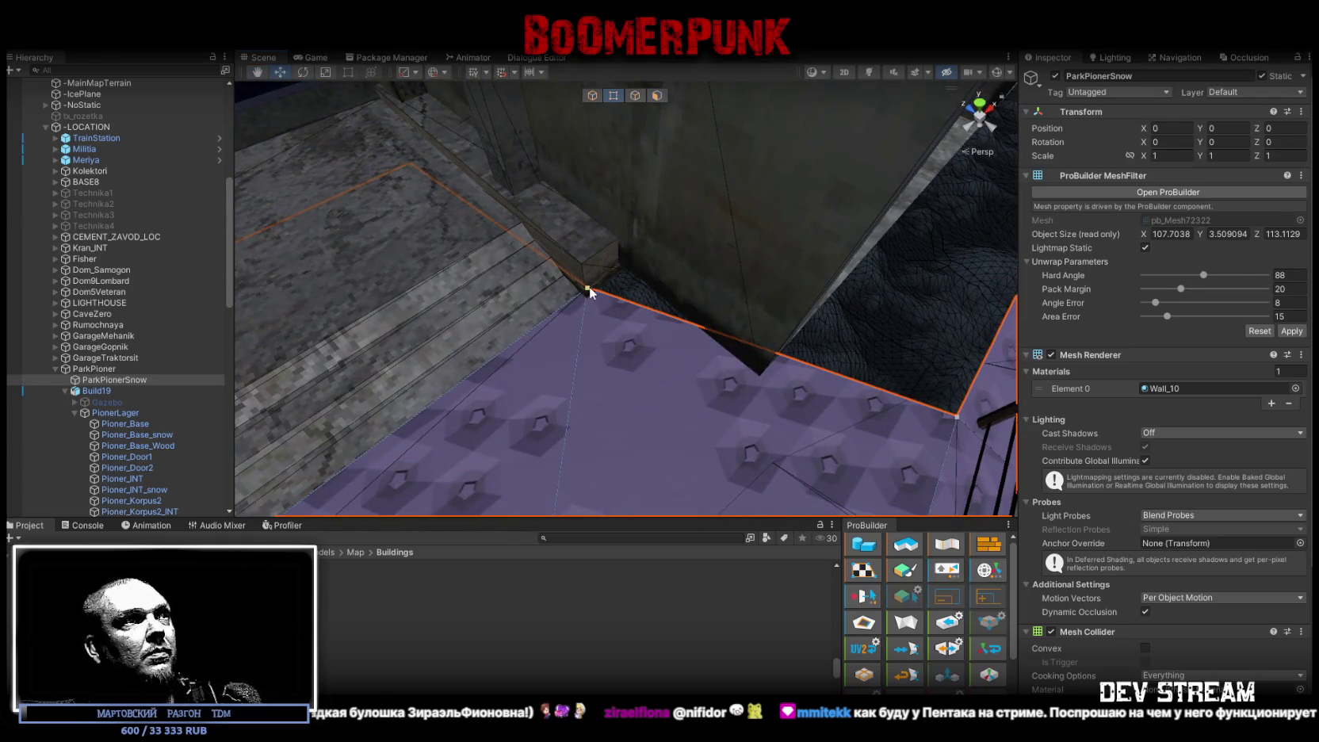
Step: Select the floor's corner vertex by the wall and inspect that corner from several sides
left_click(587, 289)
right_click_drag(588, 290, 552, 286)
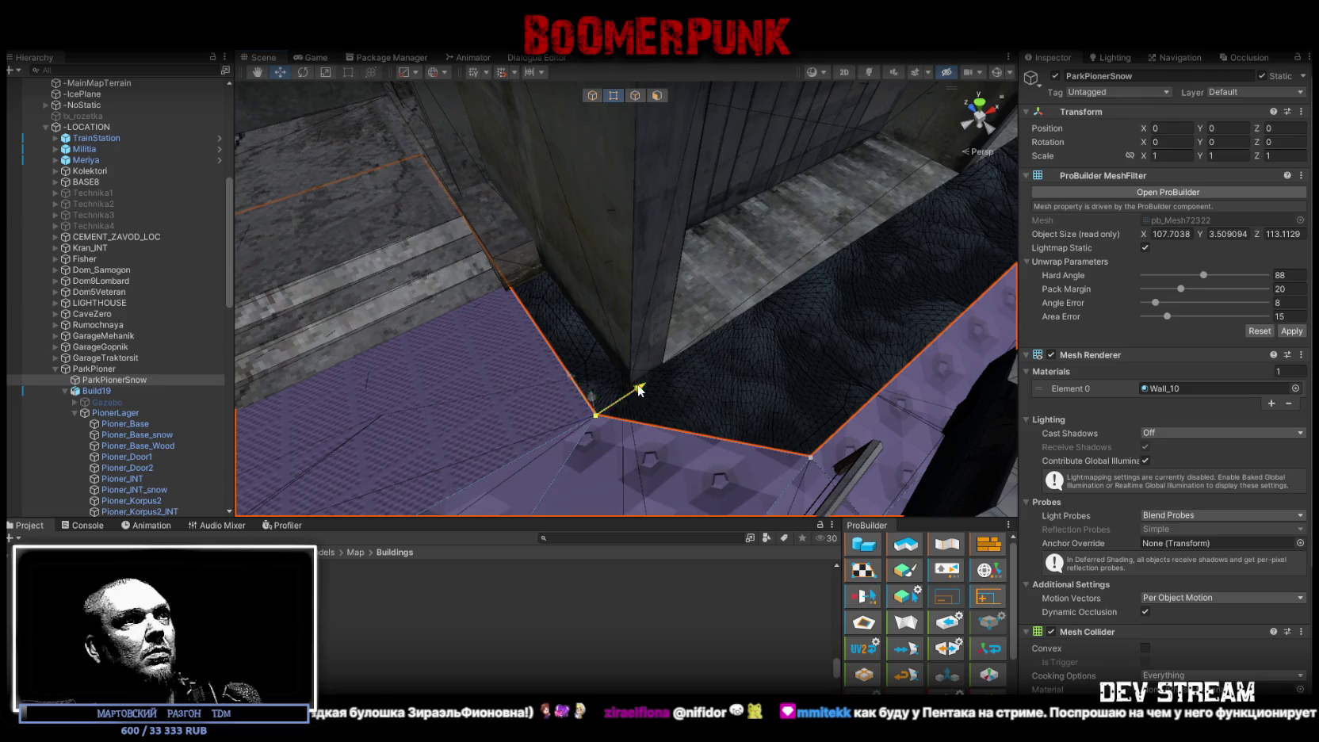
right_click_drag(670, 368, 466, 319)
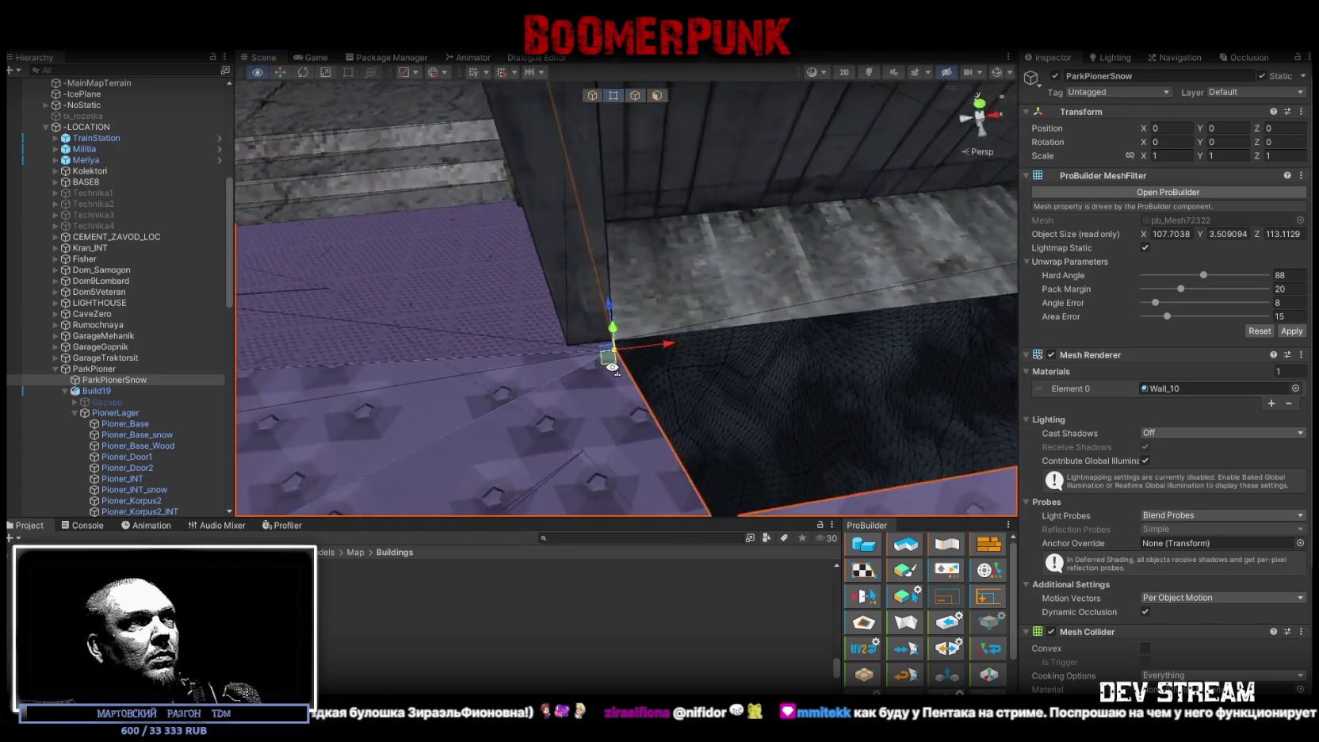
mouse_move(462, 242)
right_mouse_down()
mouse_move(433, 203)
mouse_move(678, 255)
mouse_move(693, 270)
right_mouse_up()
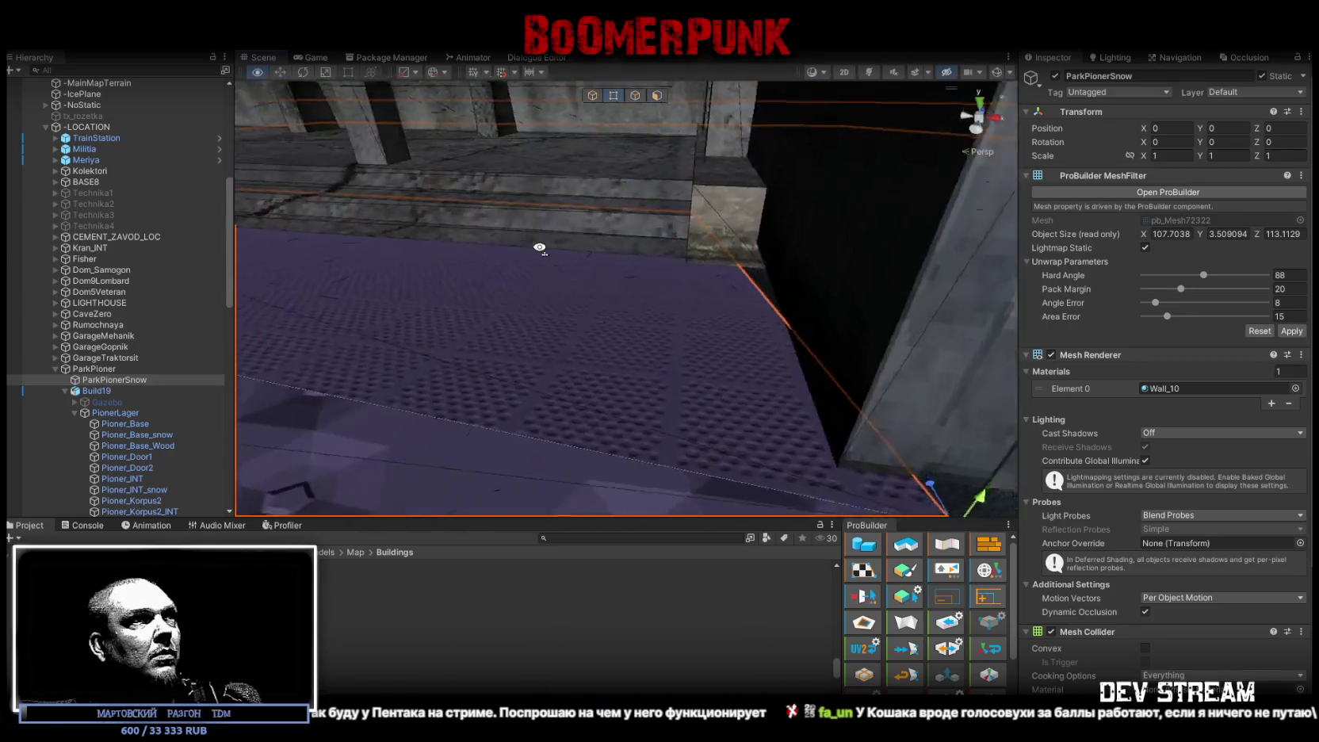
mouse_move(727, 283)
right_mouse_down()
mouse_move(796, 272)
mouse_move(610, 316)
right_mouse_up()
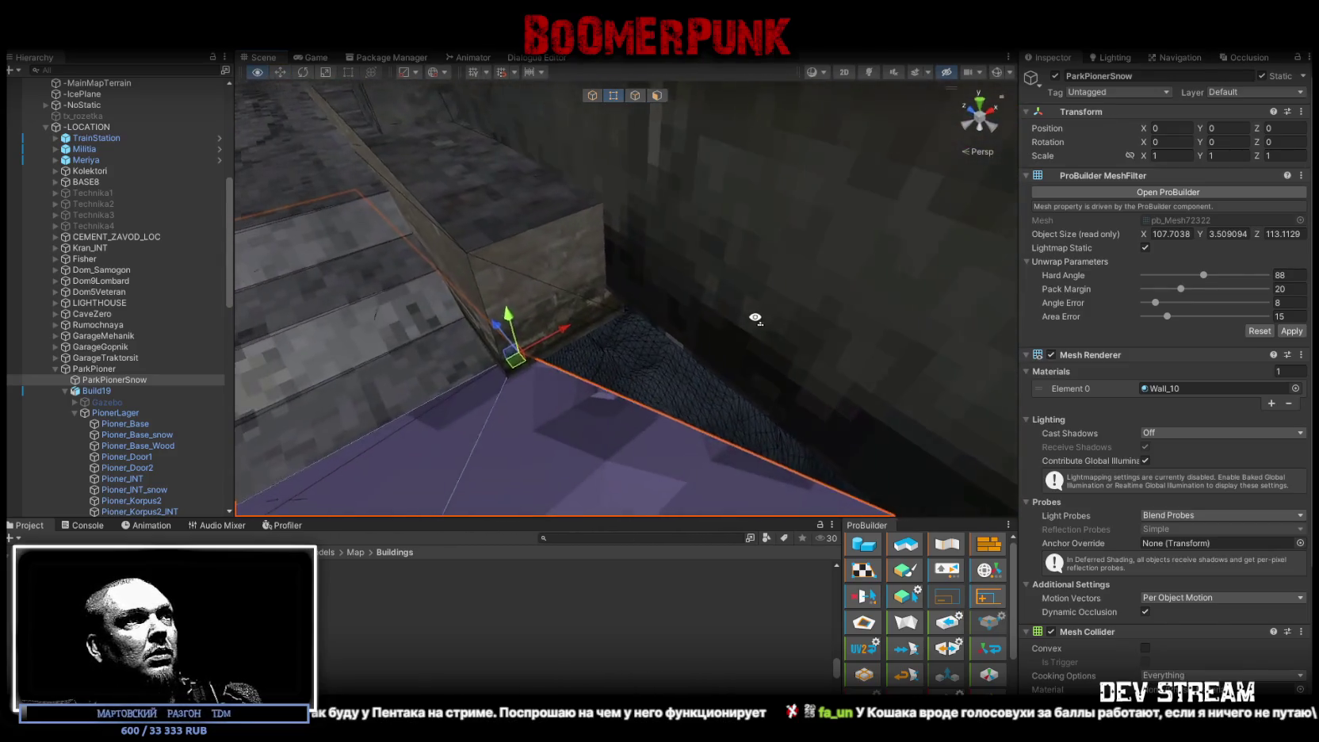
mouse_move(605, 290)
right_mouse_down()
mouse_move(751, 284)
mouse_move(719, 257)
mouse_move(653, 376)
right_mouse_up()
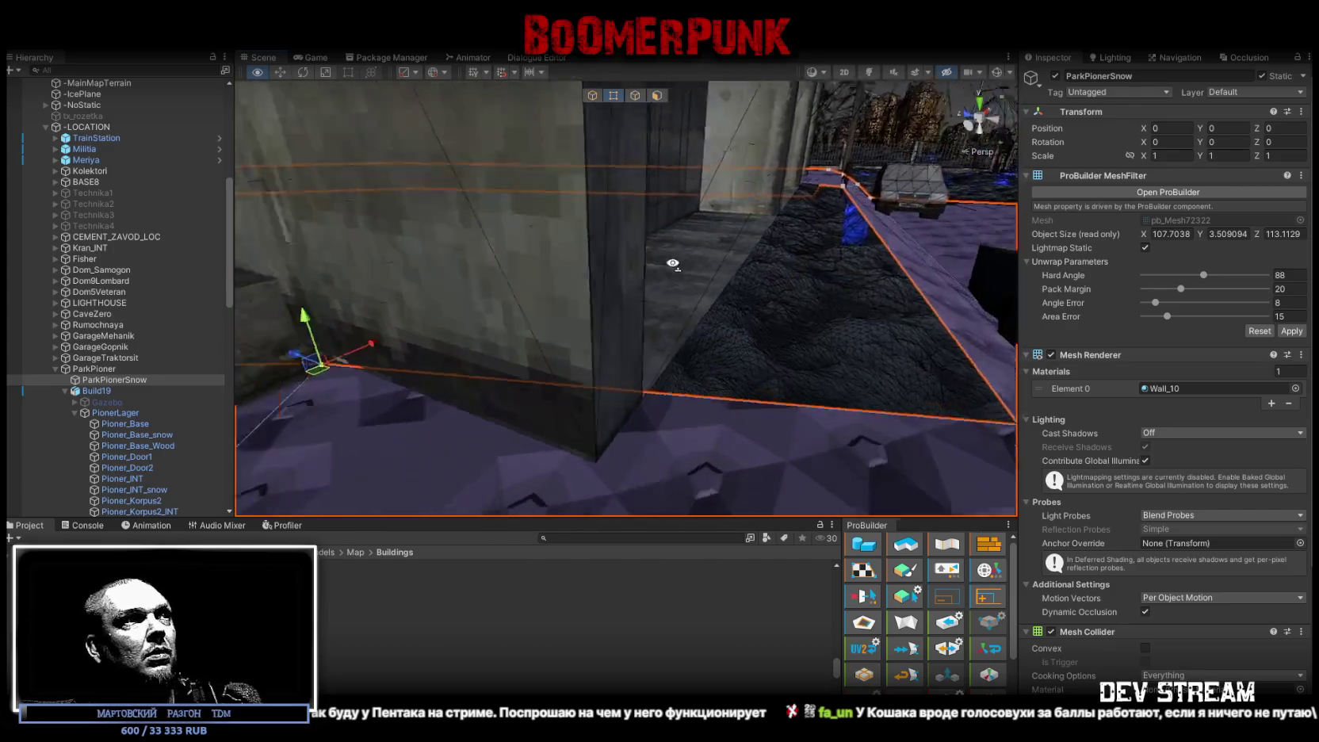
mouse_move(677, 398)
right_mouse_down()
mouse_move(775, 451)
mouse_move(776, 492)
right_mouse_up()
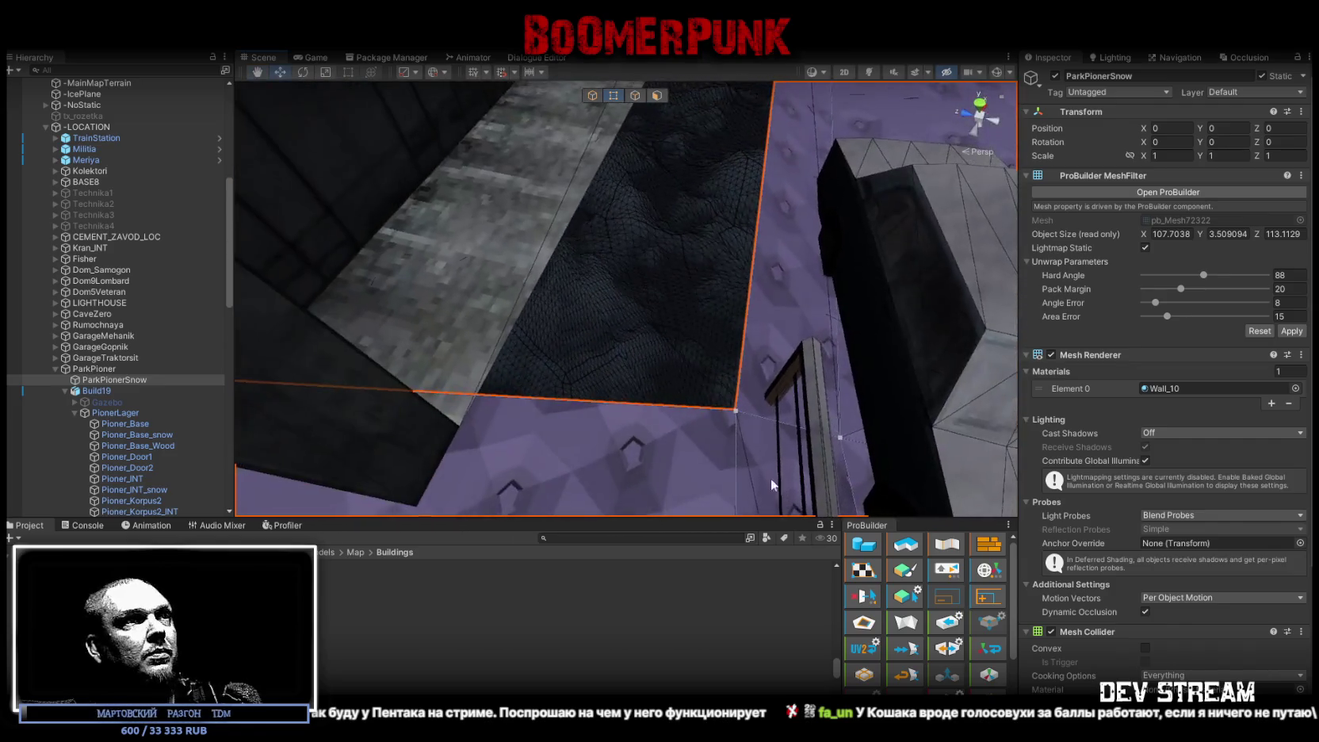
right_click_drag(737, 408, 548, 273)
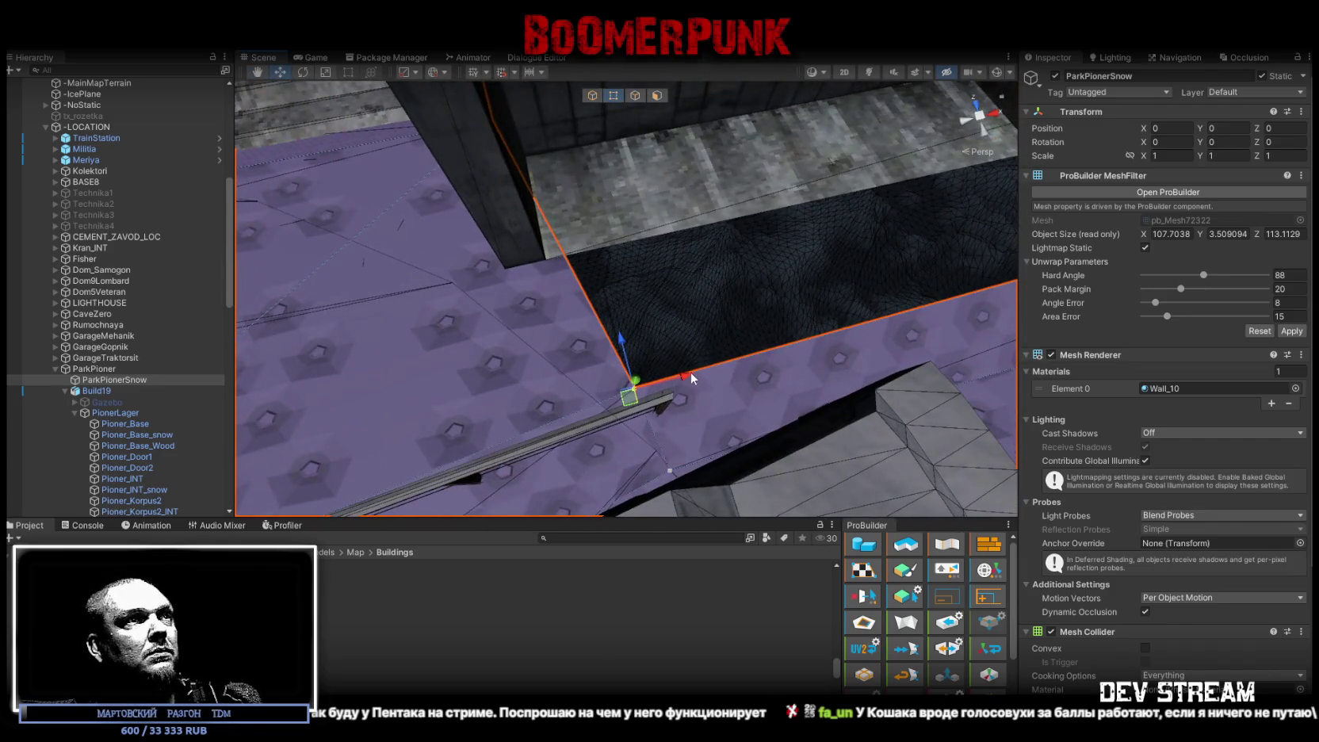
Step: Select the floor edges and corner vertex where the floor meets the wall corner
left_click(551, 258)
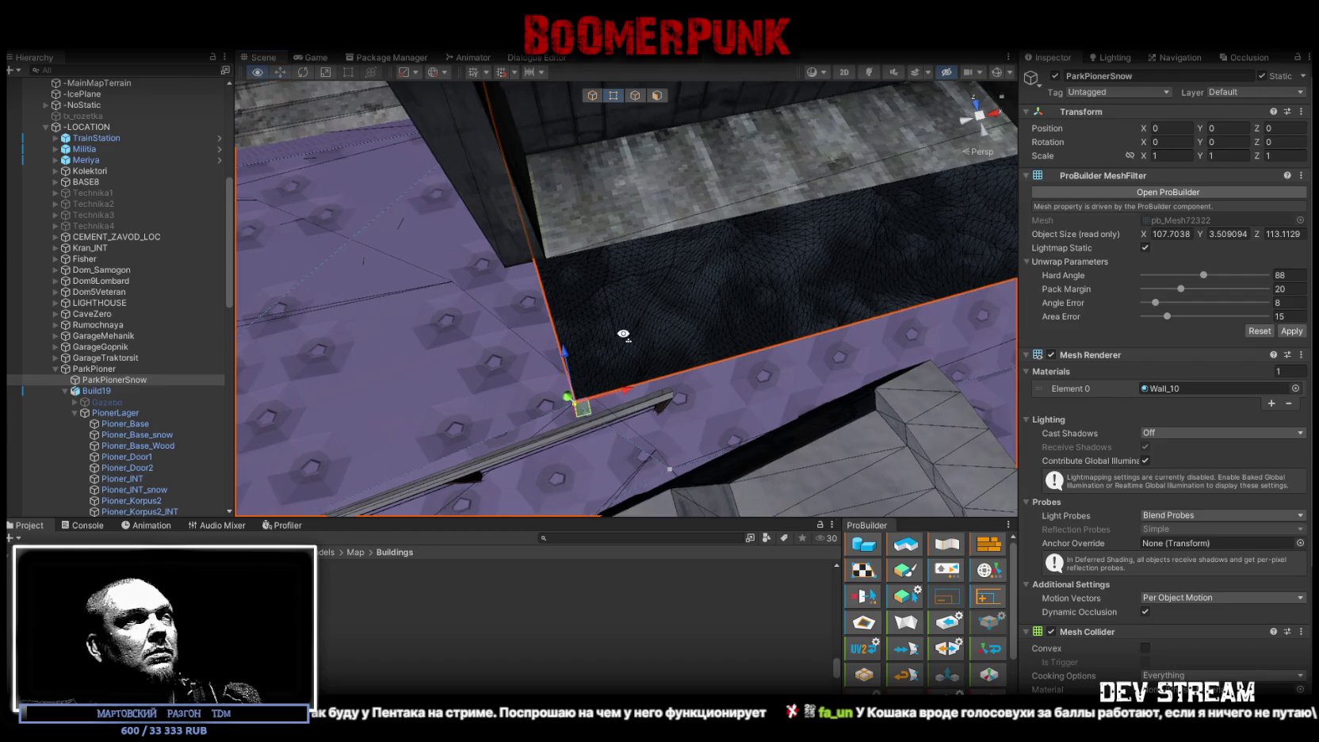
right_click_drag(552, 258, 829, 431)
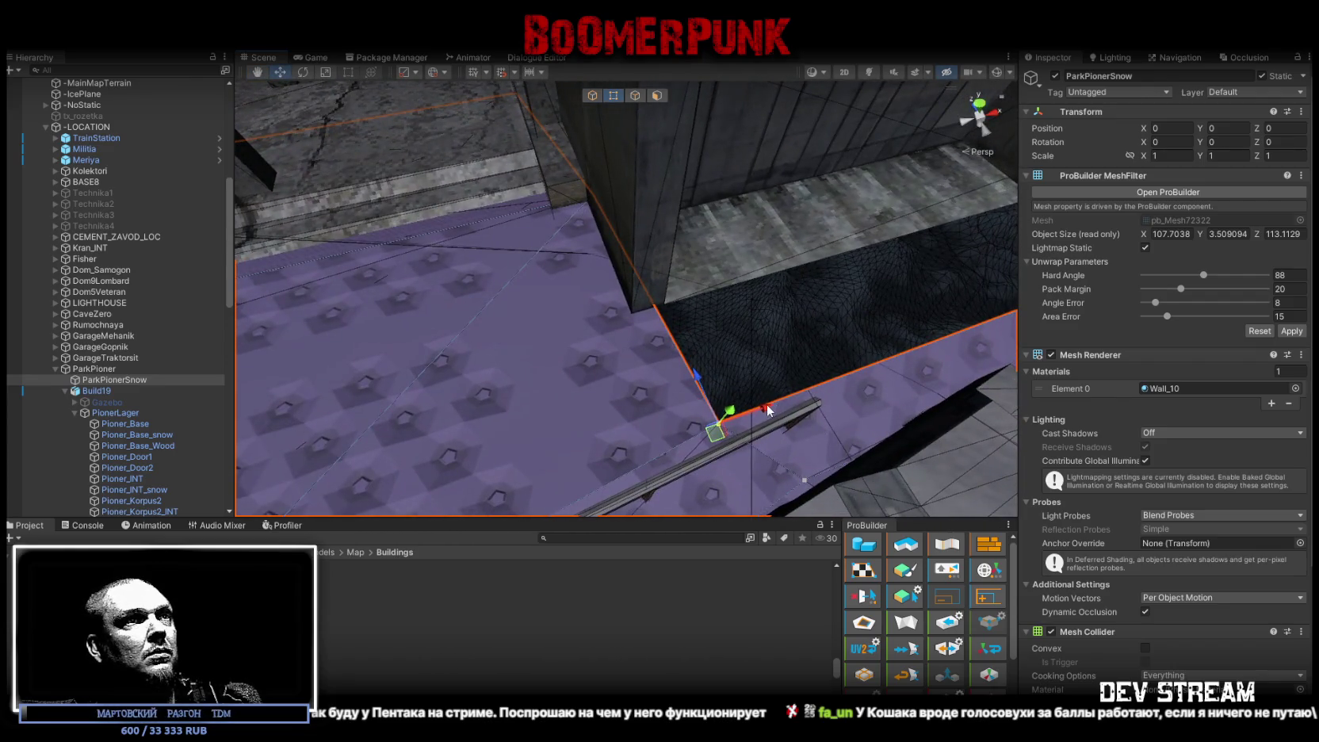
left_click(626, 324)
mouse_move(626, 323)
right_mouse_down()
mouse_move(646, 279)
mouse_move(593, 317)
mouse_move(720, 338)
mouse_move(582, 441)
mouse_move(580, 365)
mouse_move(871, 255)
mouse_move(562, 339)
right_mouse_up()
left_click(646, 279)
left_click(593, 317)
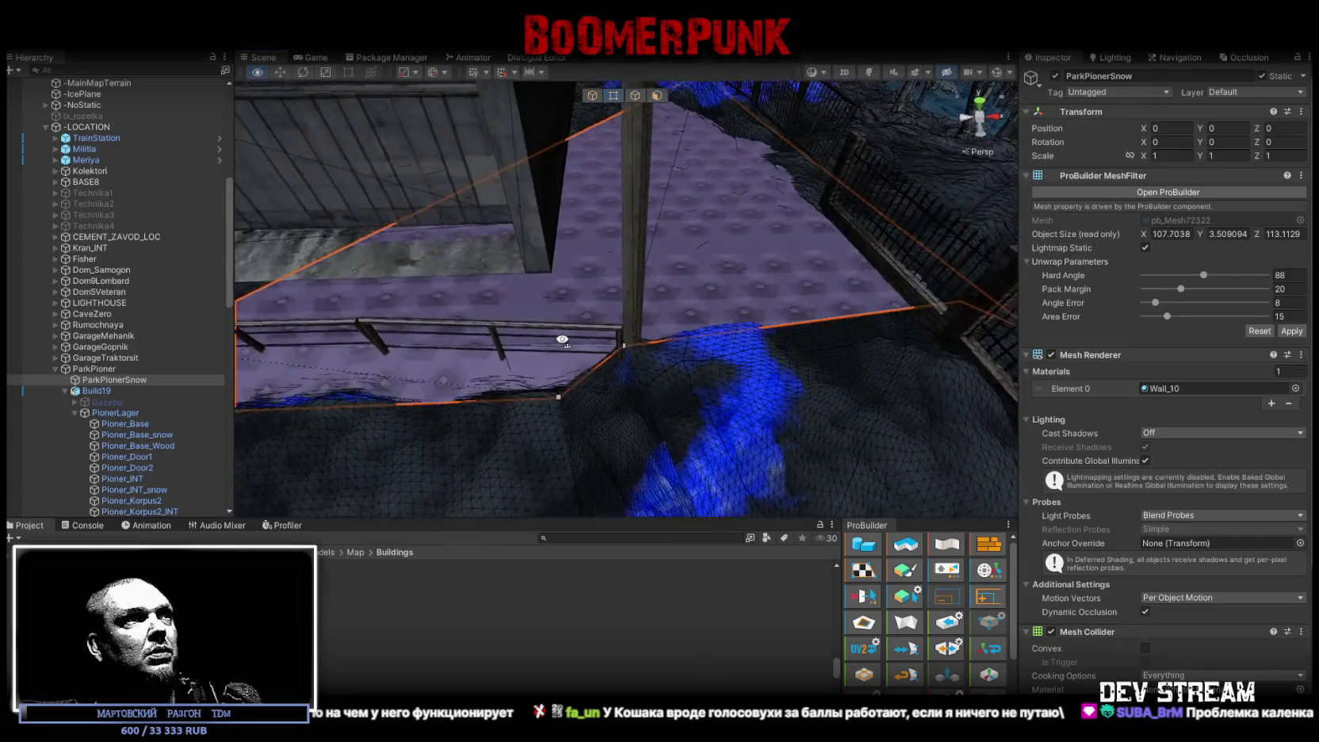
mouse_move(561, 339)
right_mouse_down()
mouse_move(667, 371)
mouse_move(756, 261)
mouse_move(672, 191)
right_mouse_up()
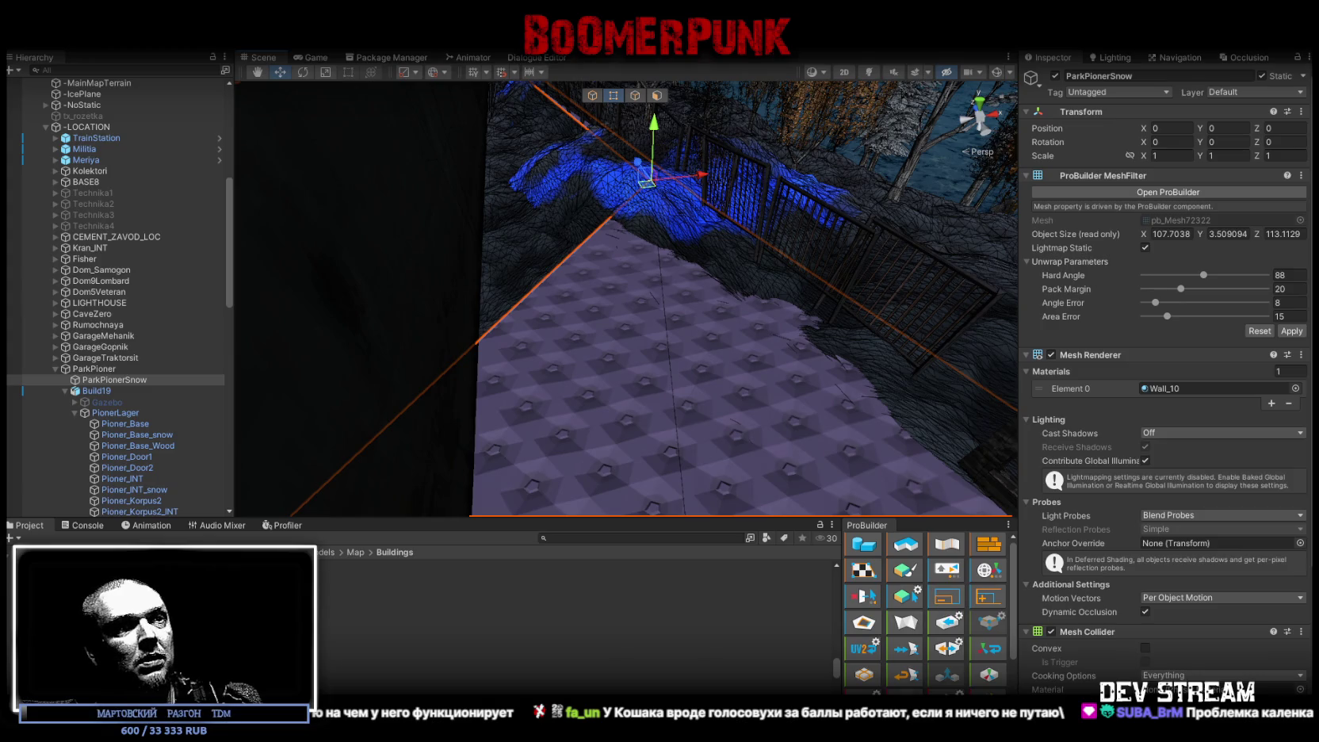
right_click_drag(672, 192, 666, 422)
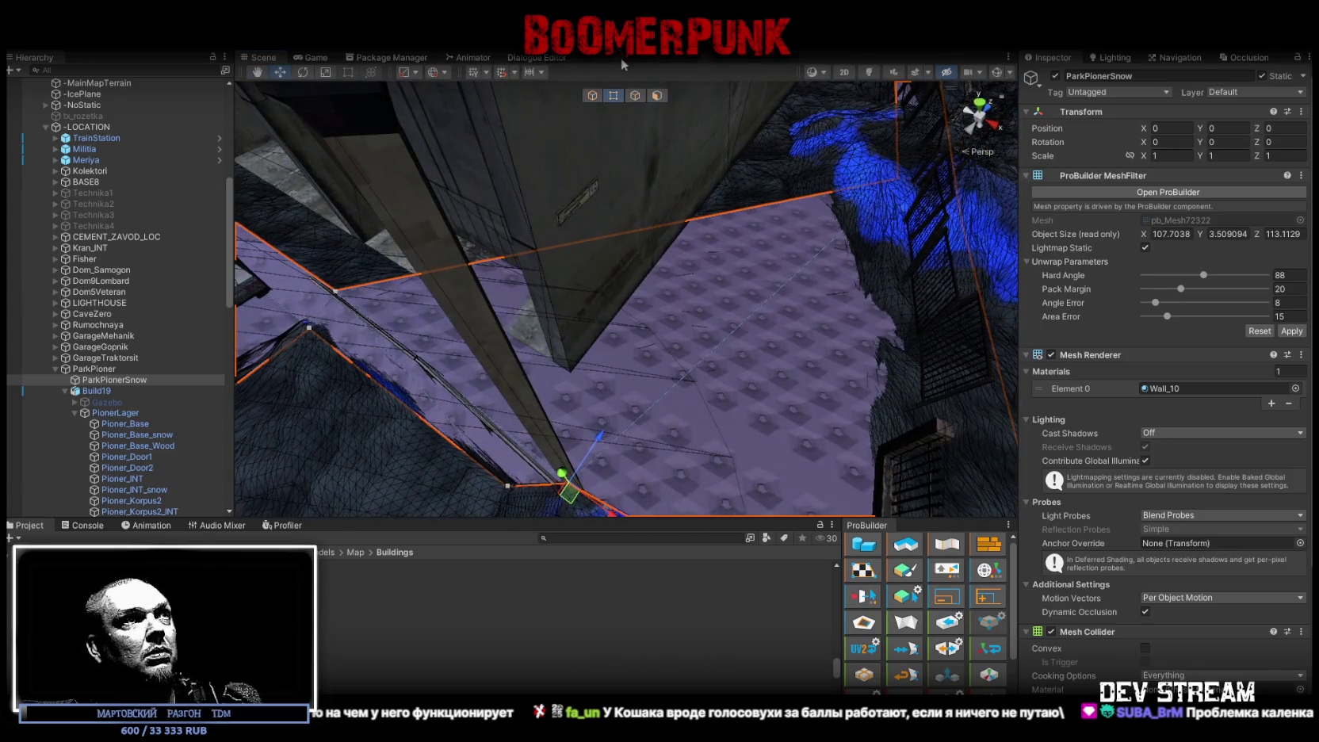
Step: Delete a floor face in face mode and look over the floor beside the wall
left_click(657, 95)
left_click(690, 306)
key("Delete")
mouse_move(690, 306)
right_mouse_down()
mouse_move(647, 288)
mouse_move(812, 314)
right_mouse_up()
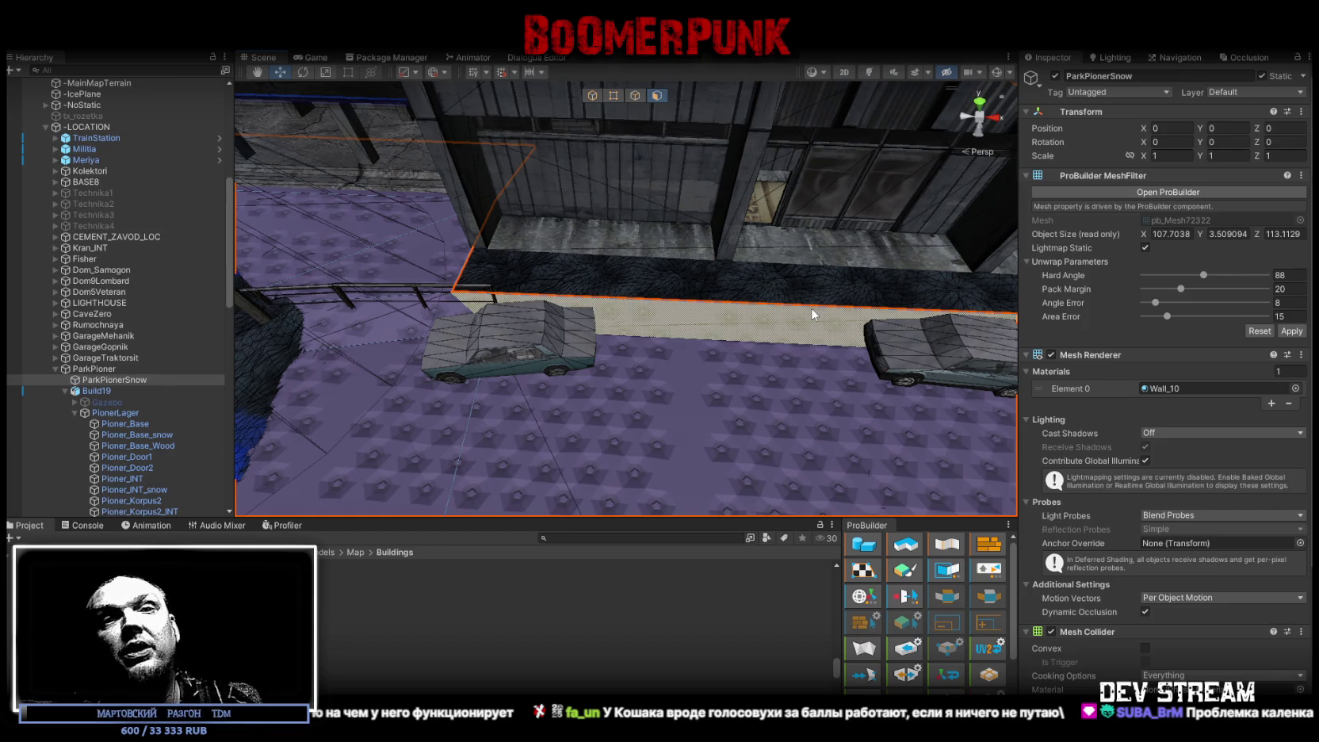
left_click_drag(813, 313, 1099, 390)
mouse_move(634, 229)
right_mouse_down()
mouse_move(952, 103)
mouse_move(641, 325)
mouse_move(598, 380)
mouse_move(603, 297)
mouse_move(807, 291)
mouse_move(901, 266)
right_mouse_up()
Step: Select a wall vertex in vertex mode and frame it with F
left_click(613, 95)
left_click(811, 246)
key("f")
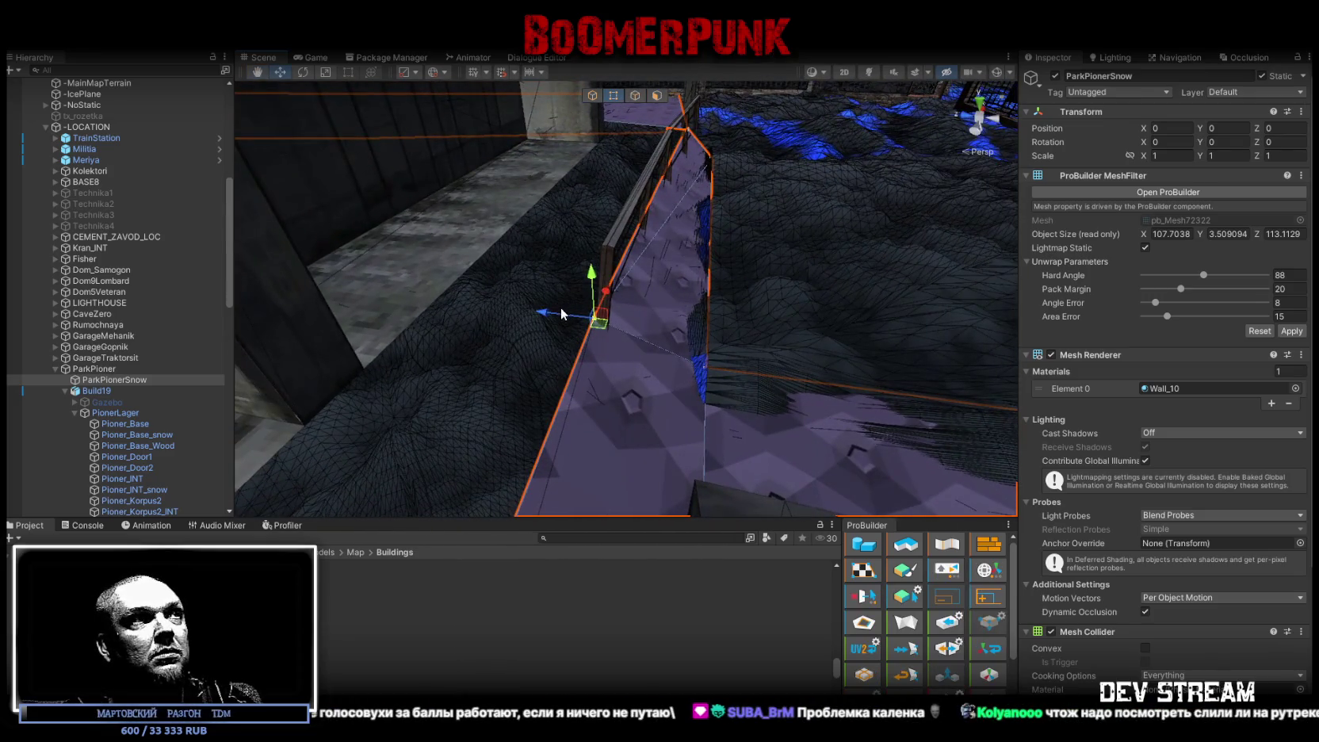
mouse_move(547, 310)
right_mouse_down()
mouse_move(474, 282)
mouse_move(514, 378)
right_mouse_up()
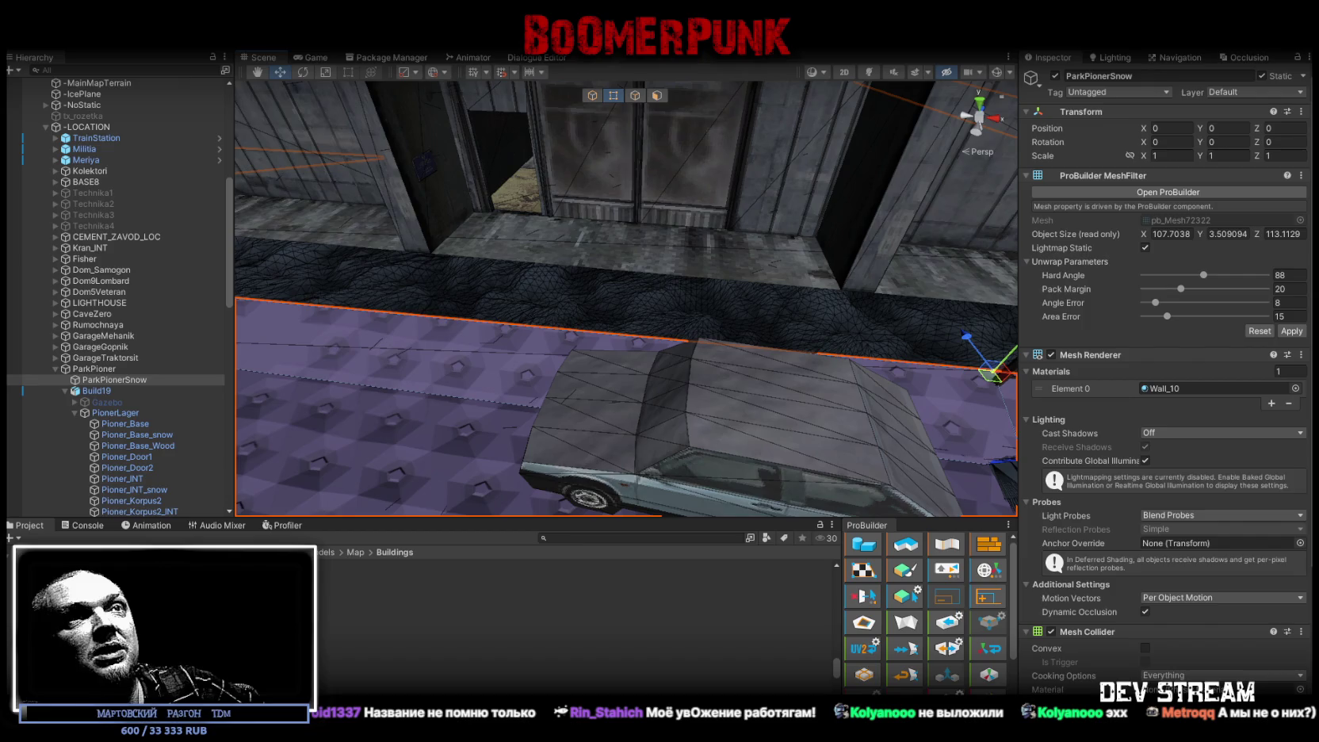
mouse_move(594, 332)
right_mouse_down()
mouse_move(547, 350)
mouse_move(541, 374)
mouse_move(480, 208)
right_mouse_up()
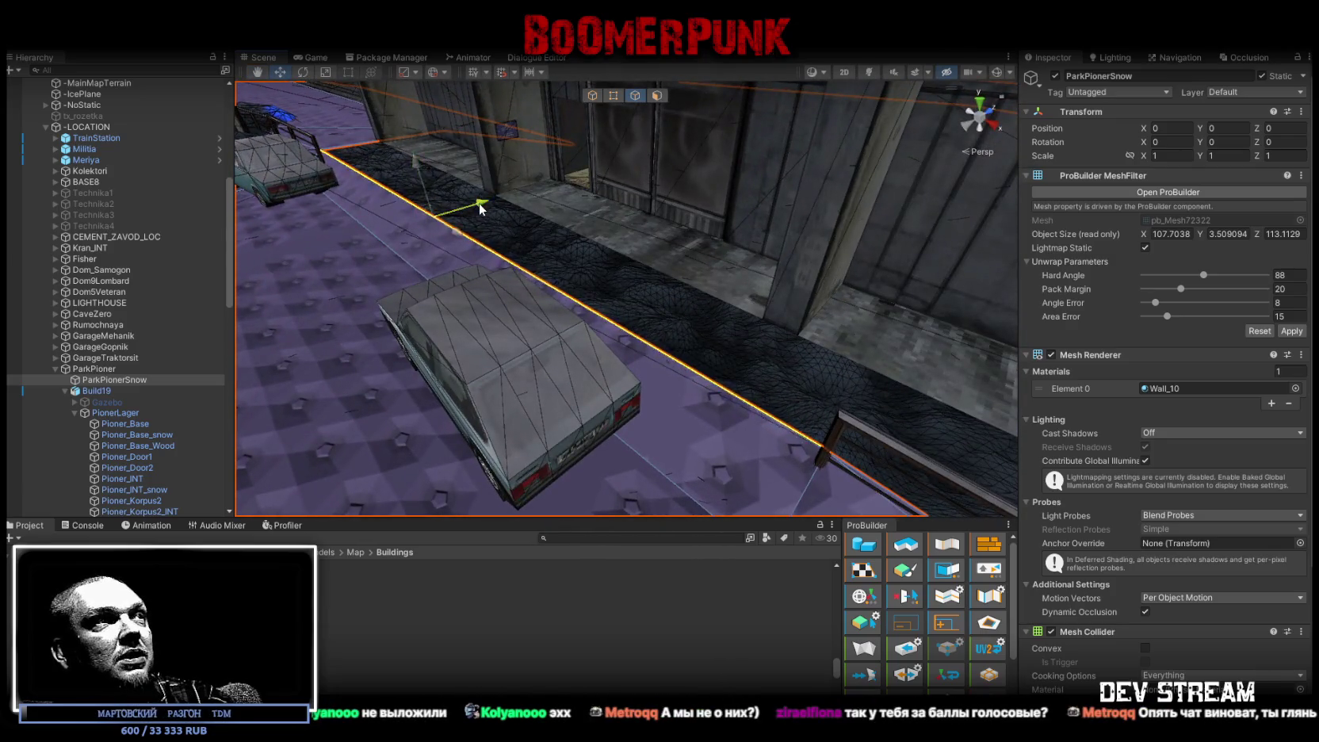
mouse_move(802, 342)
right_mouse_down()
mouse_move(692, 303)
mouse_move(757, 342)
mouse_move(714, 345)
mouse_move(933, 322)
mouse_move(554, 285)
mouse_move(829, 316)
right_mouse_up()
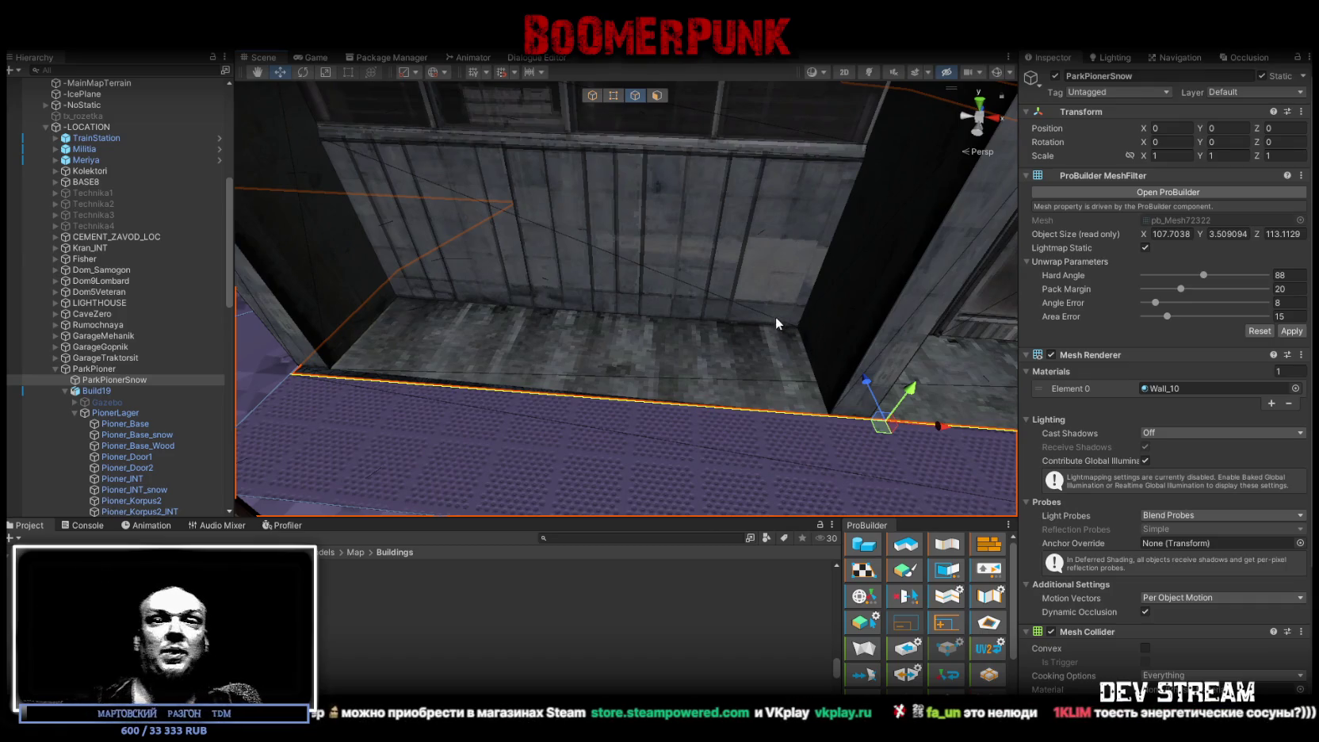
mouse_move(638, 359)
right_mouse_down()
mouse_move(436, 456)
mouse_move(506, 377)
mouse_move(760, 471)
mouse_move(633, 75)
right_mouse_up()
left_click(612, 95)
left_click(586, 478)
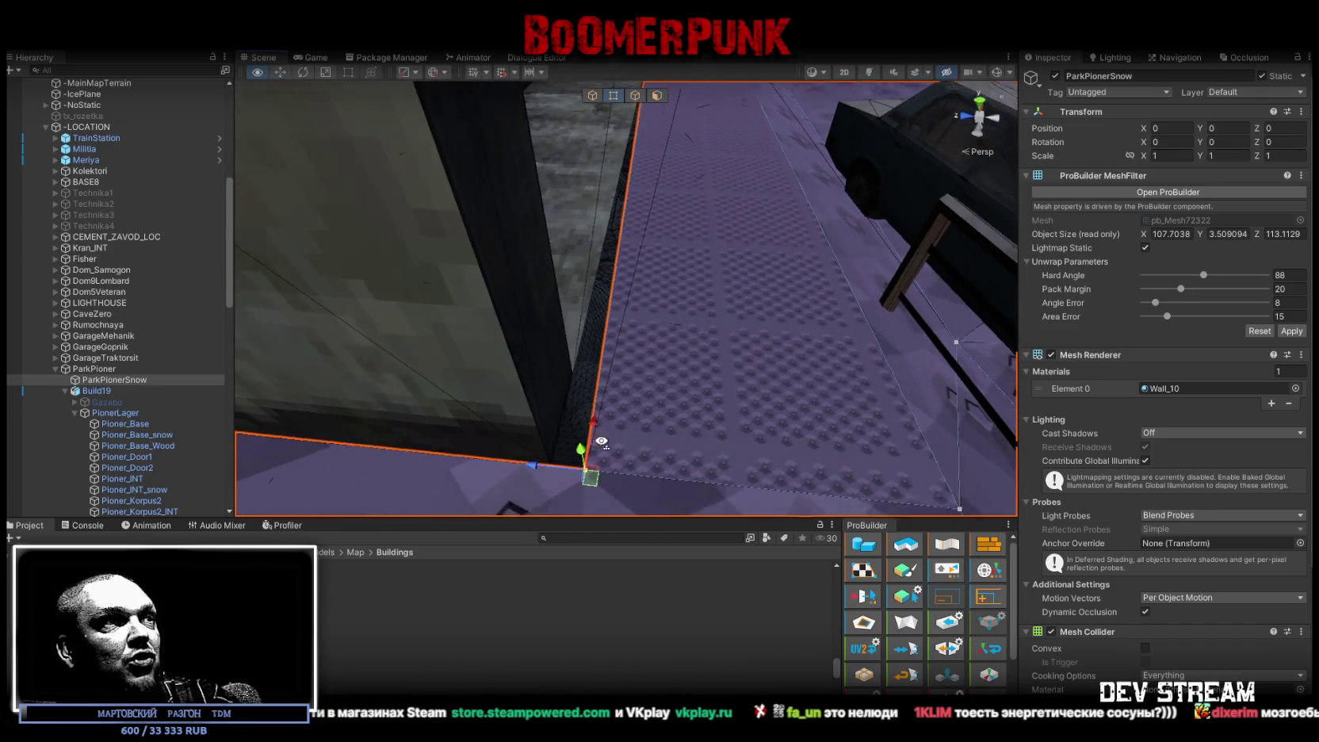
mouse_move(657, 416)
right_mouse_down()
mouse_move(343, 382)
mouse_move(700, 389)
mouse_move(697, 379)
right_mouse_up()
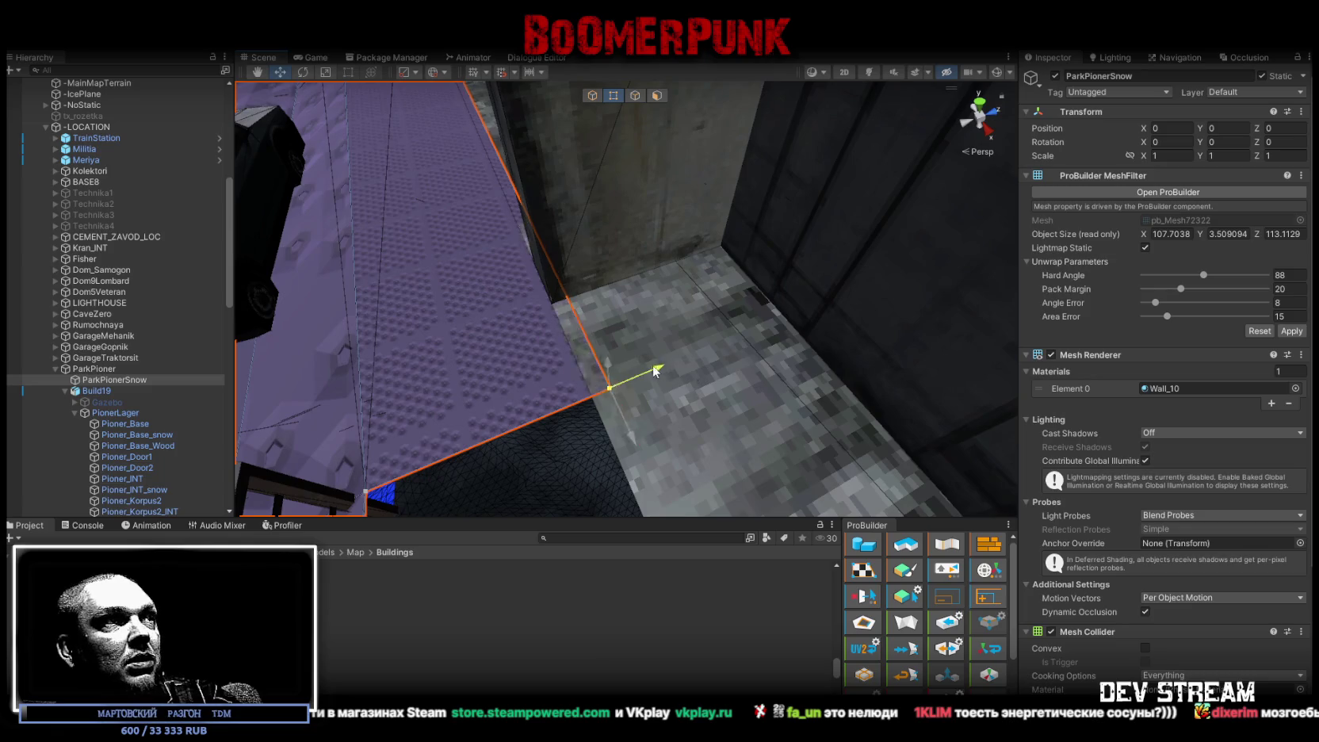
right_click_drag(554, 301, 788, 329)
mouse_move(634, 363)
right_mouse_down()
mouse_move(825, 351)
mouse_move(617, 365)
right_mouse_up()
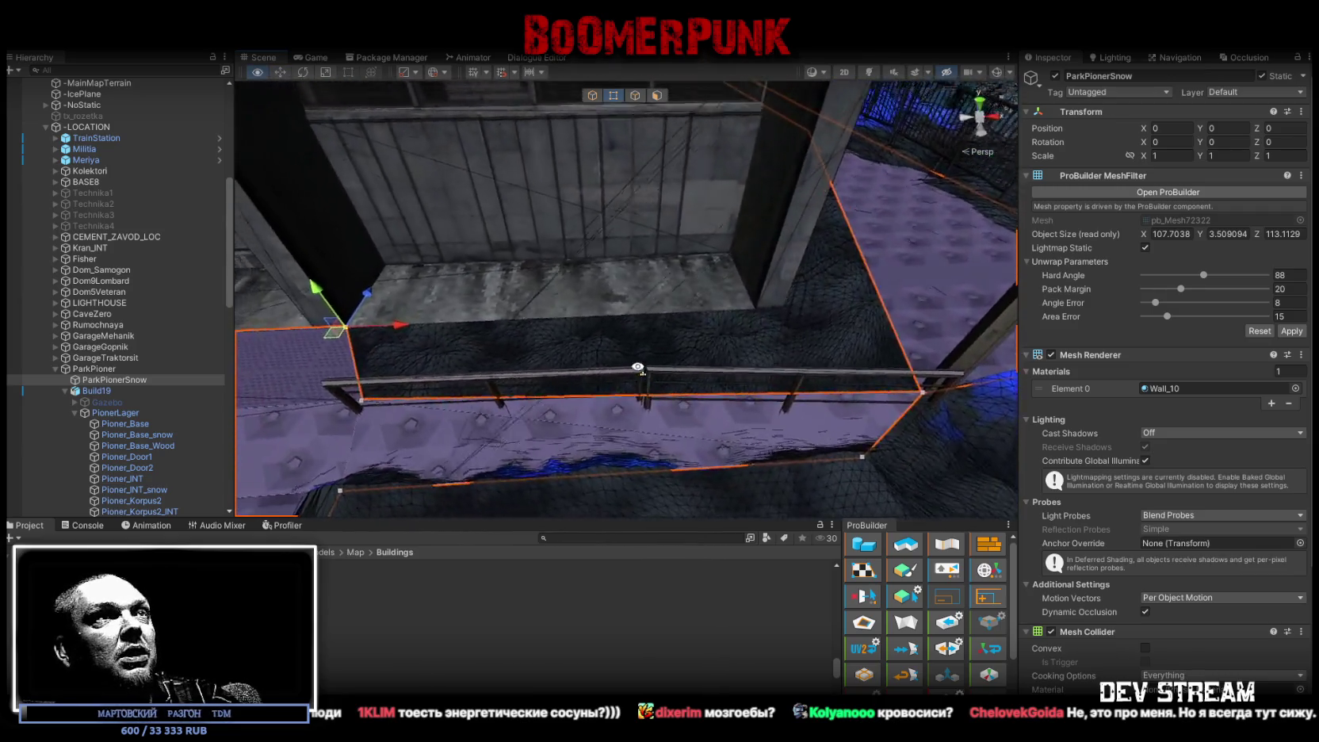
right_click_drag(618, 365, 575, 344)
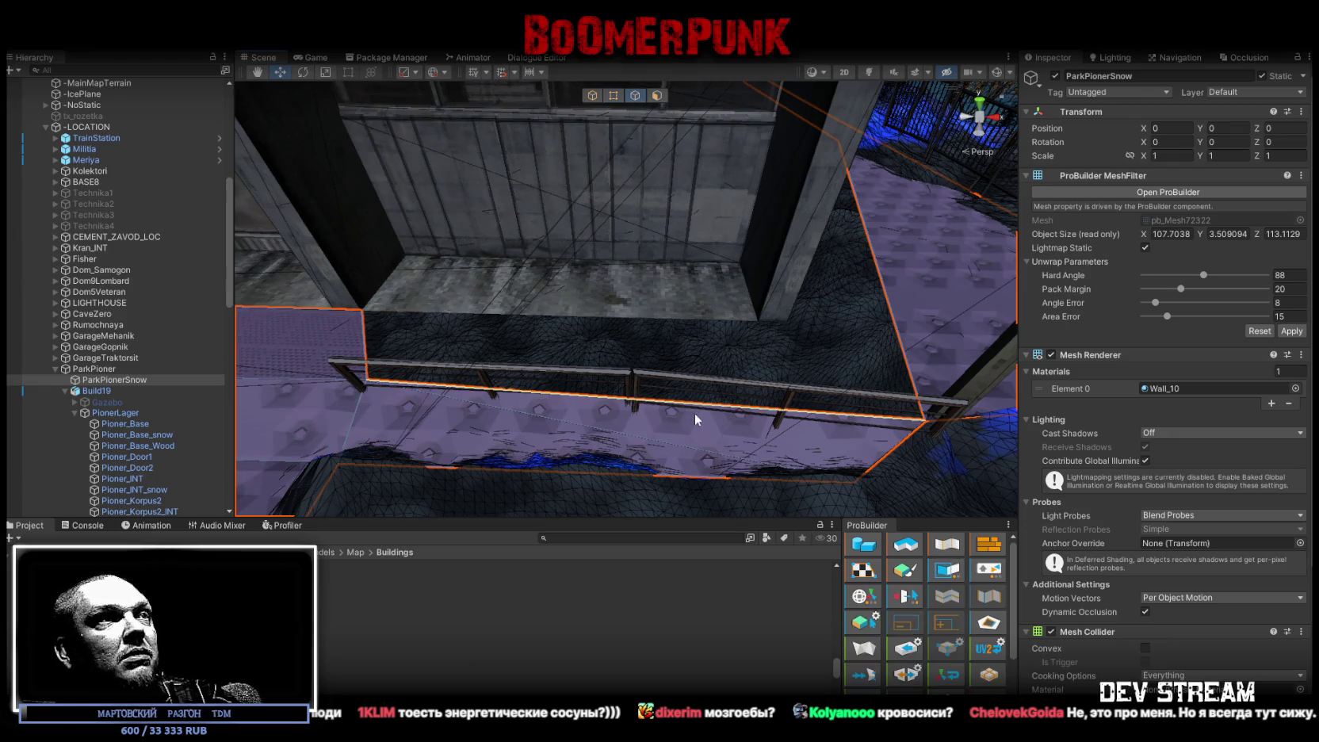
mouse_move(704, 405)
right_mouse_down()
mouse_move(809, 356)
mouse_move(537, 154)
mouse_move(594, 94)
right_mouse_up()
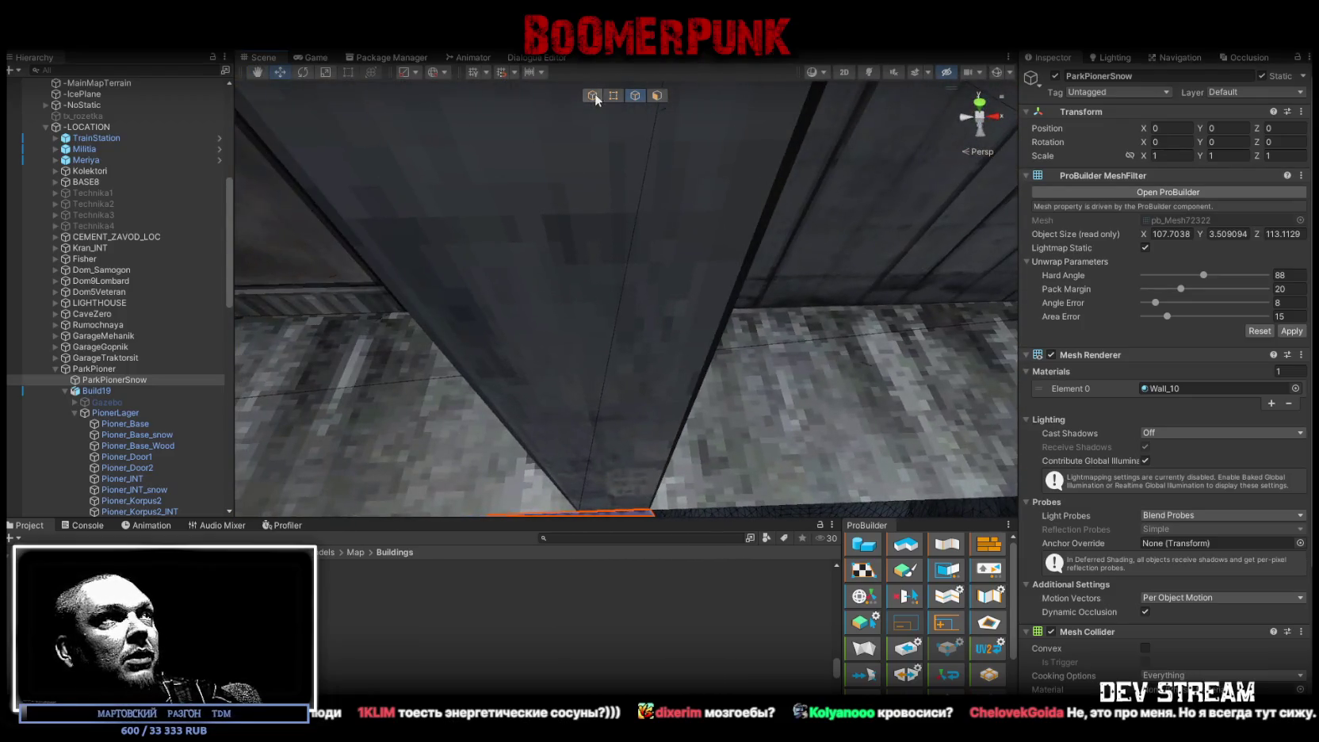
Step: In vertex mode, select the slab's corner and tip vertices while orbiting around the floor slab
left_click(613, 95)
mouse_move(655, 196)
right_mouse_down()
mouse_move(703, 338)
mouse_move(459, 287)
right_mouse_up()
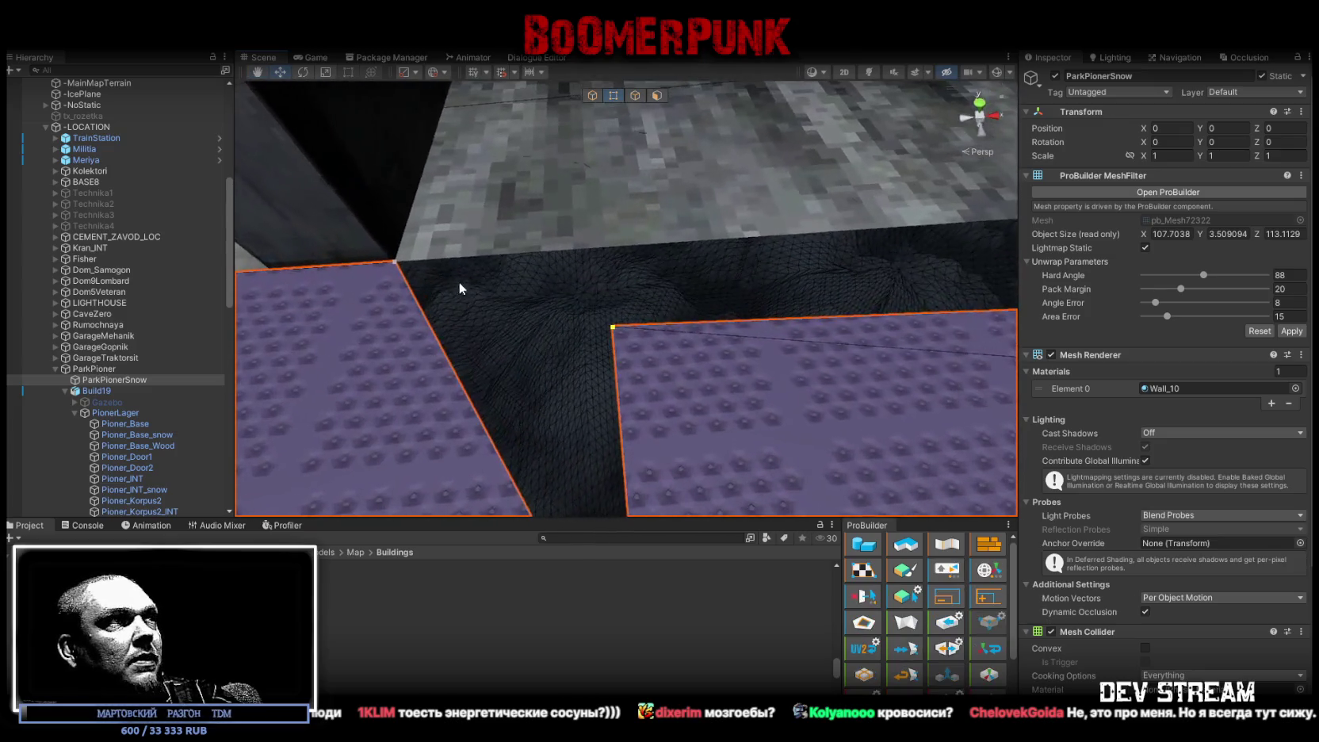
left_click(393, 265)
left_click(613, 328)
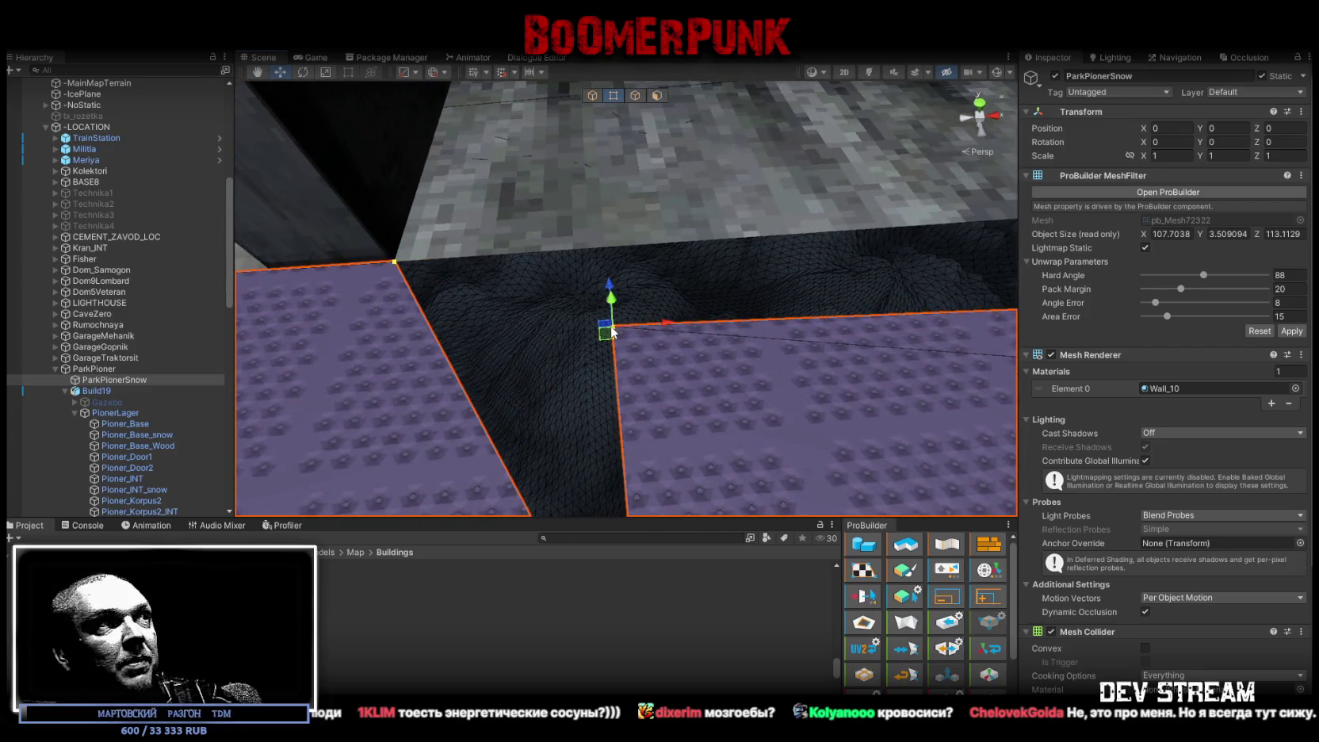
scroll(911, 683, "down", 2)
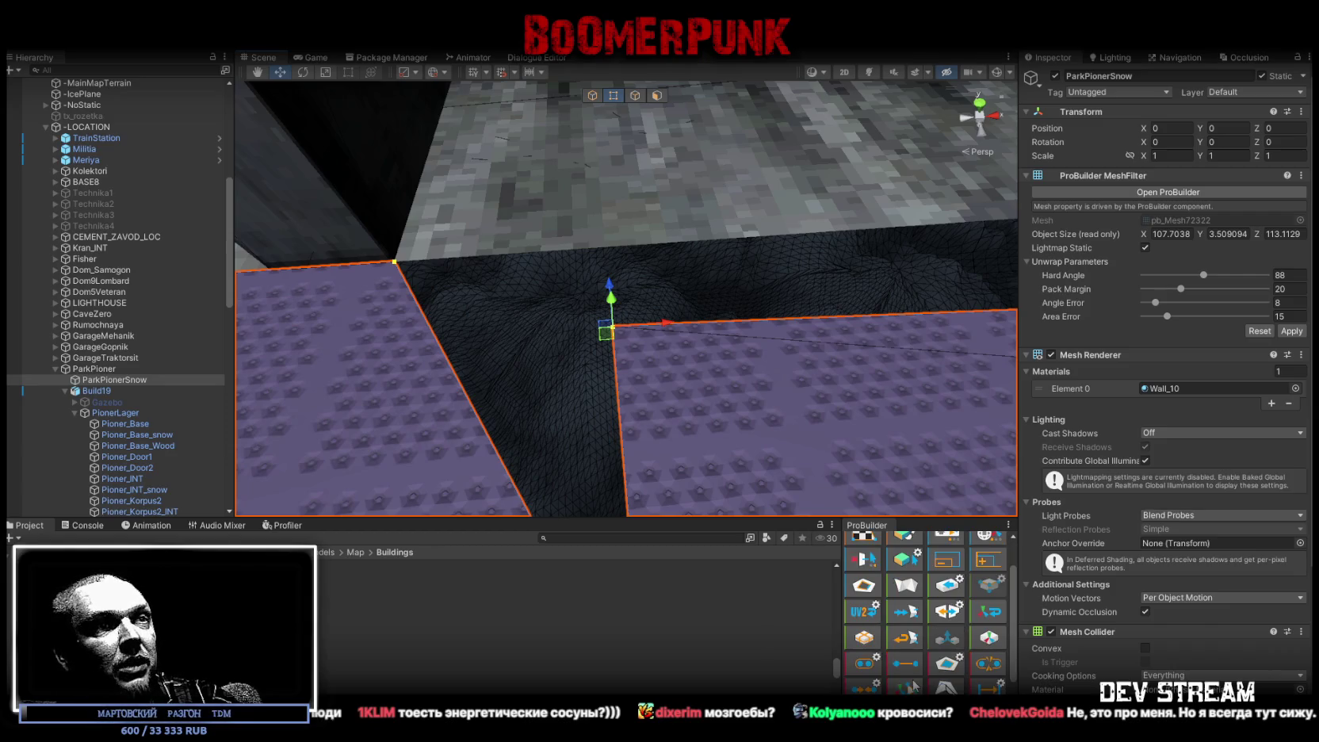
mouse_move(707, 319)
left_mouse_down("alt")
mouse_move(808, 255)
mouse_move(666, 235)
left_mouse_up("alt")
mouse_move(828, 209)
left_mouse_down("alt")
mouse_move(621, 250)
mouse_move(781, 306)
mouse_move(686, 356)
left_mouse_up("alt")
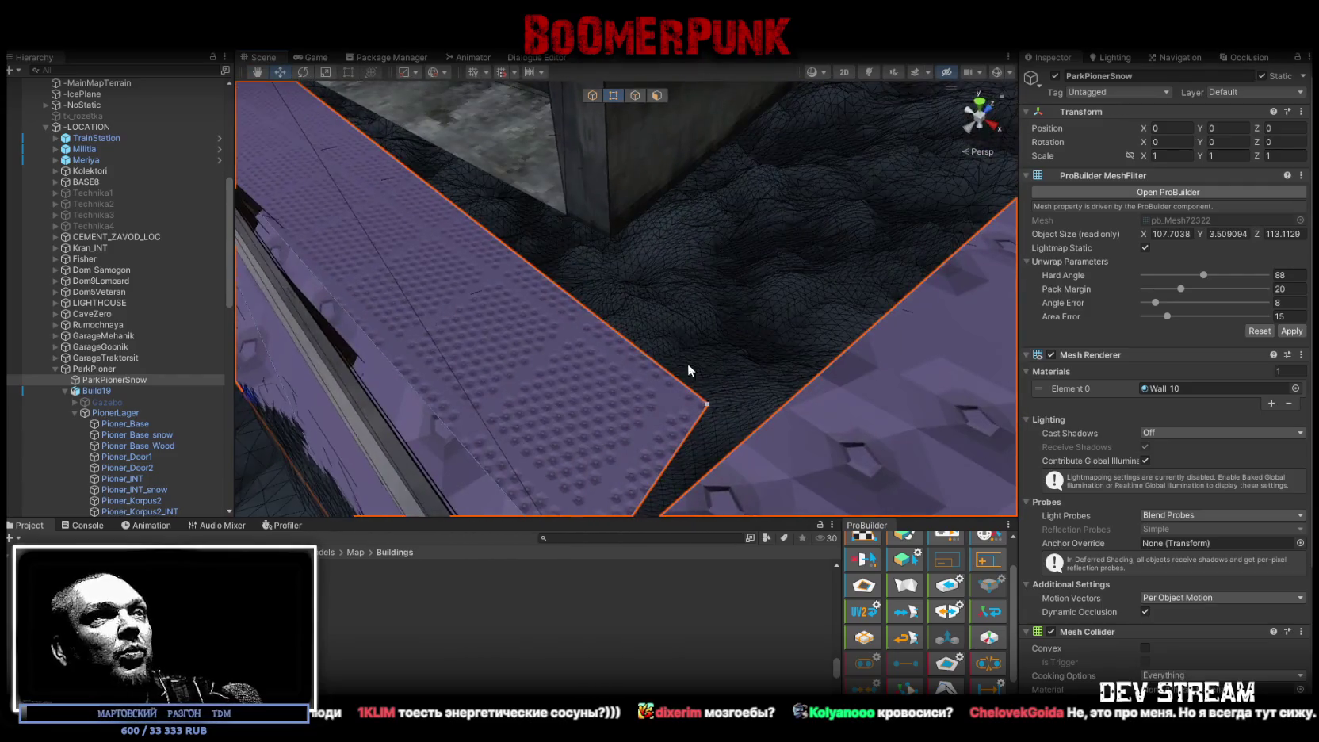
left_click(707, 404)
left_click_drag(710, 405, 626, 358, "alt")
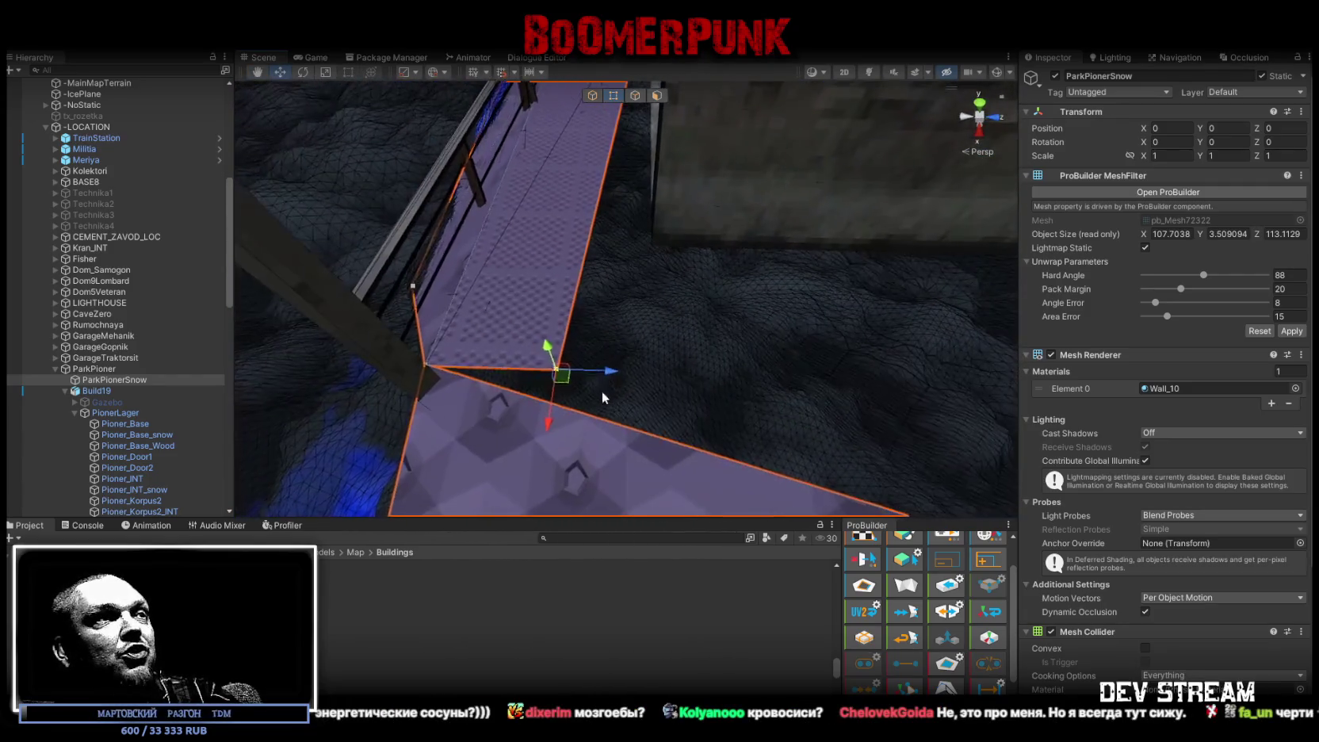
mouse_move(648, 251)
left_mouse_down("alt")
mouse_move(861, 274)
mouse_move(672, 296)
left_mouse_up("alt")
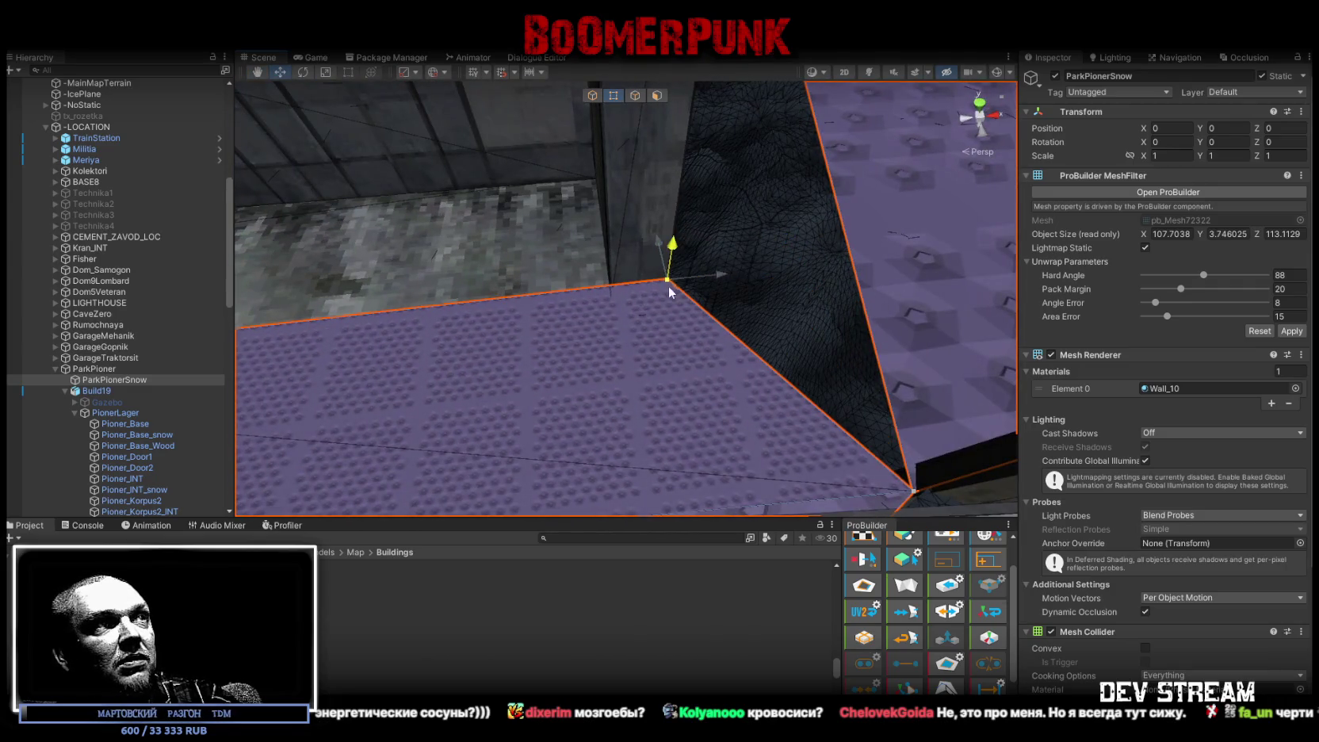
left_click_drag(721, 353, 541, 329, "alt")
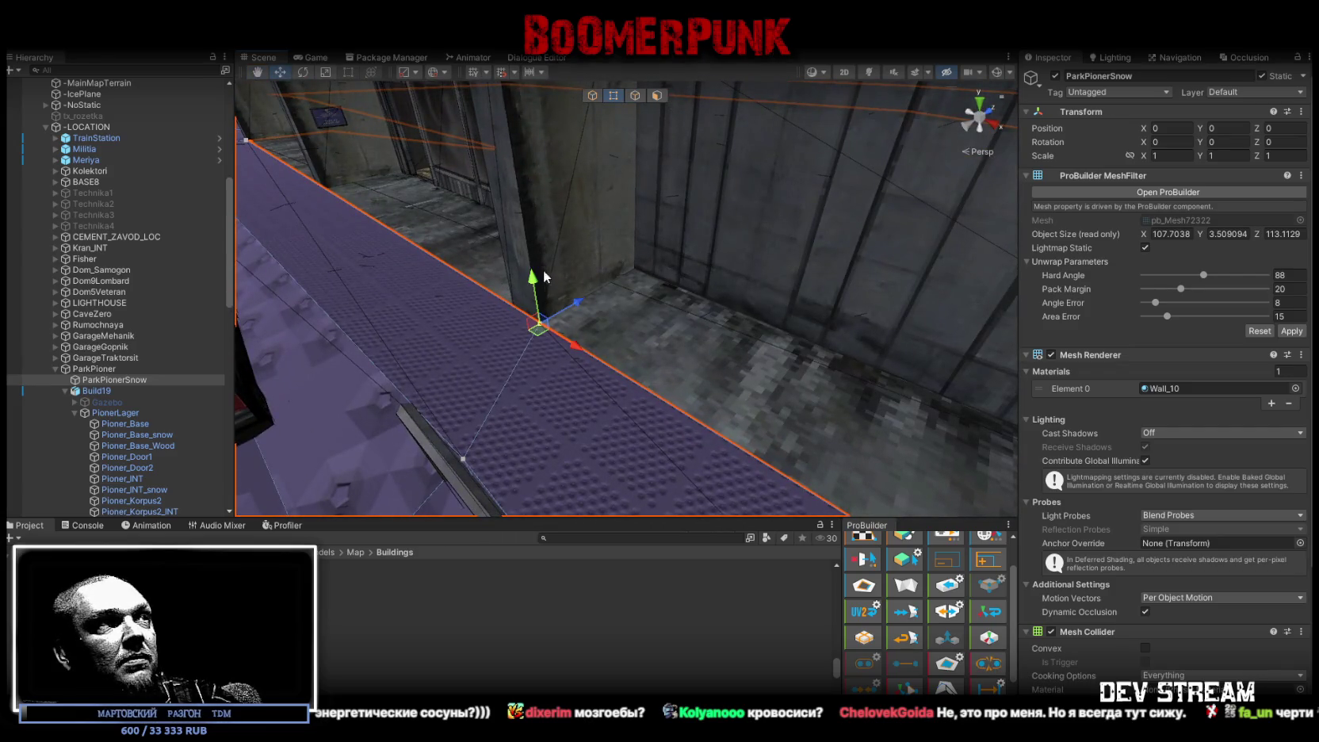
mouse_move(618, 333)
right_mouse_down()
mouse_move(706, 383)
mouse_move(665, 393)
right_mouse_up()
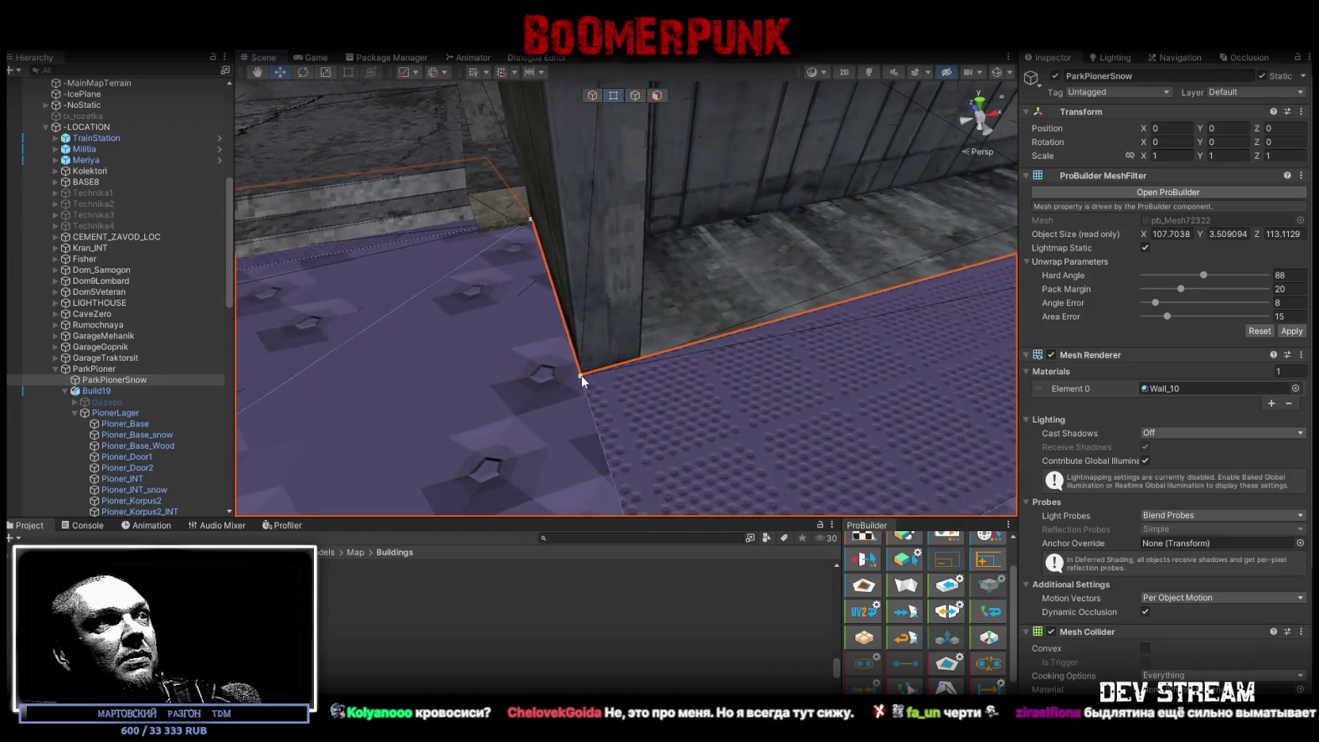
Step: Move the floor corner vertex right, away from the wall, then select an edge there
left_click(581, 375)
left_click_drag(620, 366, 675, 350)
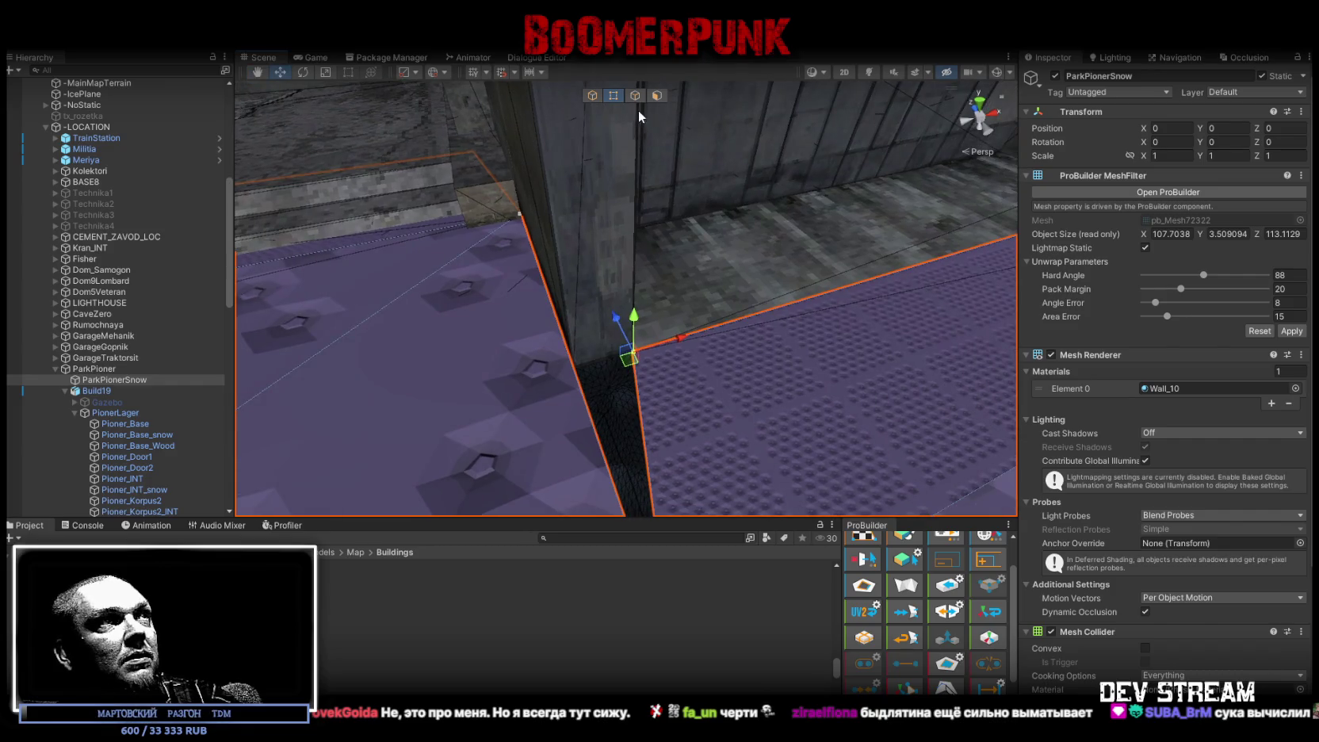
left_click(635, 95)
left_click(584, 429)
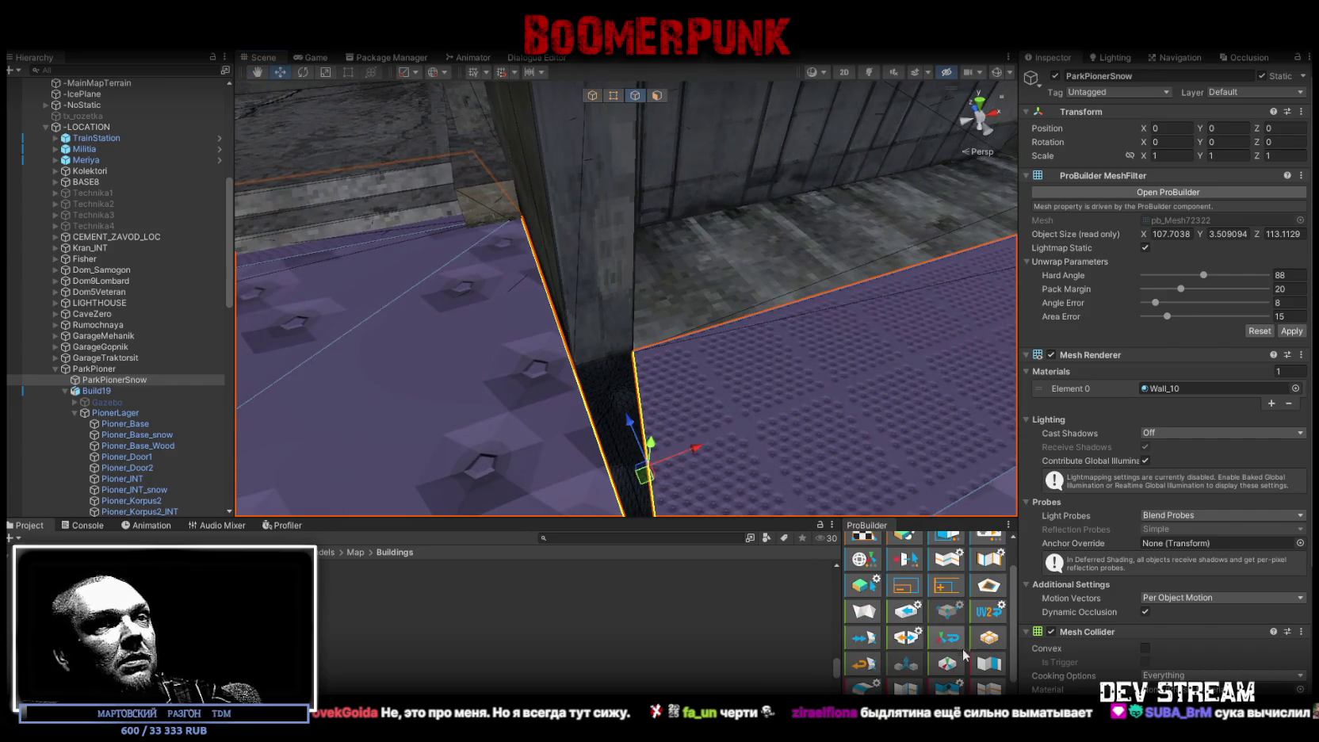
mouse_move(643, 456)
right_mouse_down()
mouse_move(612, 426)
mouse_move(707, 435)
right_mouse_up()
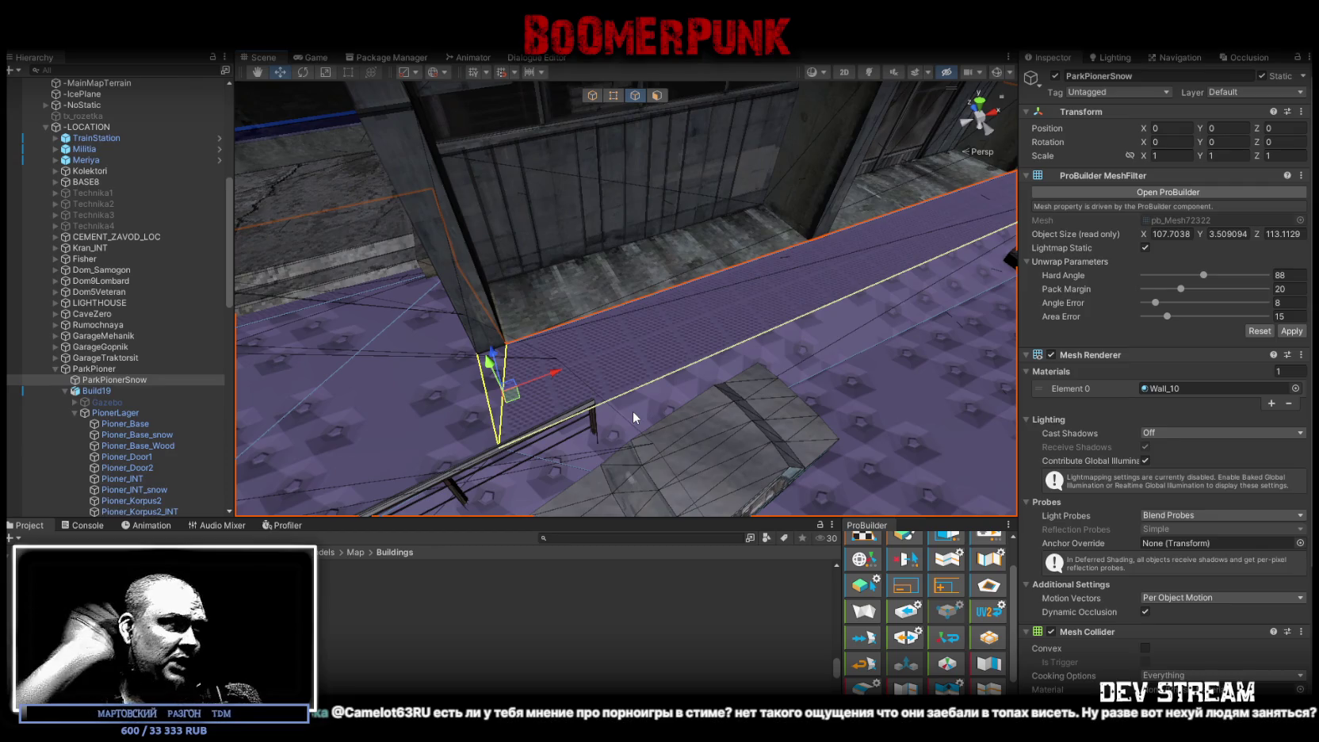
Step: Select the floor edge and the vertical wall edge at the floor-wall corner
mouse_move(765, 206)
right_mouse_down()
mouse_move(647, 262)
mouse_move(576, 263)
right_mouse_up()
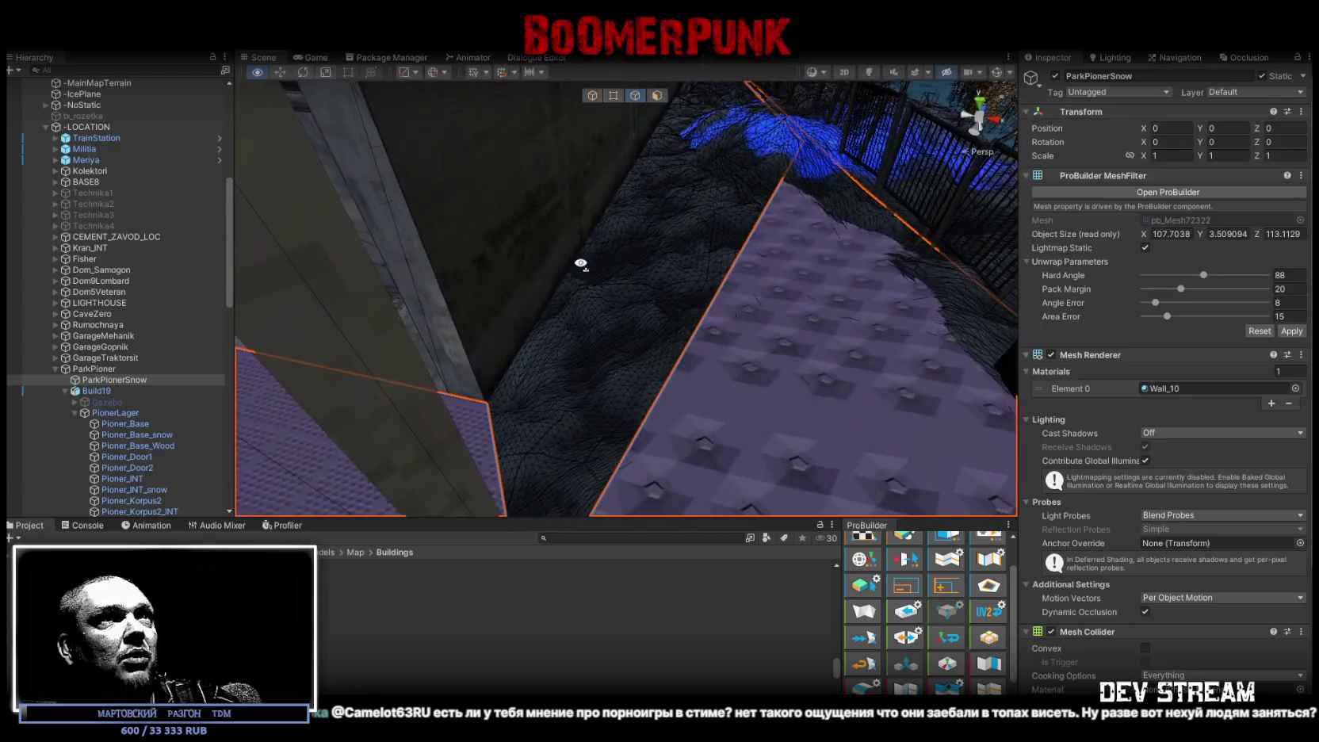
right_click_drag(576, 263, 639, 231)
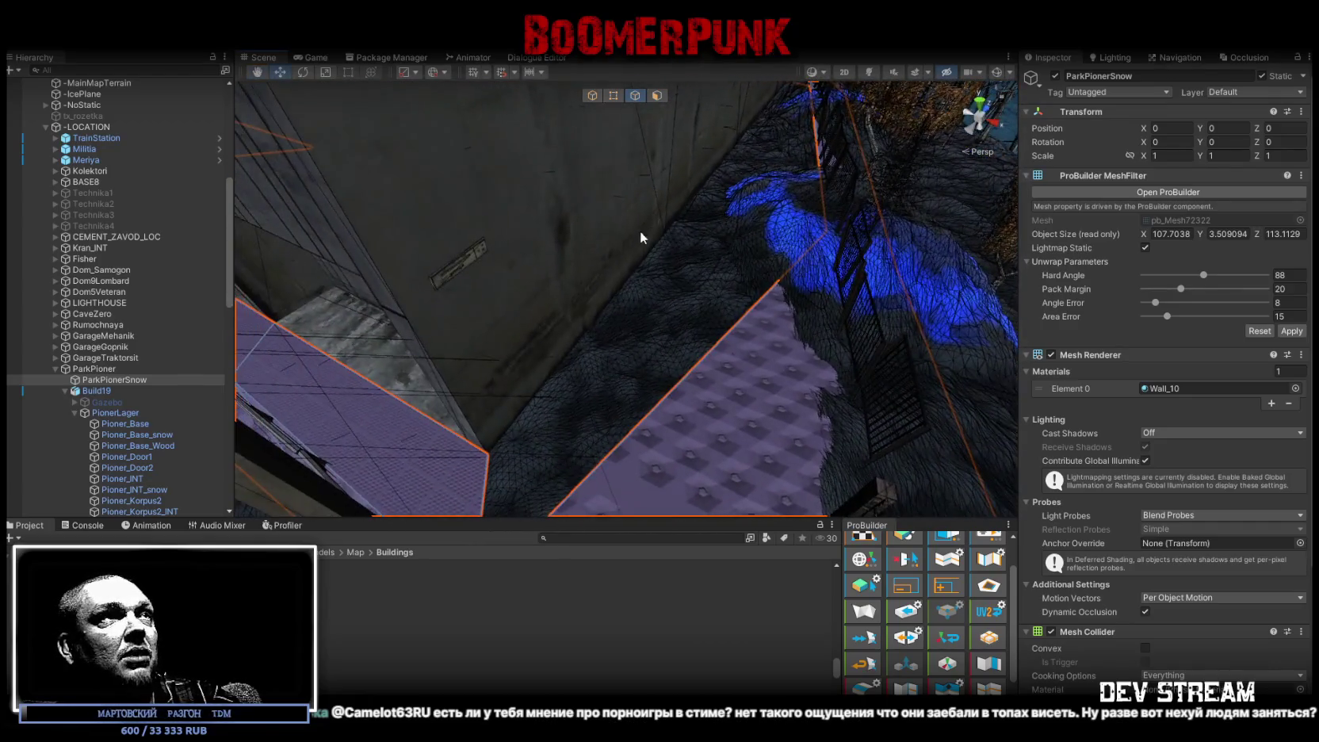
left_click(512, 472)
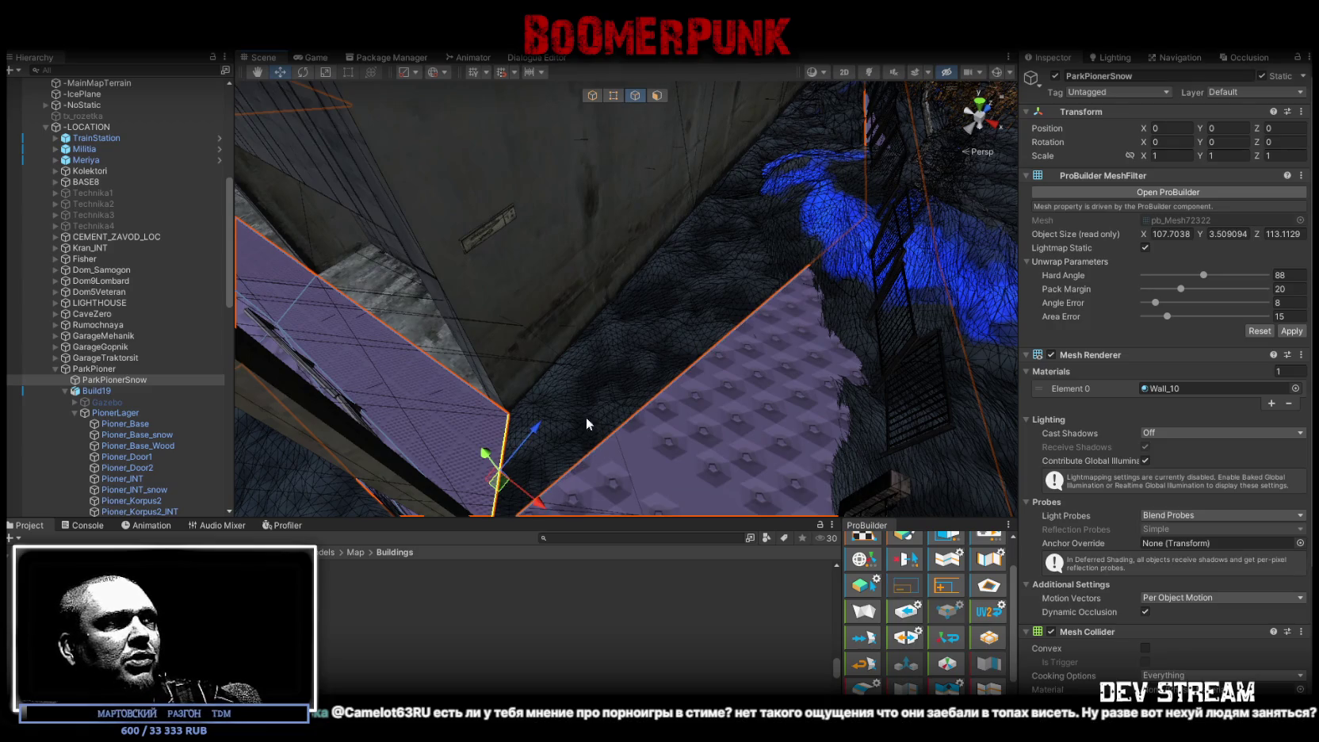
left_click(731, 333)
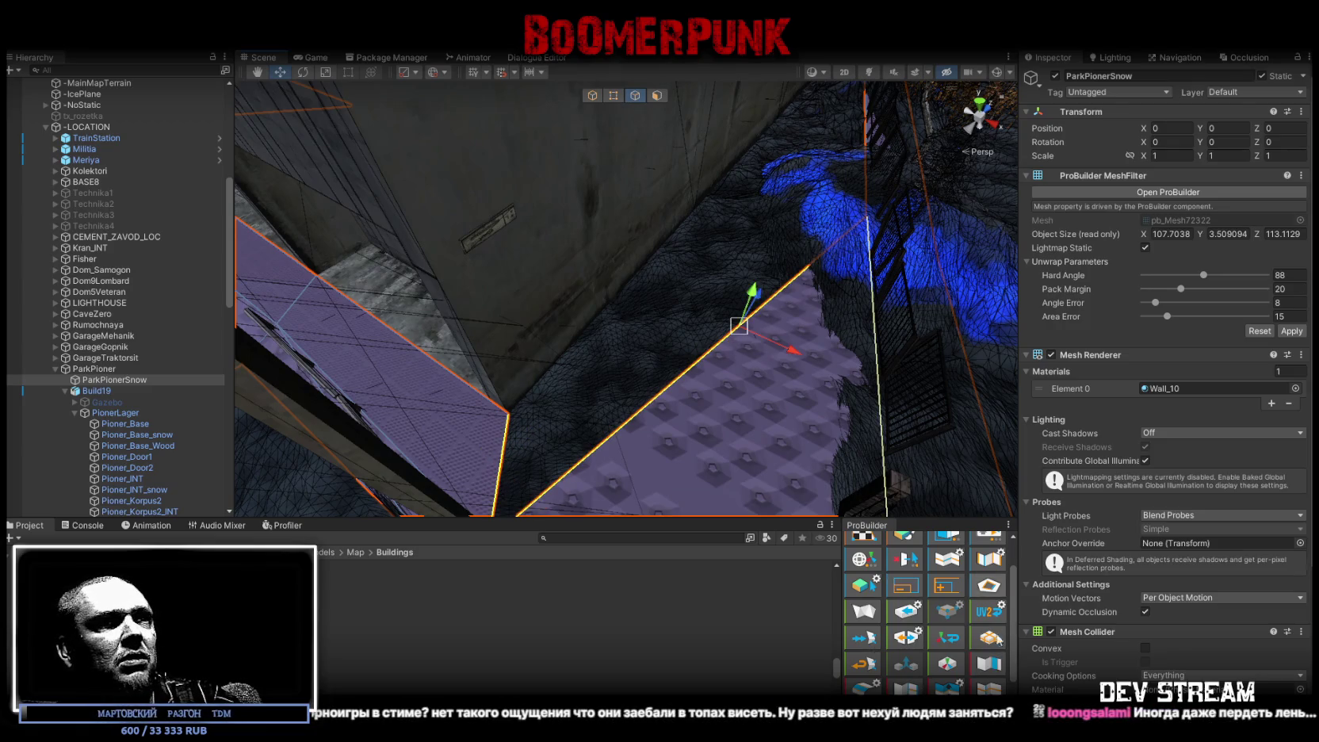
mouse_move(800, 294)
right_mouse_down()
mouse_move(817, 290)
mouse_move(788, 271)
mouse_move(563, 331)
mouse_move(706, 271)
right_mouse_up()
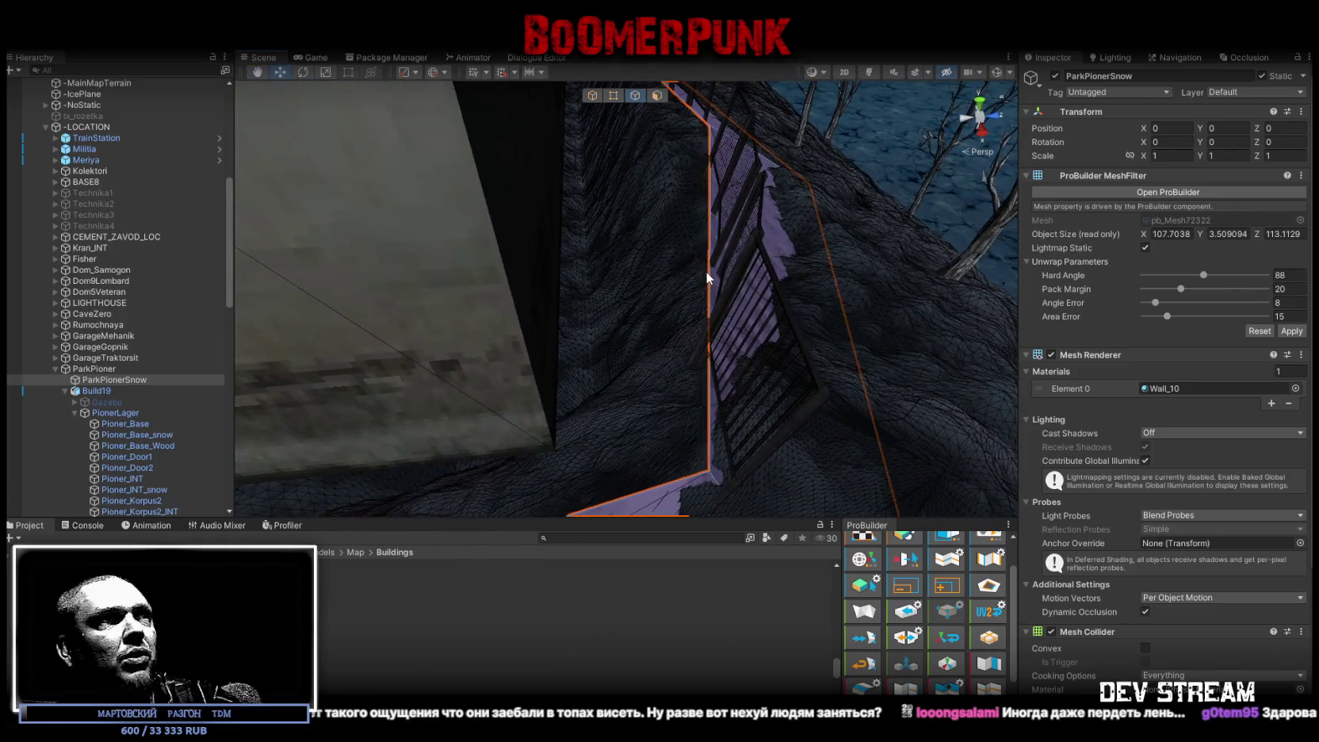
left_click(705, 271)
mouse_move(741, 208)
right_mouse_down()
mouse_move(538, 216)
mouse_move(606, 185)
mouse_move(546, 175)
mouse_move(563, 76)
right_mouse_up()
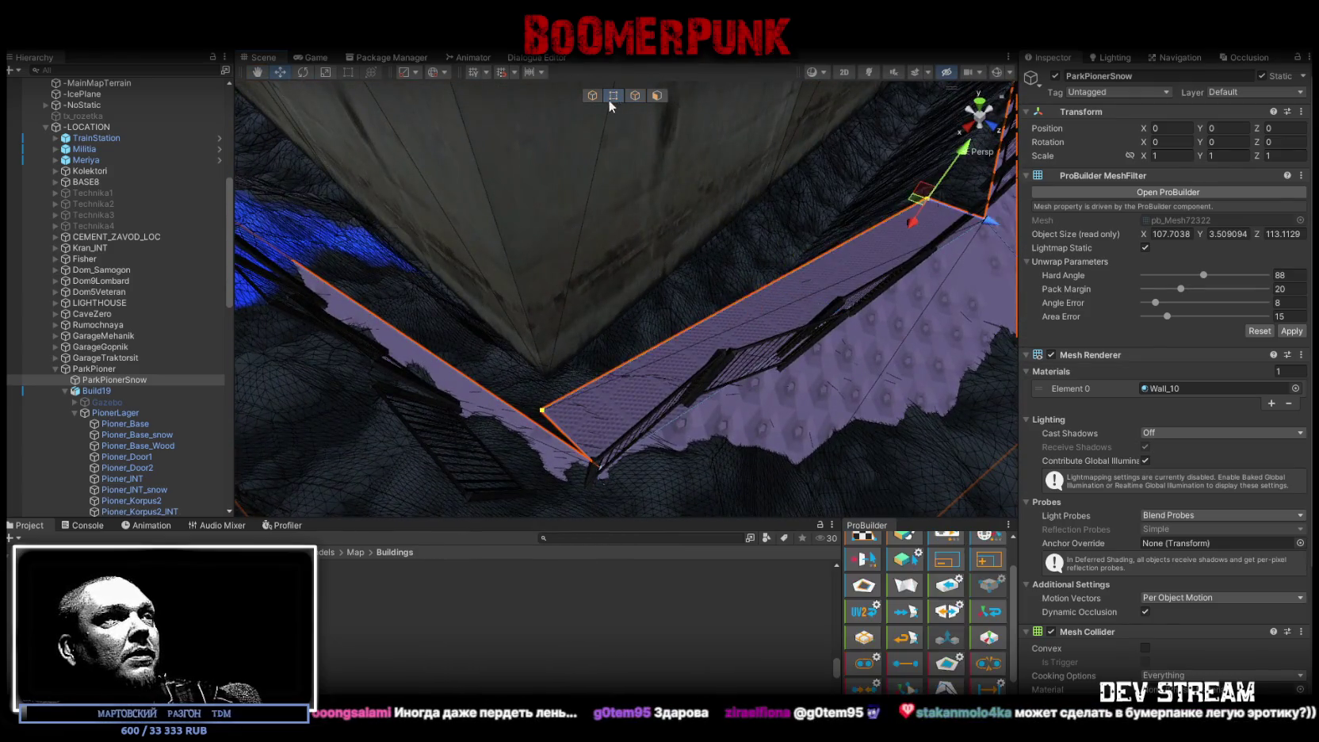
Step: Raise a floor vertex slightly on the Y axis where it meets the wall
left_click(544, 411)
right_click_drag(549, 413, 618, 329)
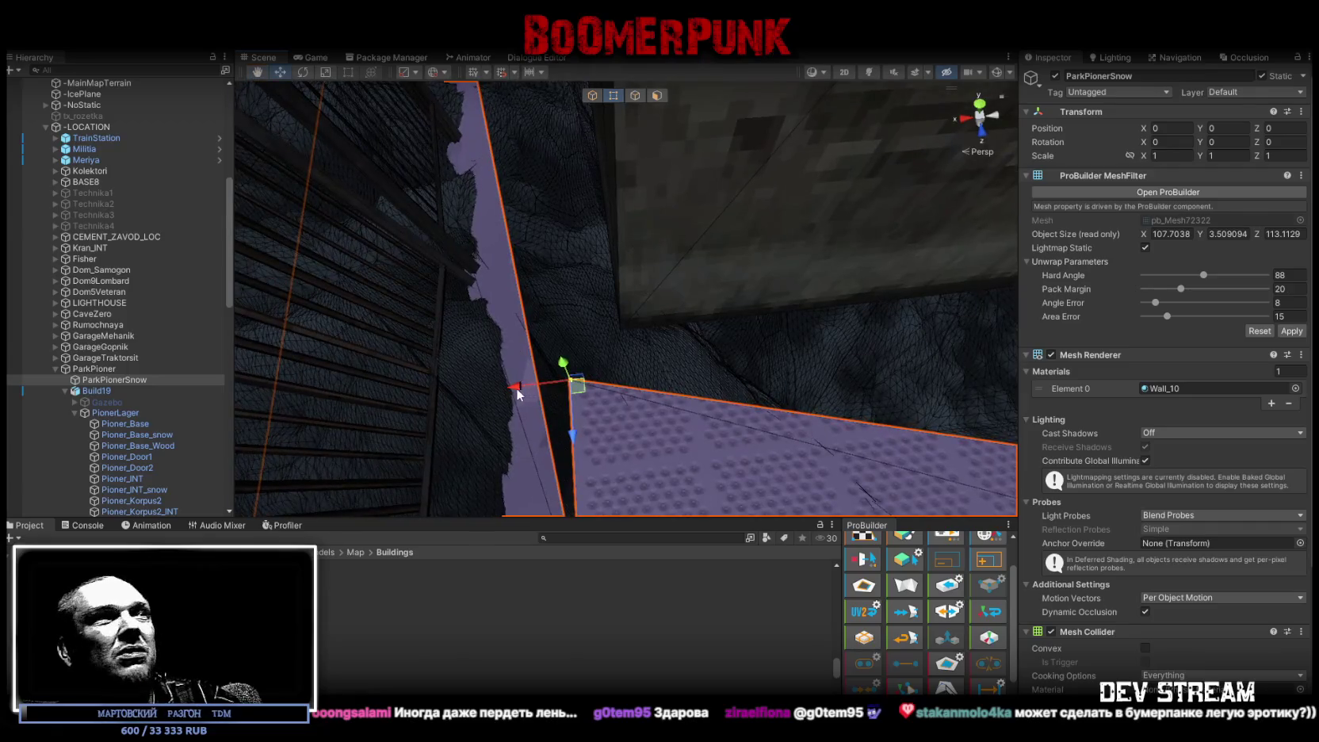
left_click_drag(631, 428, 623, 390)
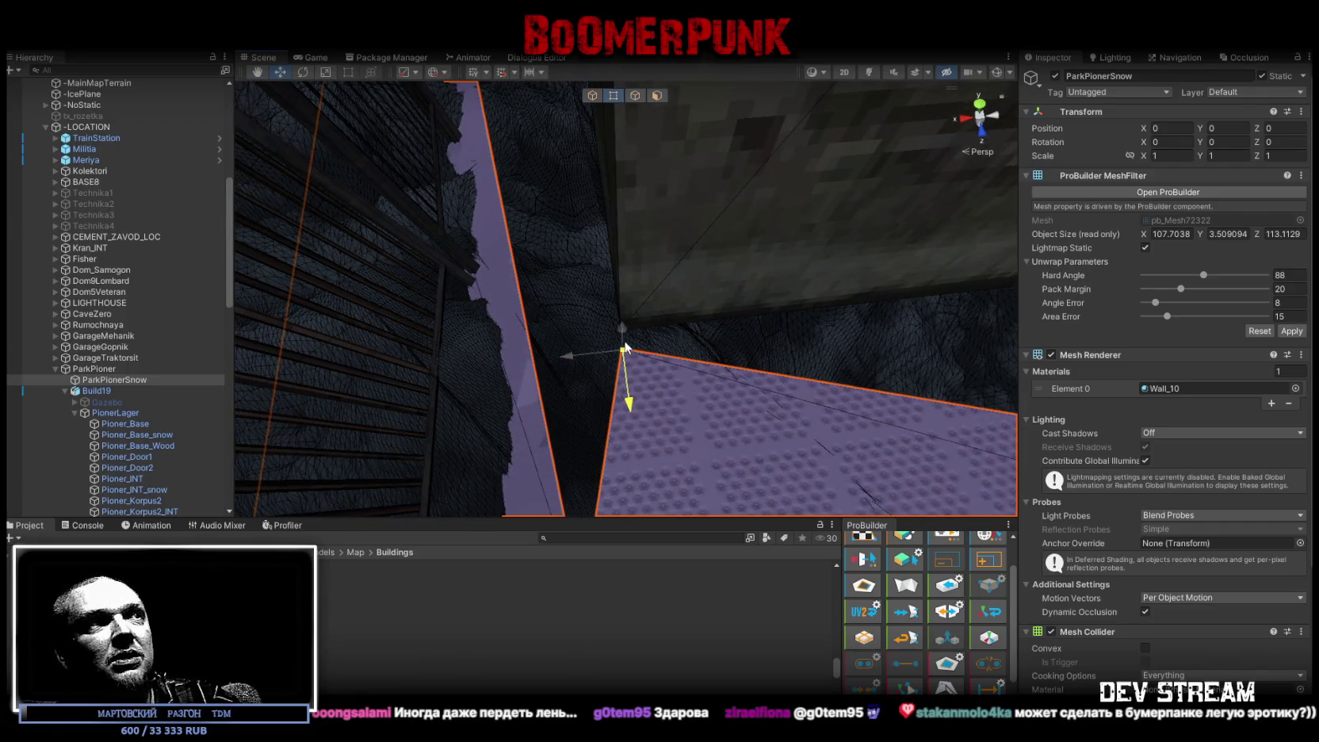
right_click_drag(623, 390, 907, 338)
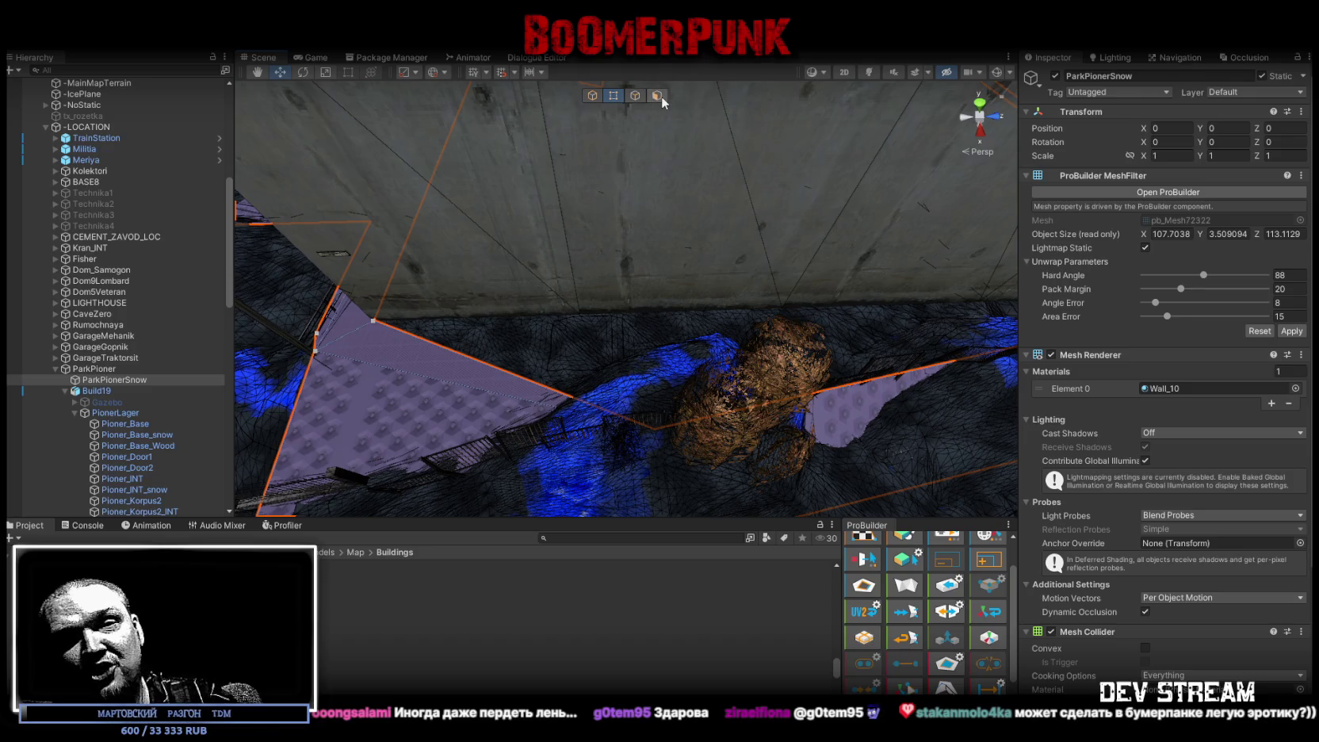
Step: Select the ParkPionerSnow floor edges running along the concrete wall
left_click(634, 96)
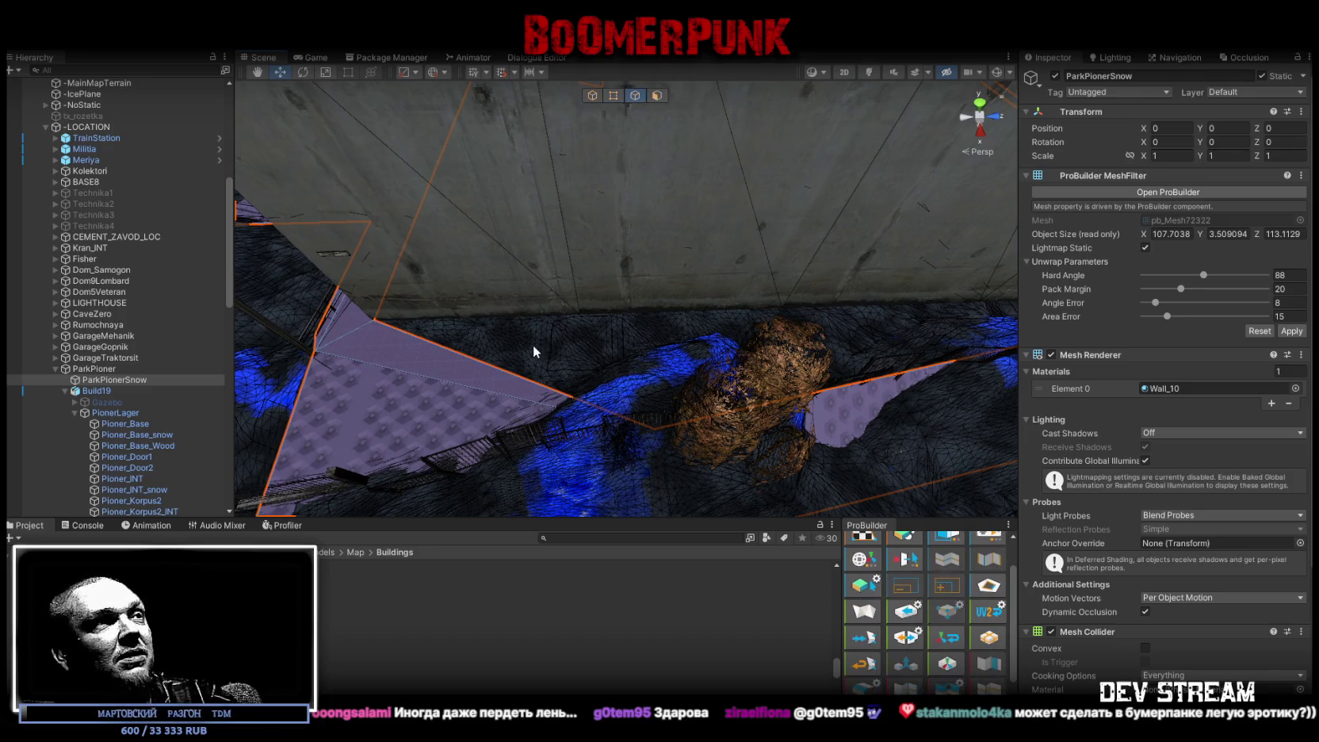
left_click(886, 375)
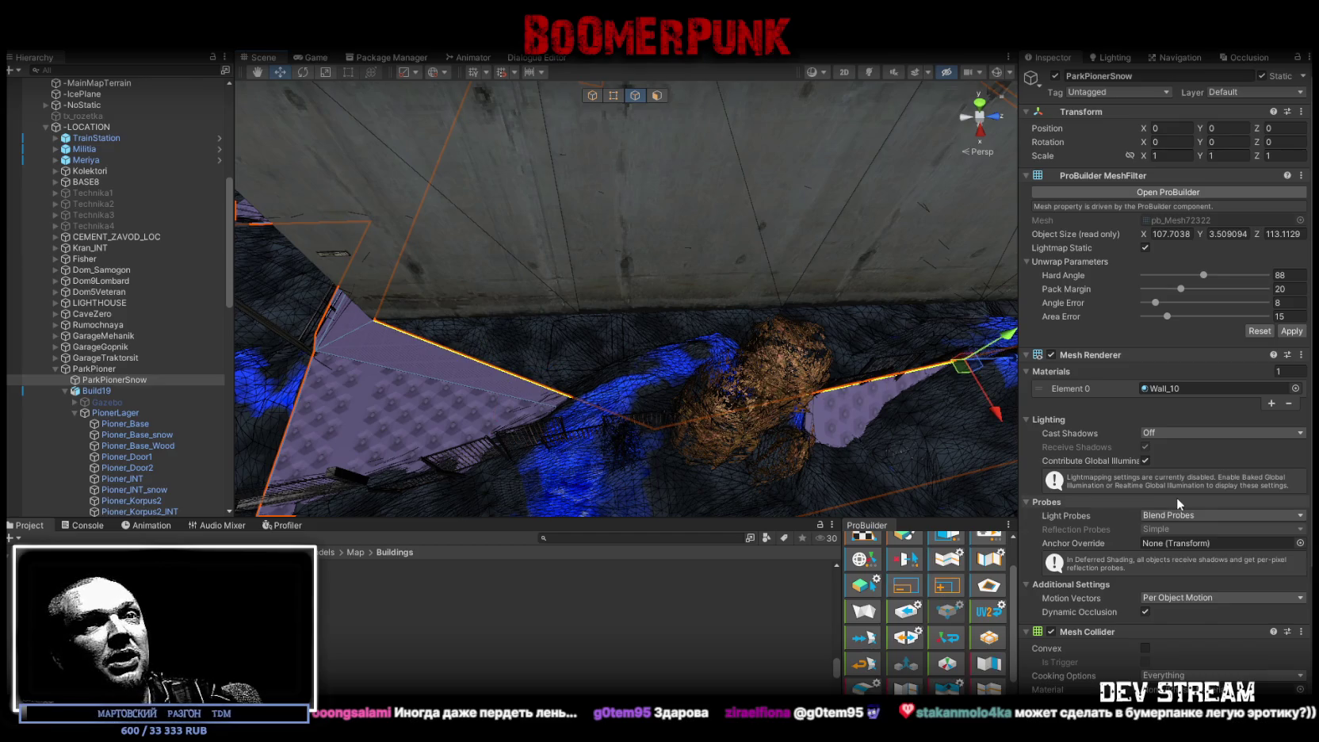
mouse_move(793, 357)
left_mouse_down("alt")
mouse_move(896, 322)
mouse_move(640, 413)
left_mouse_up("alt")
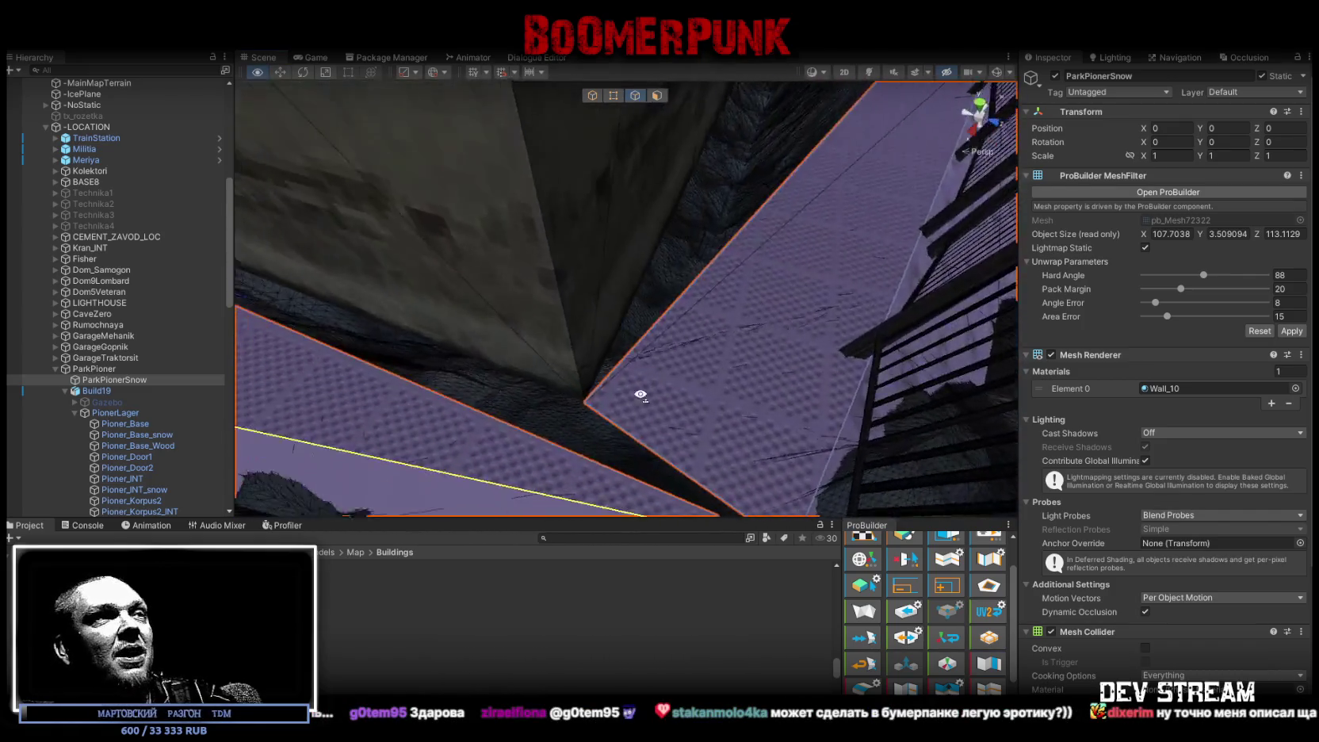
left_click(640, 413)
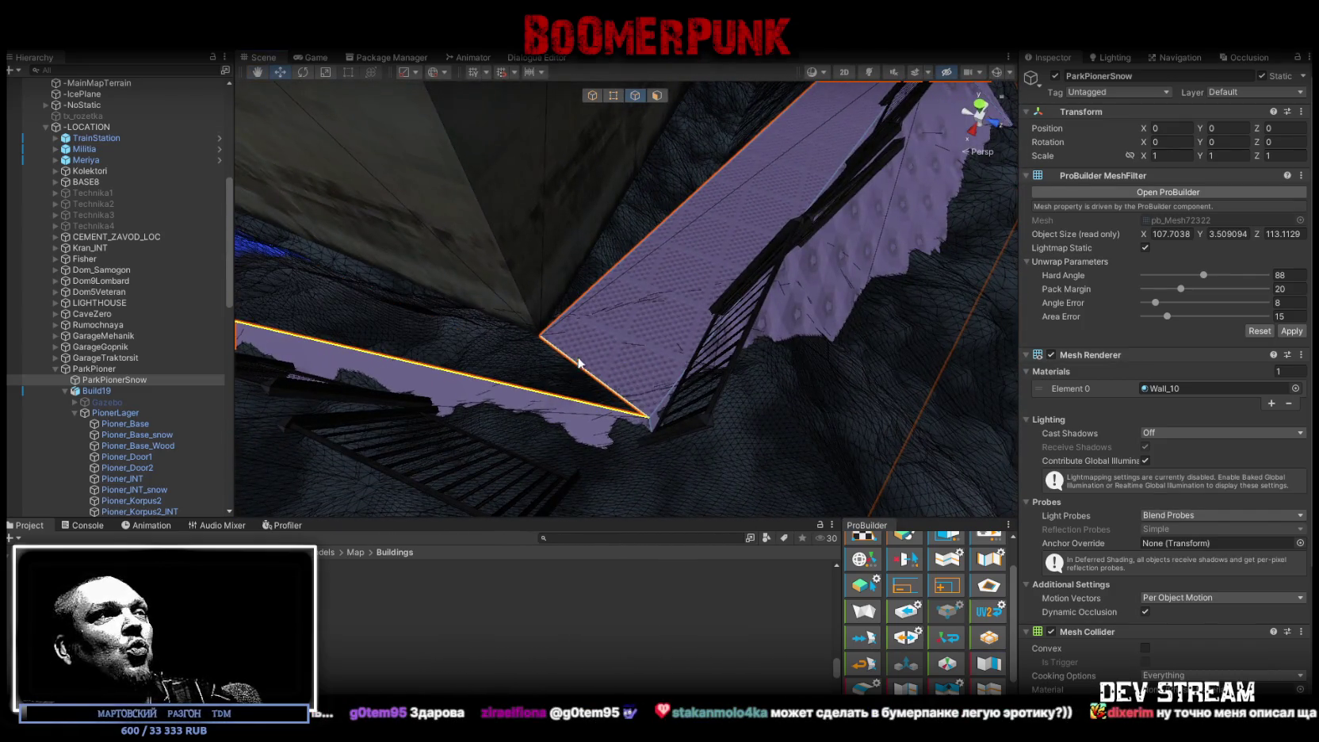
left_click_drag(583, 363, 485, 229, "alt")
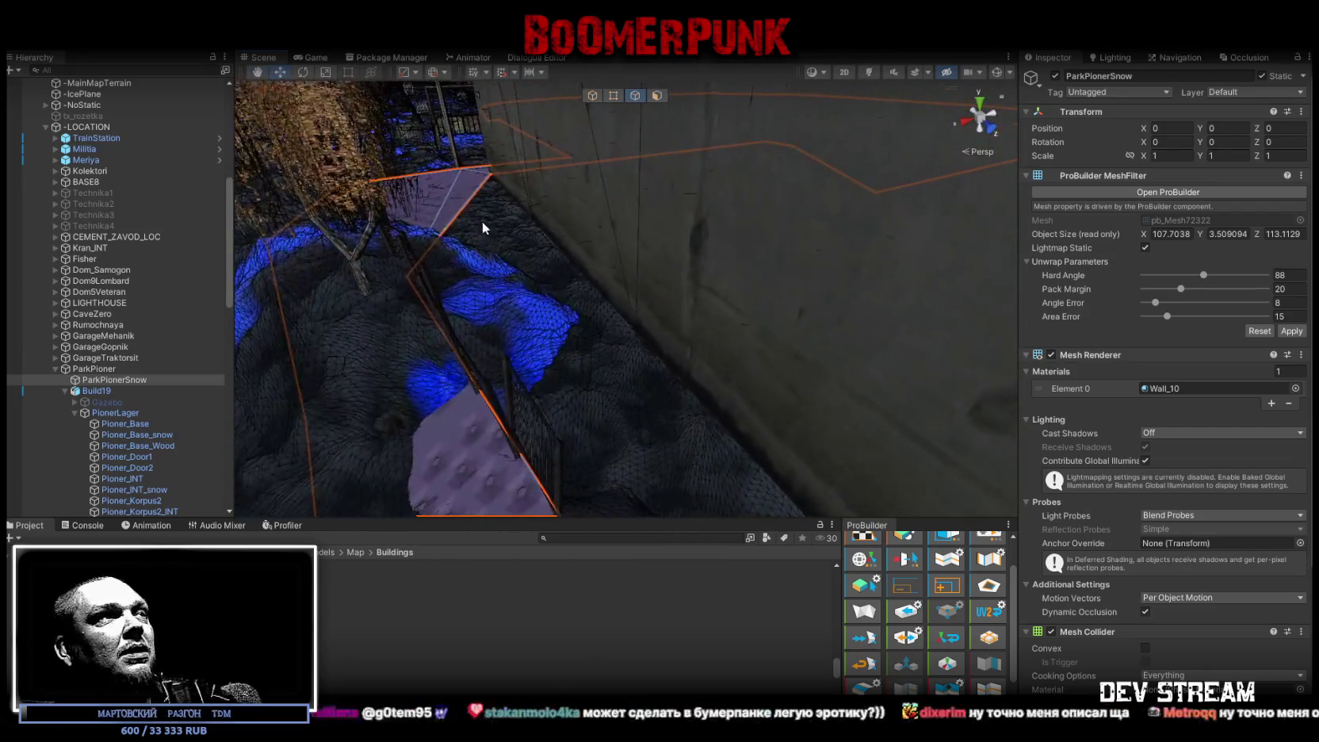
left_click(469, 215)
left_click_drag(467, 213, 691, 346, "alt")
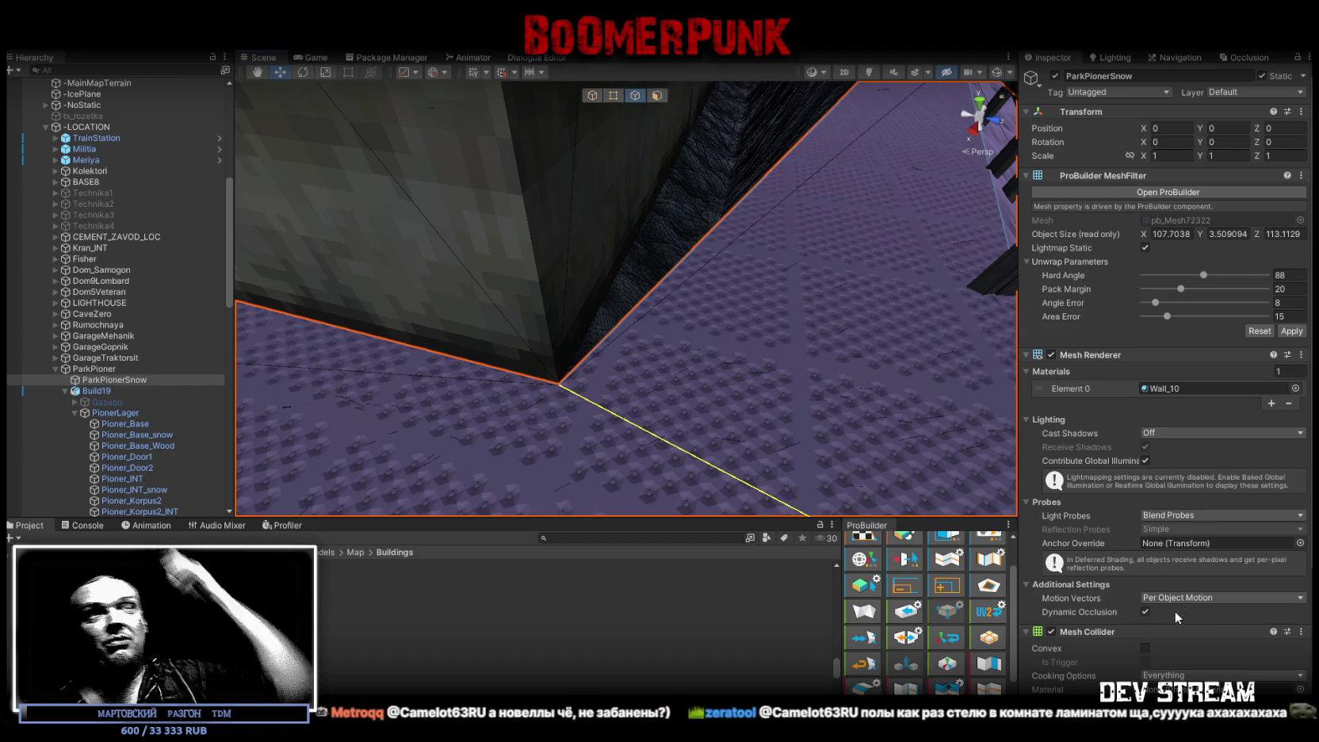
Step: Drag the floor's walkway corner vertex left so it sits at the fence corner
mouse_move(824, 373)
right_mouse_down()
mouse_move(806, 284)
mouse_move(639, 325)
mouse_move(788, 240)
right_mouse_up()
key("k")
left_click(751, 239)
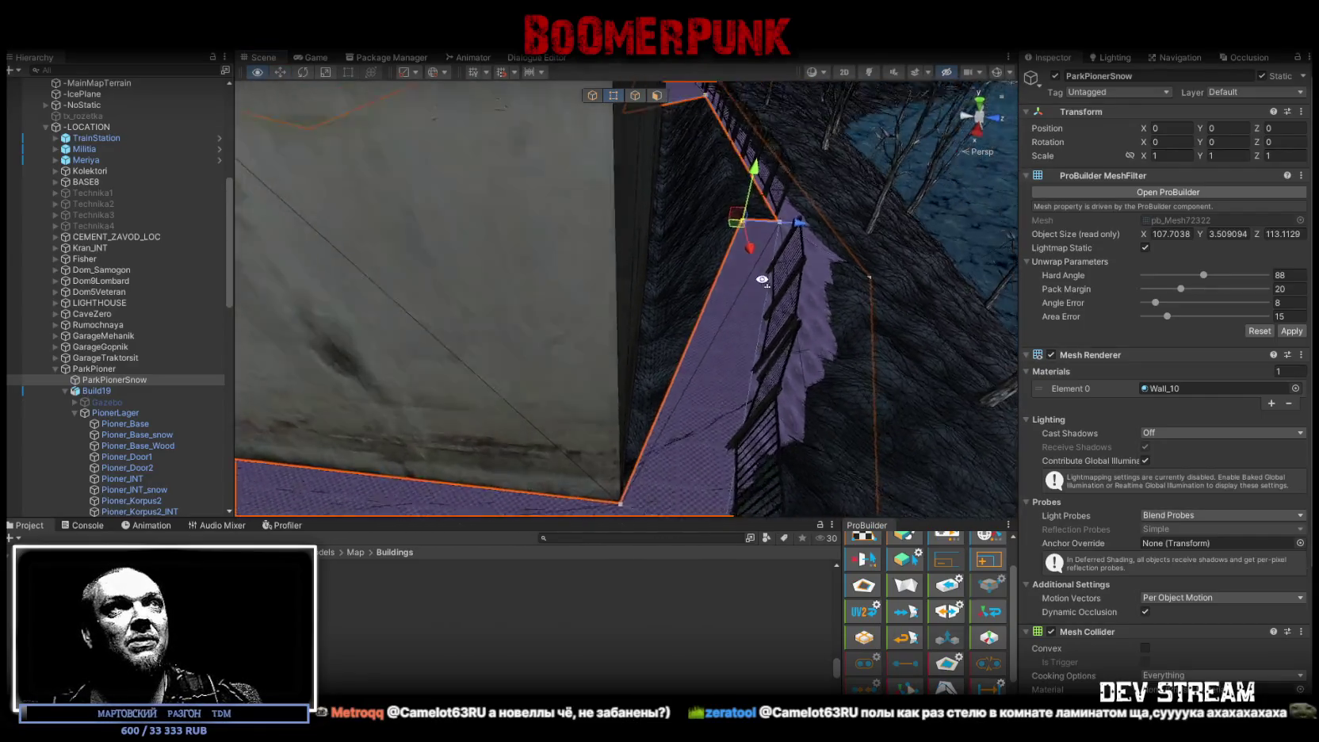
right_click_drag(780, 347, 776, 202)
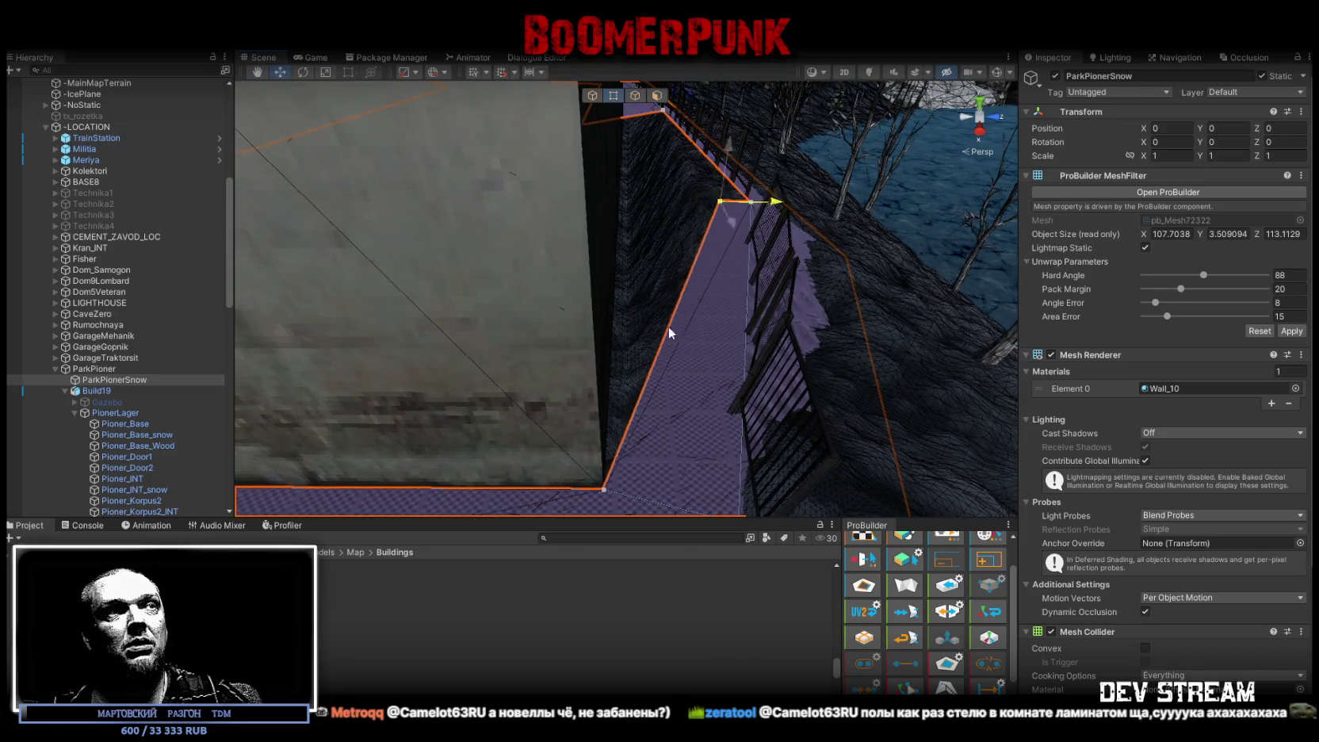
mouse_move(595, 494)
right_mouse_down()
mouse_move(729, 267)
mouse_move(537, 275)
mouse_move(681, 225)
right_mouse_up()
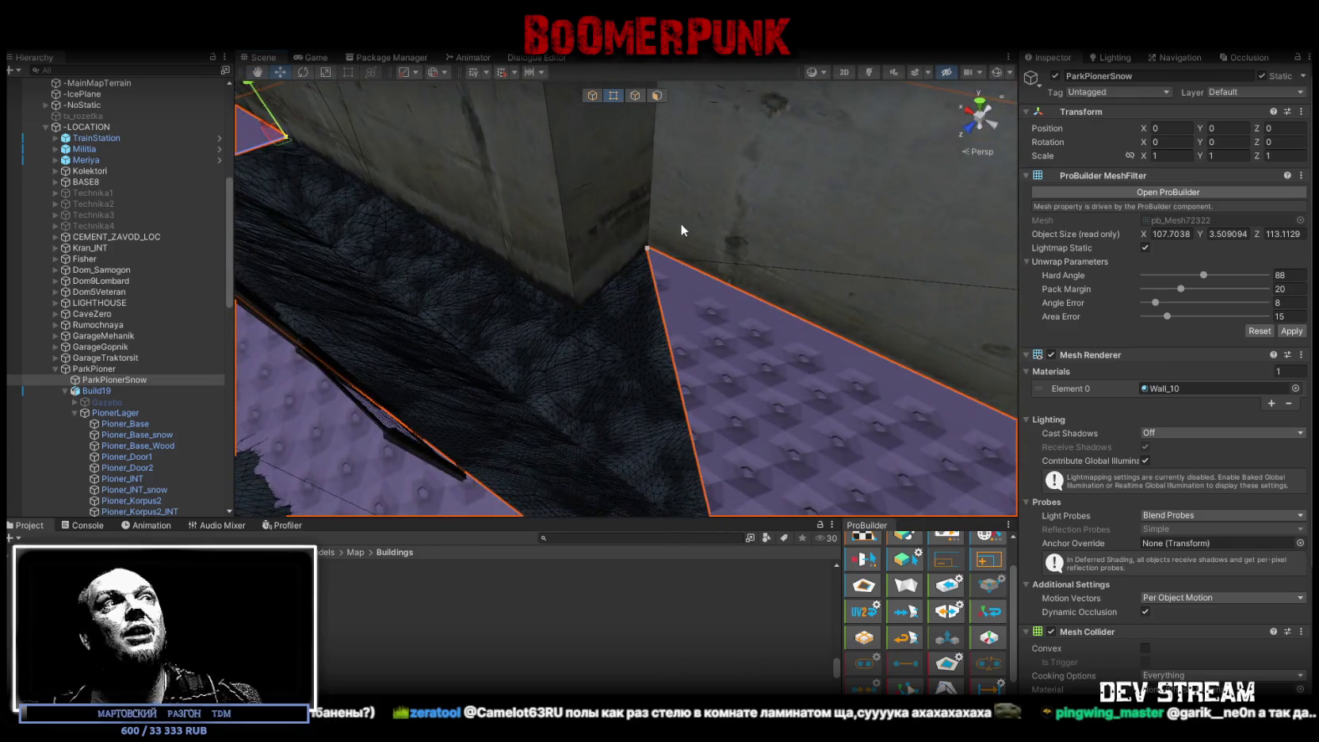
left_click(646, 249)
key("f")
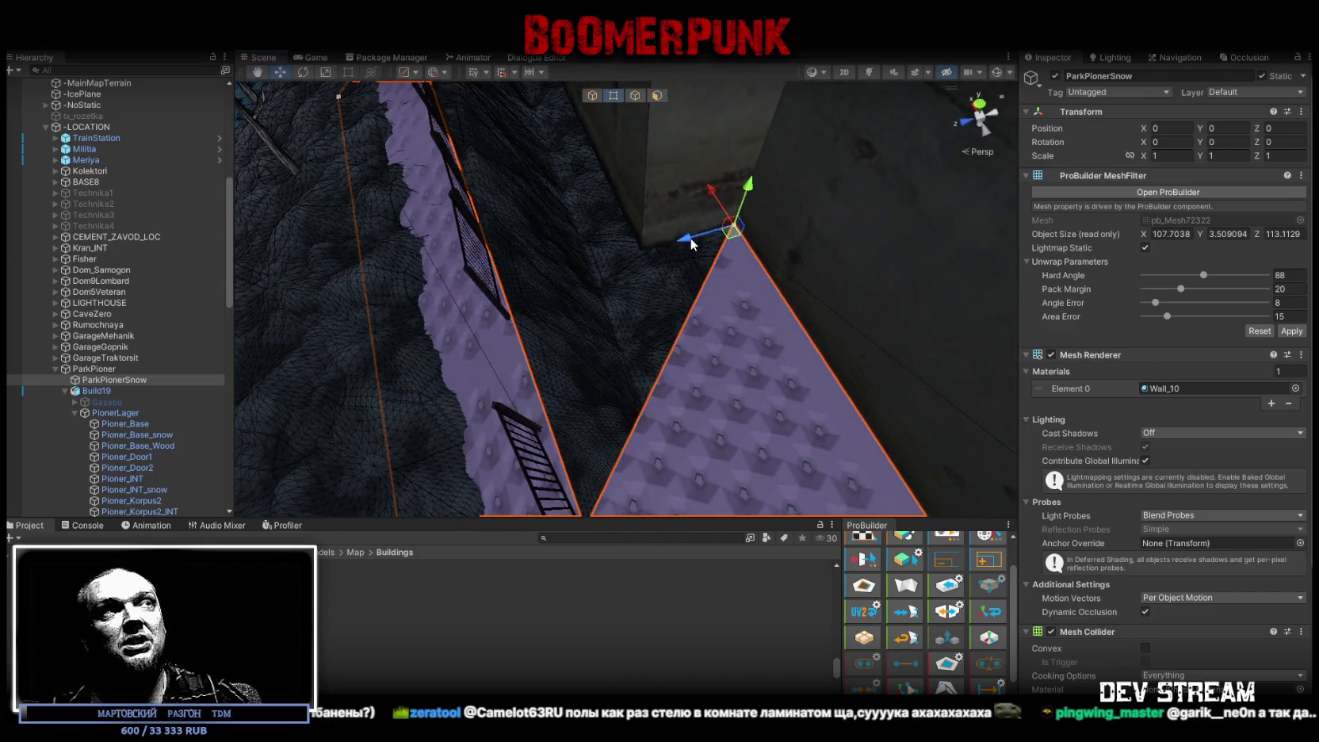
mouse_move(690, 238)
right_mouse_down()
mouse_move(967, 282)
mouse_move(819, 301)
right_mouse_up()
right_click_drag(752, 334, 762, 276)
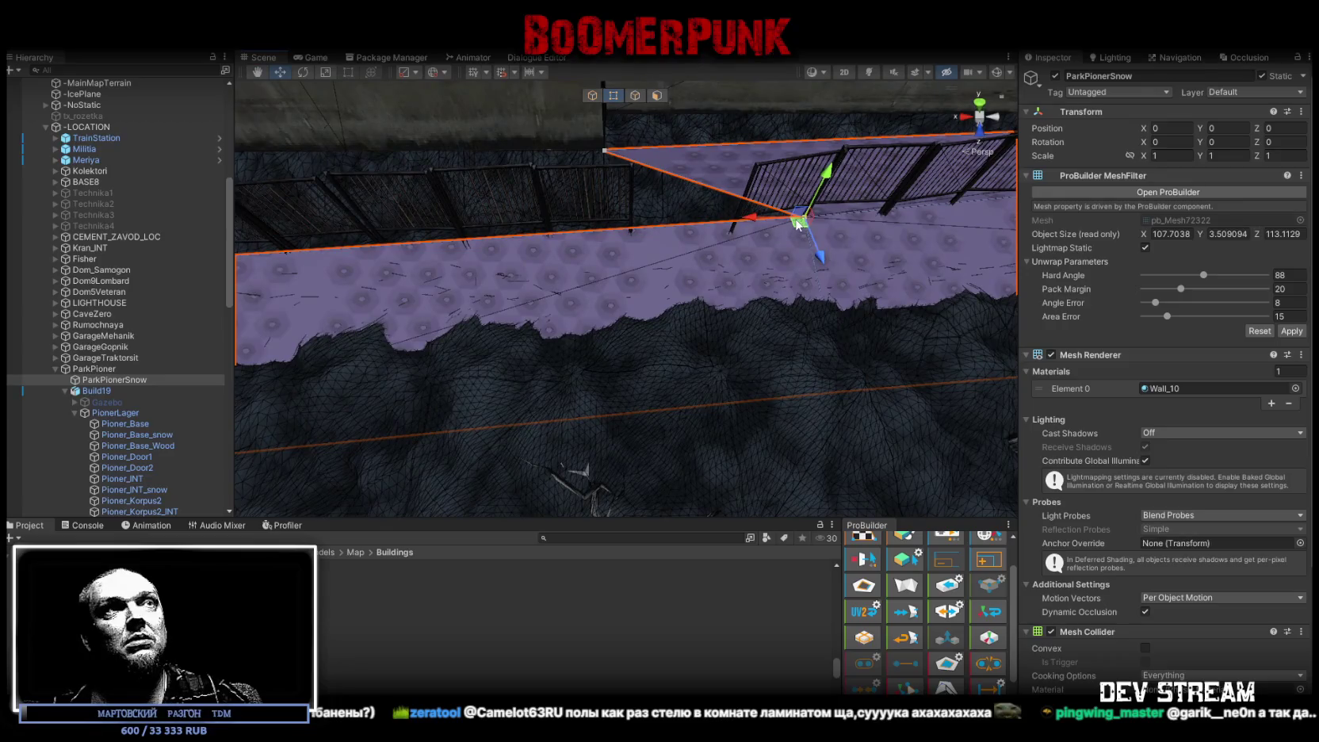
left_click_drag(765, 220, 604, 247)
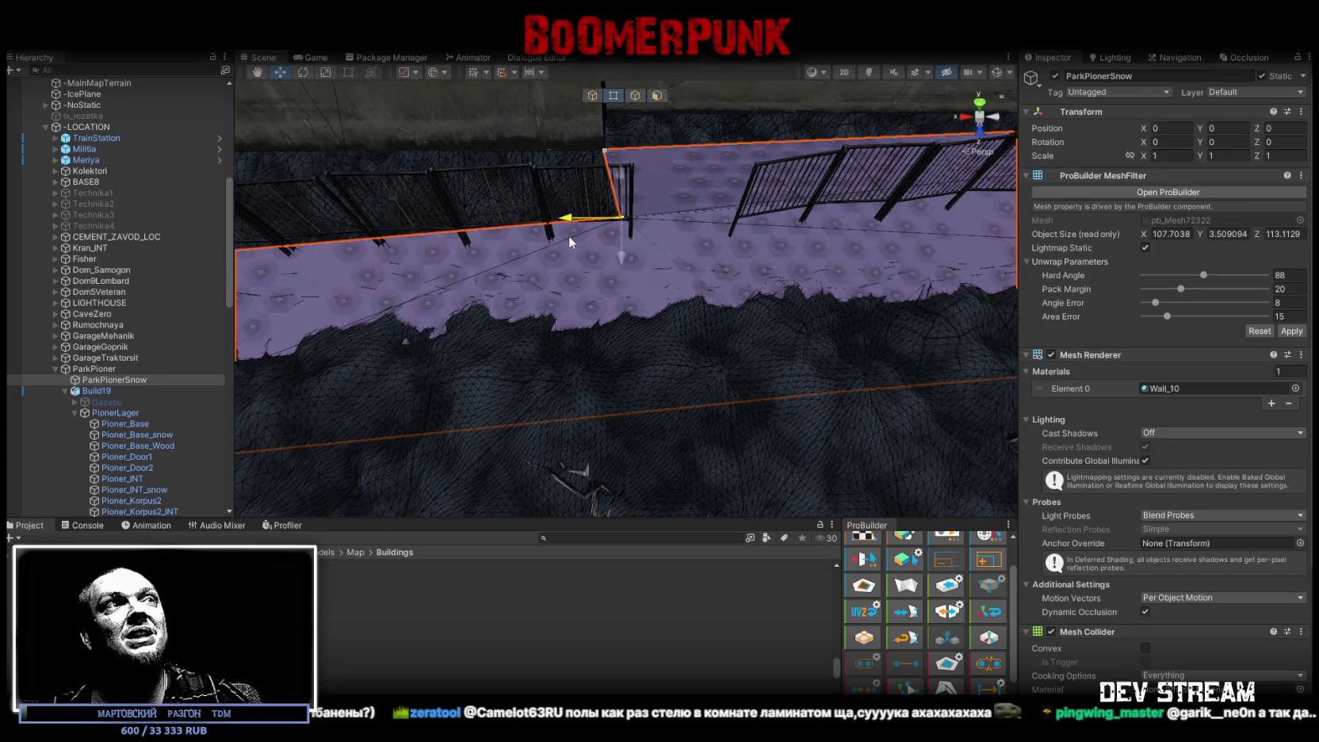
left_click_drag(605, 247, 607, 234)
left_click_drag(608, 147, 422, 350, "alt")
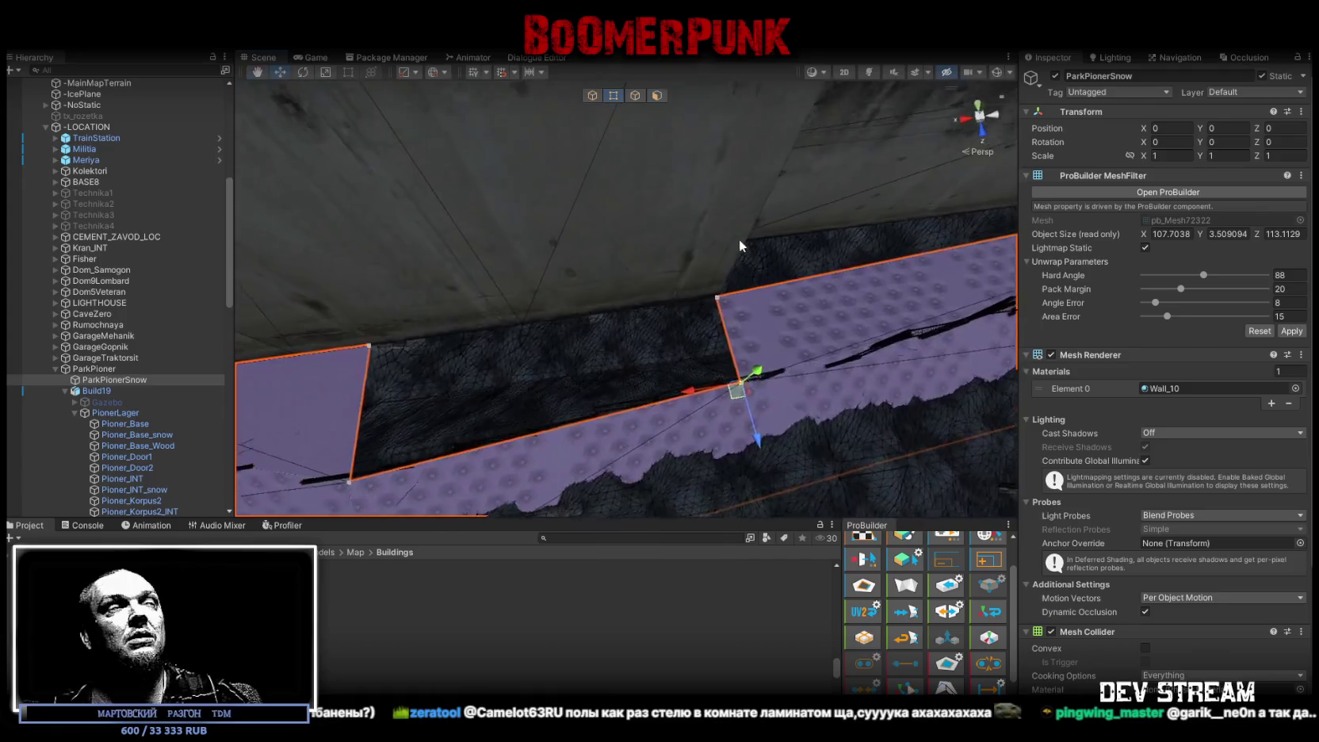
Step: Select a floor face, frame the whole building, and fly down to the wall's base
key("h")
left_click(377, 381)
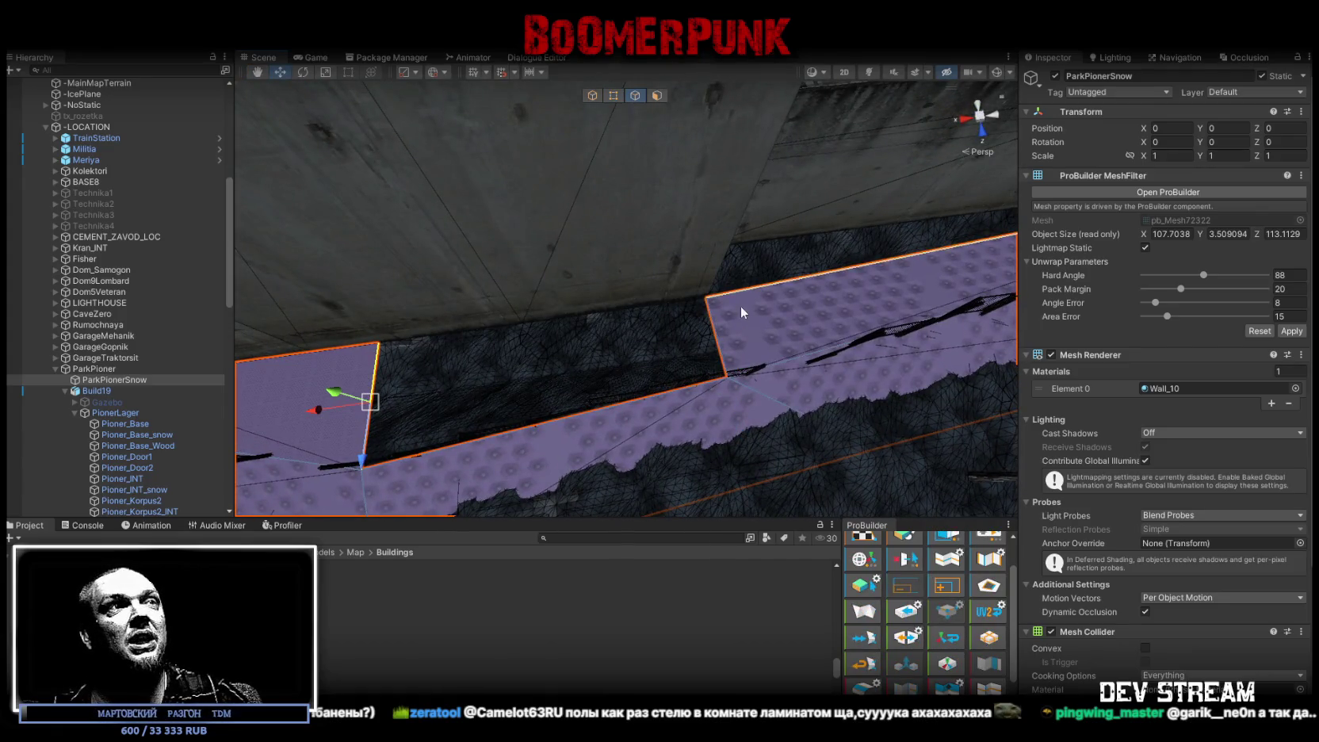
key("f")
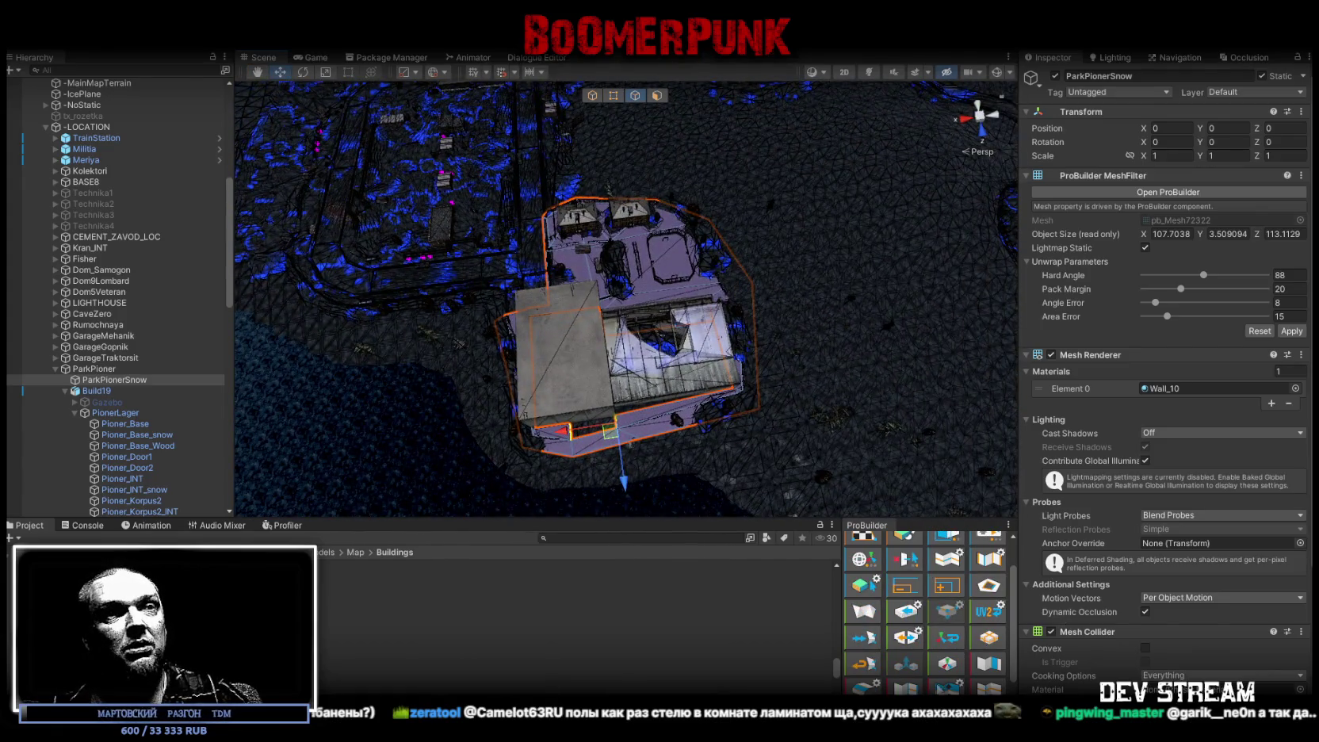
mouse_move(804, 346)
left_mouse_down("alt")
mouse_move(704, 346)
mouse_move(690, 333)
left_mouse_up("alt")
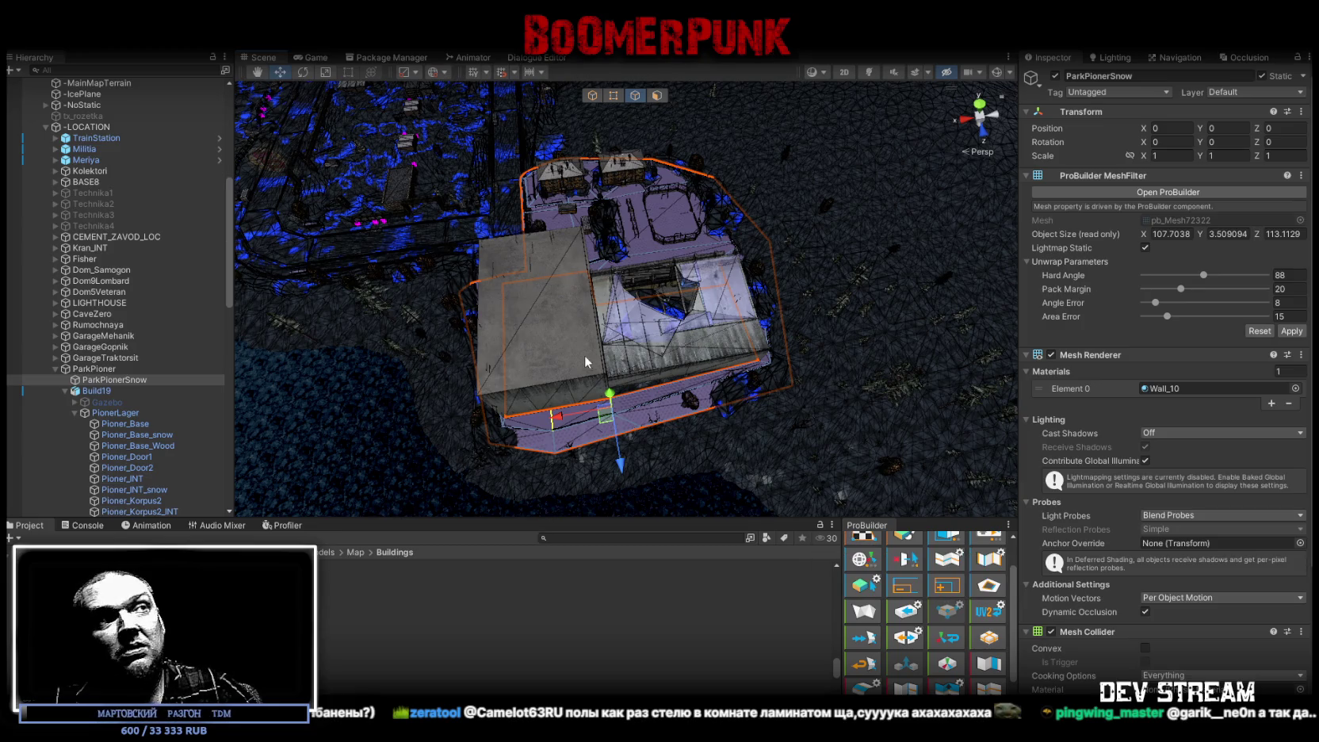
right_click_drag(589, 363, 796, 243)
key("w")
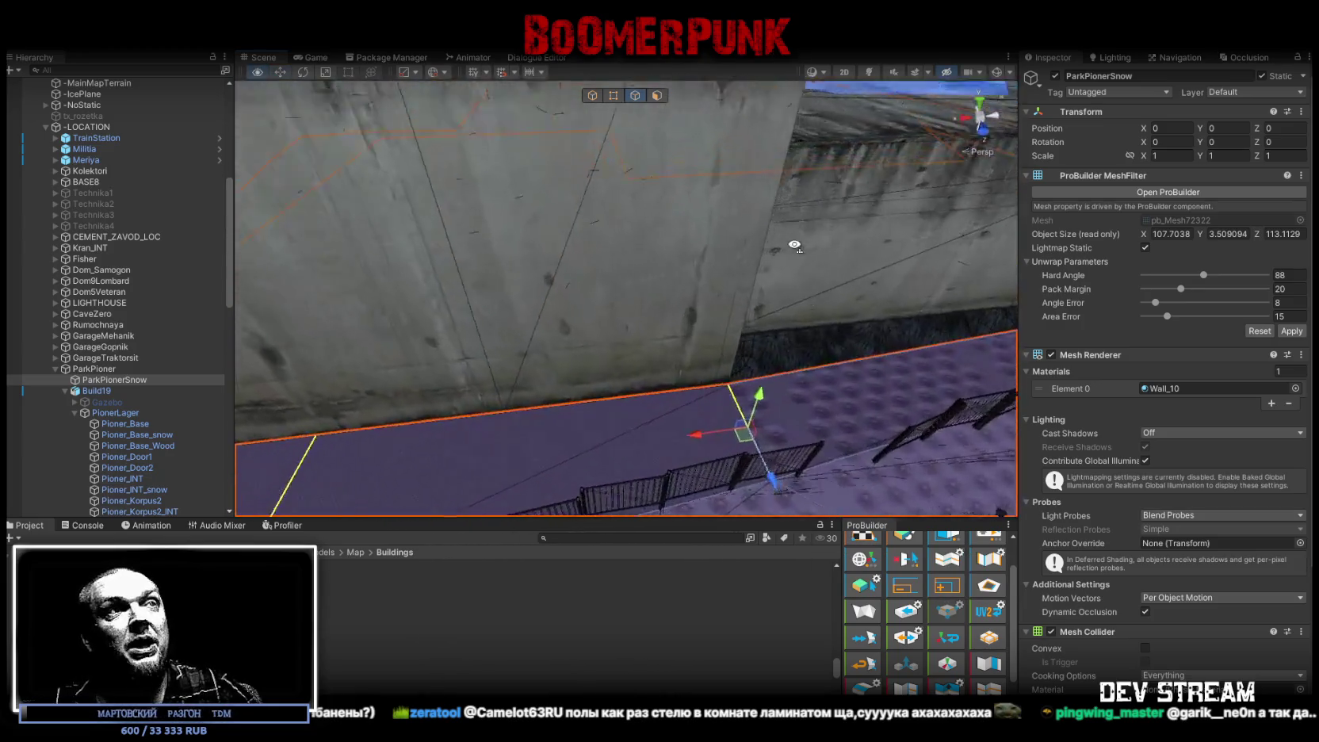
right_click_drag(796, 243, 643, 299)
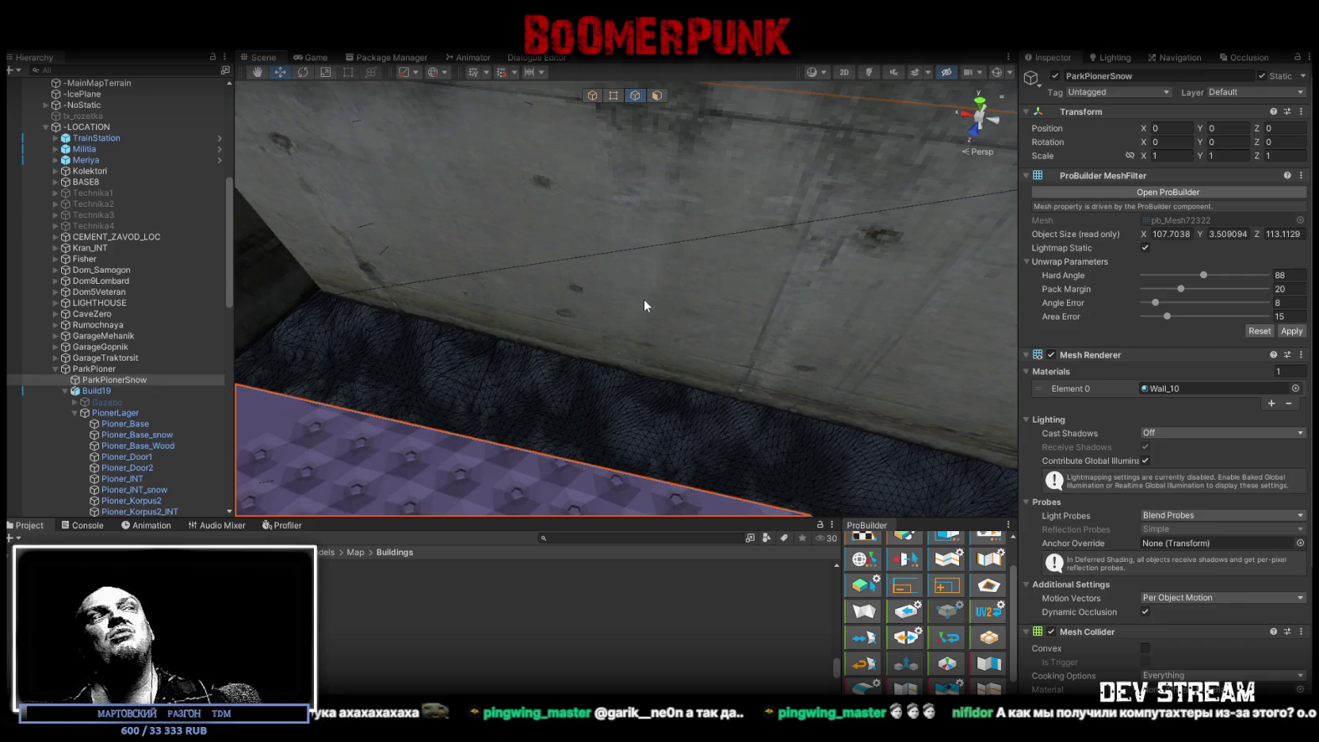
left_click_drag(643, 299, 532, 272, "alt")
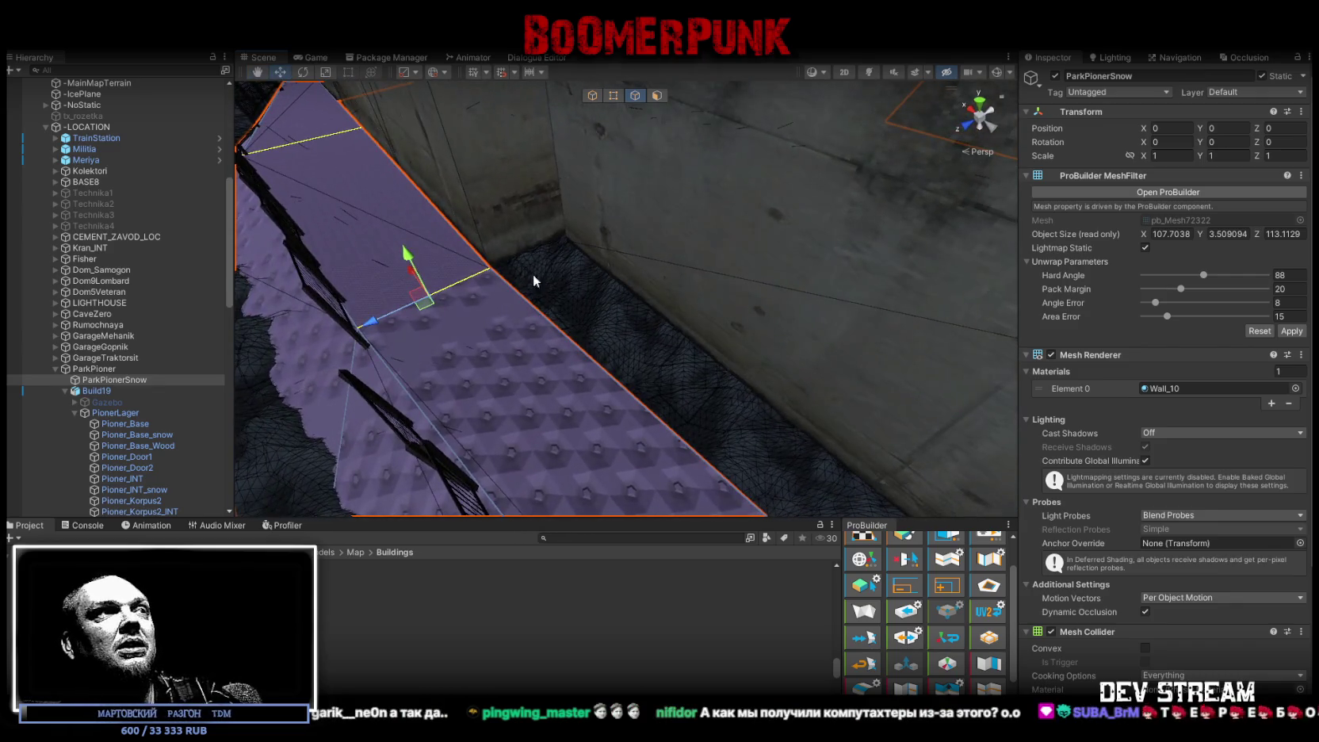
left_click(547, 310)
left_click(542, 319)
mouse_move(631, 99)
left_mouse_down("alt")
mouse_move(718, 311)
mouse_move(764, 294)
mouse_move(670, 327)
left_mouse_up("alt")
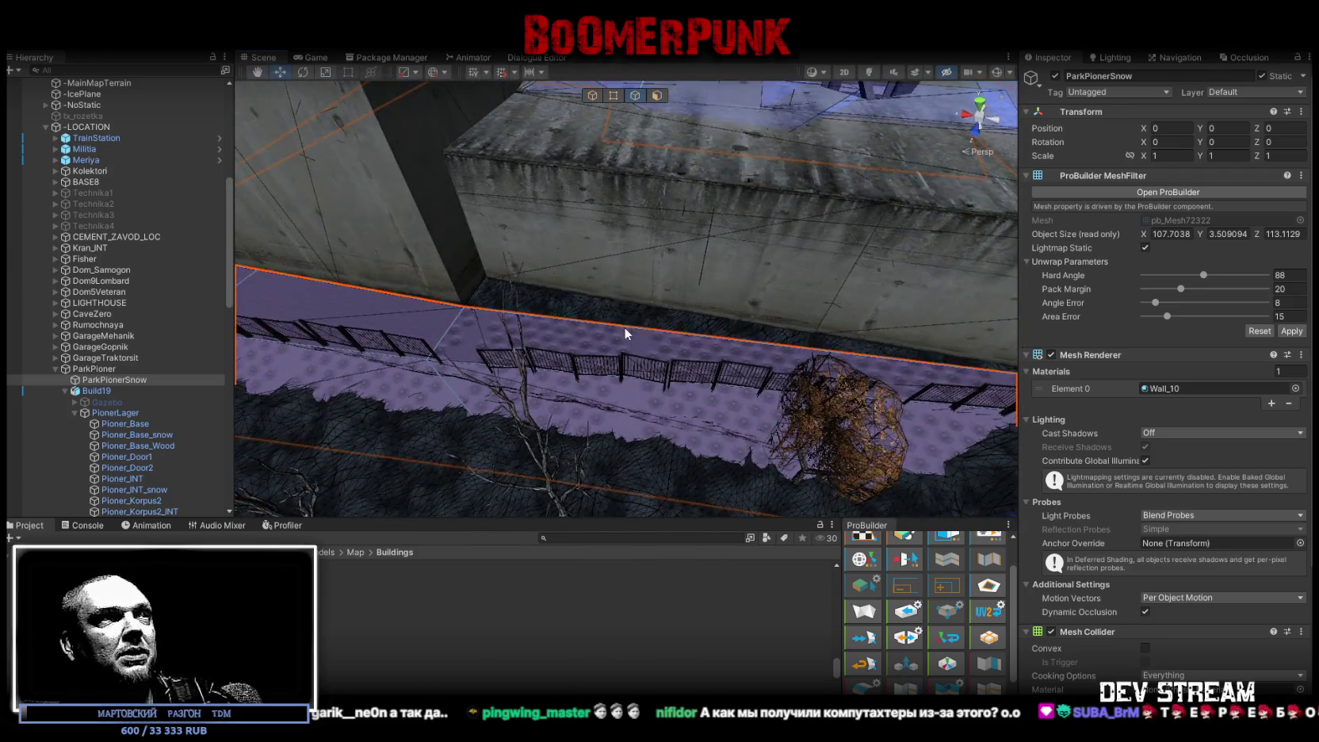
left_click(698, 332)
left_click_drag(750, 261, 765, 355, "alt")
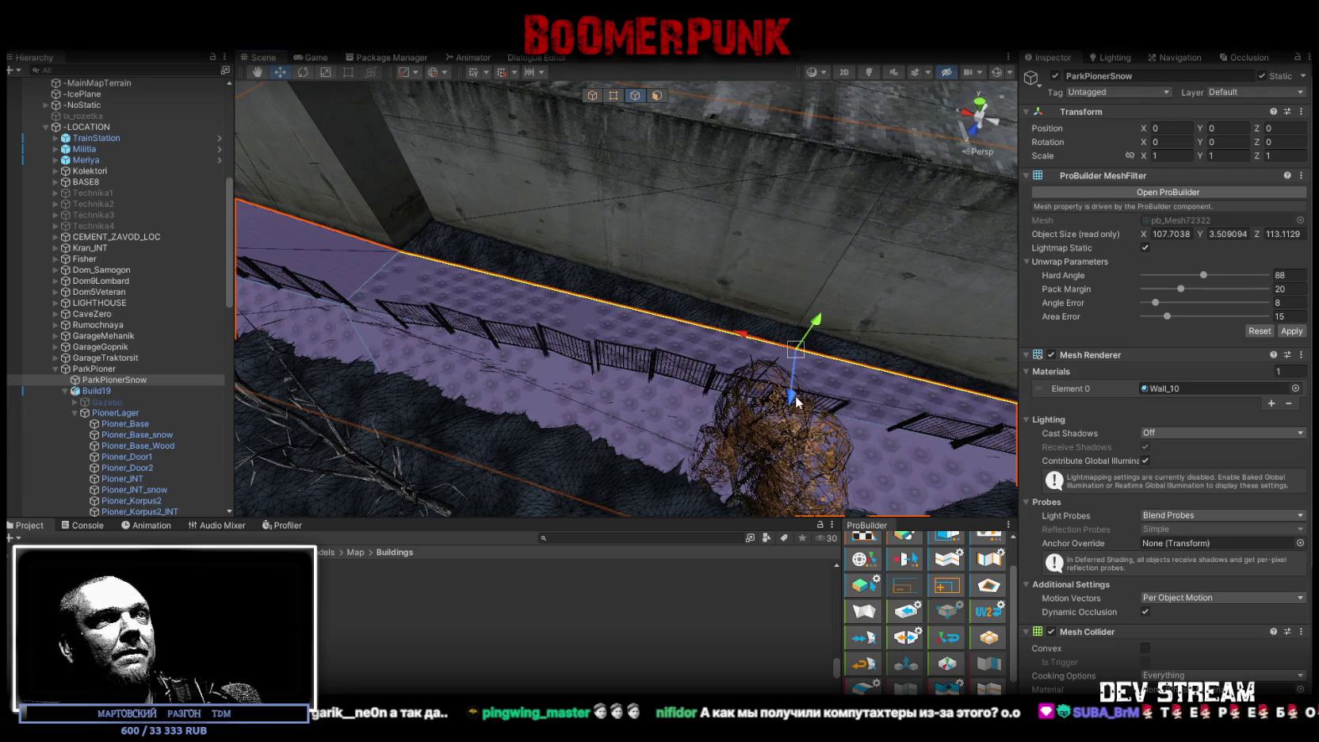
mouse_move(544, 233)
left_mouse_down("alt")
mouse_move(470, 184)
mouse_move(909, 140)
mouse_move(580, 239)
mouse_move(586, 226)
left_mouse_up("alt")
left_click(612, 96)
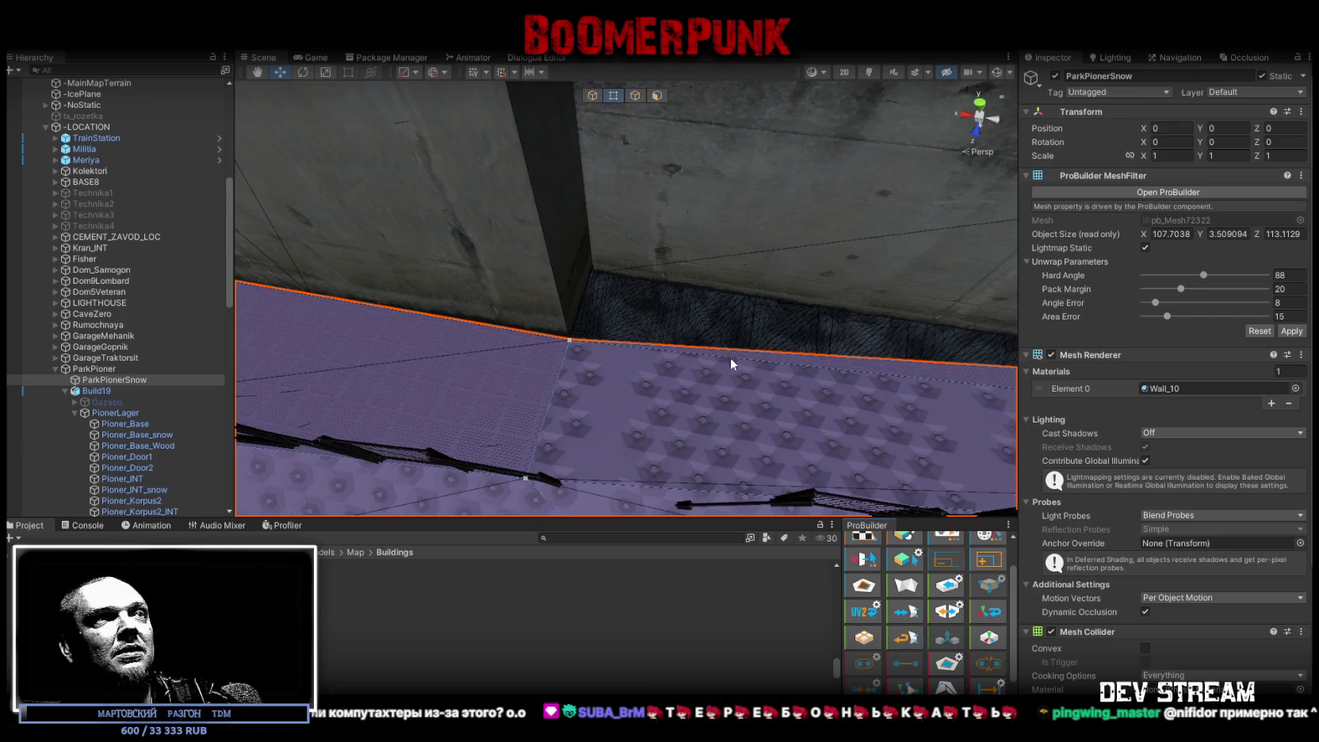
left_click_drag(729, 358, 906, 306, "alt")
left_click(447, 422)
mouse_move(448, 422)
left_mouse_down("alt")
mouse_move(605, 389)
mouse_move(565, 367)
left_mouse_up("alt")
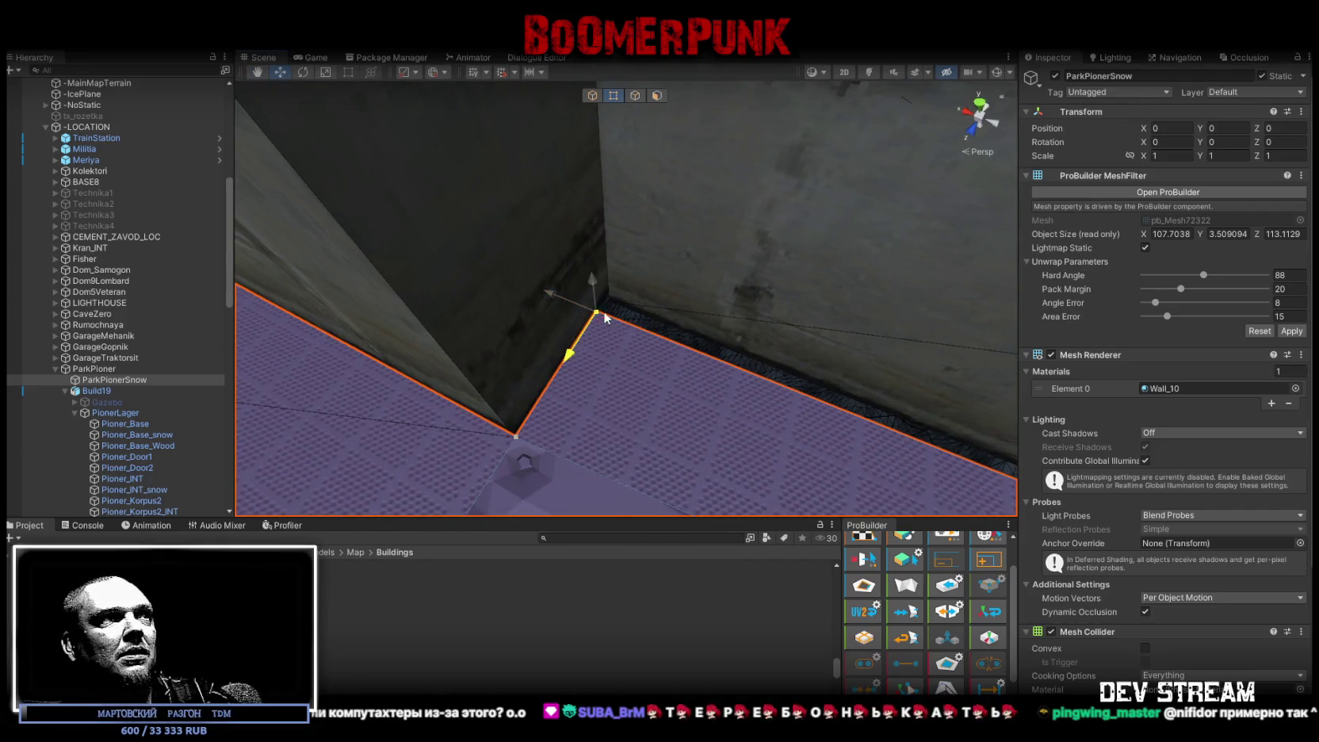
mouse_move(602, 311)
left_mouse_down("alt")
mouse_move(427, 295)
mouse_move(634, 355)
left_mouse_up("alt")
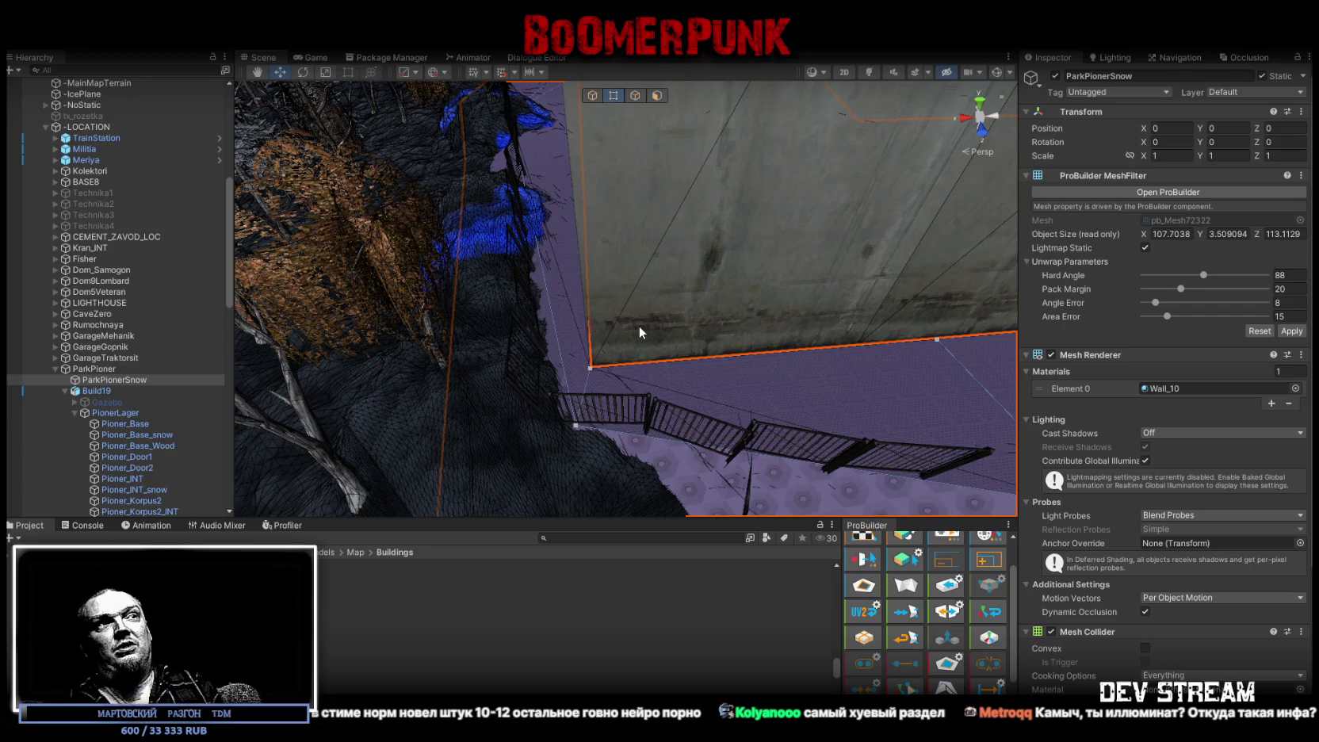
right_click_drag(659, 382, 727, 448)
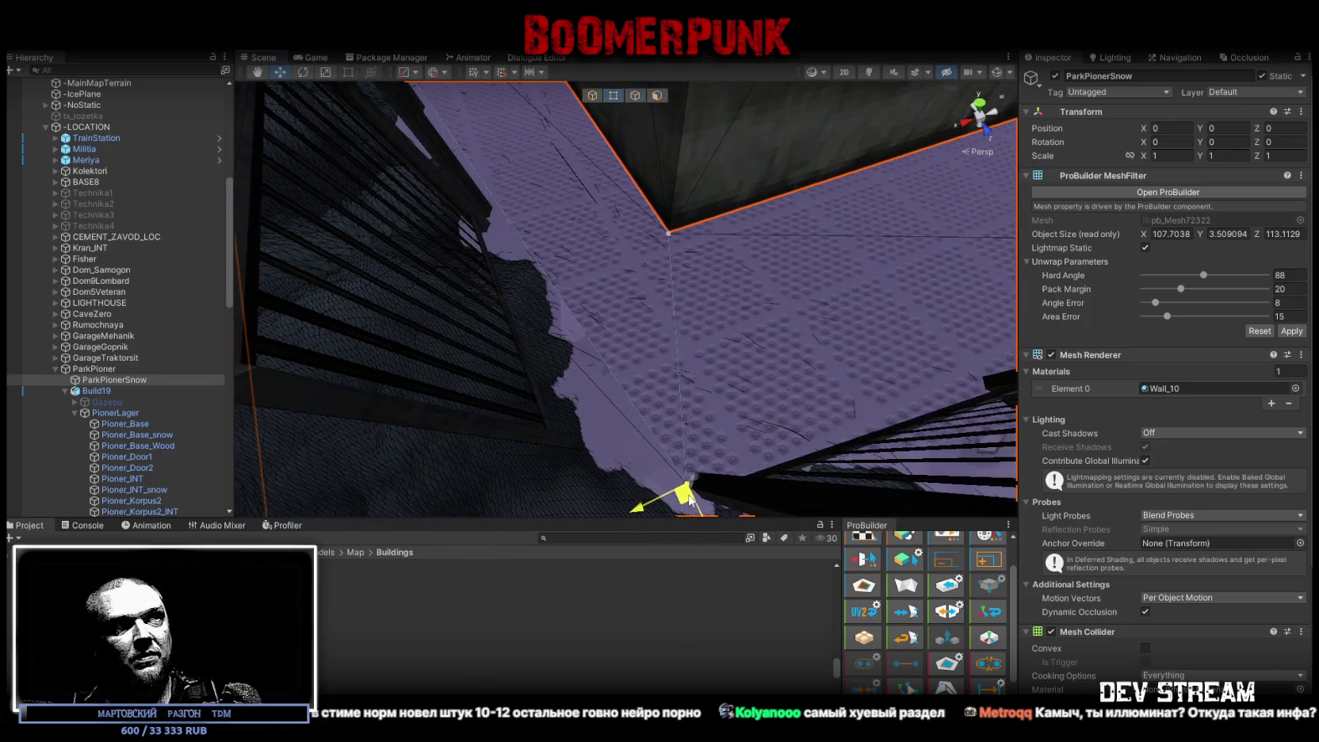
right_click_drag(727, 447, 788, 339)
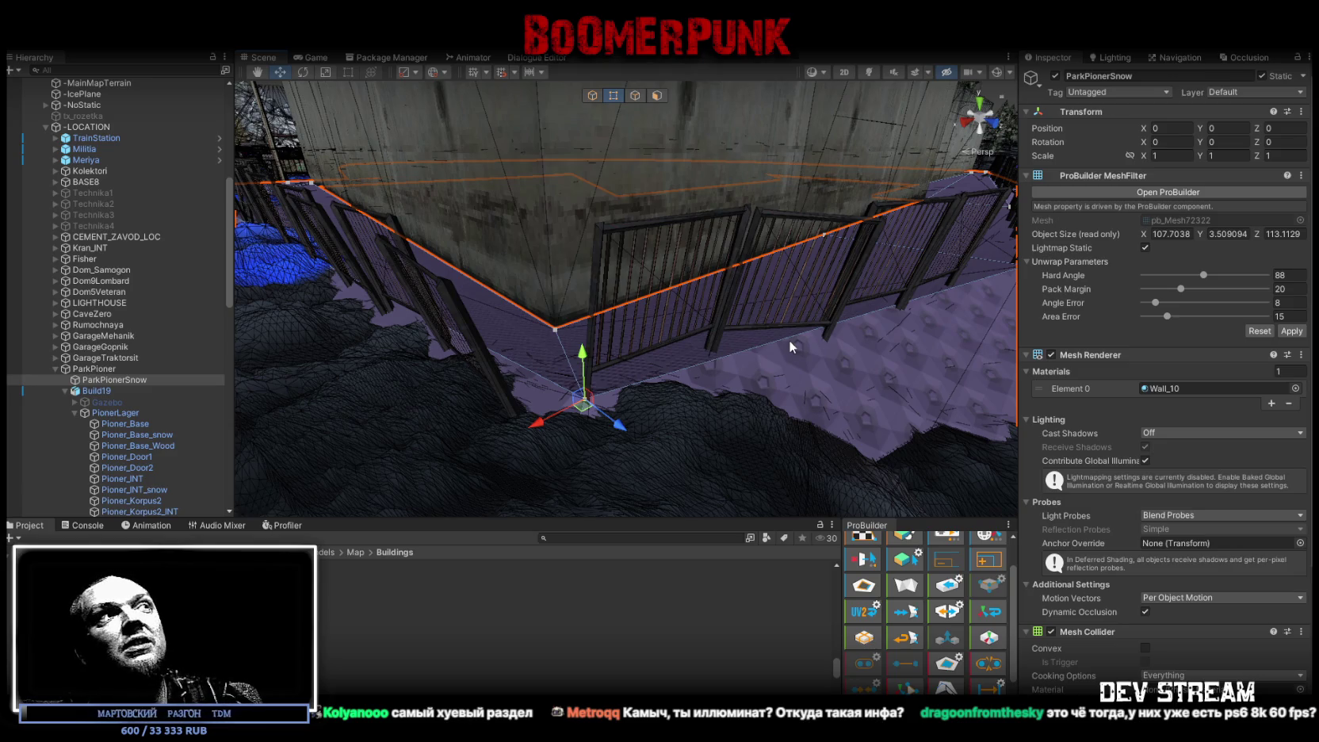
mouse_move(789, 346)
right_mouse_down()
mouse_move(636, 267)
mouse_move(790, 385)
mouse_move(990, 401)
right_mouse_up()
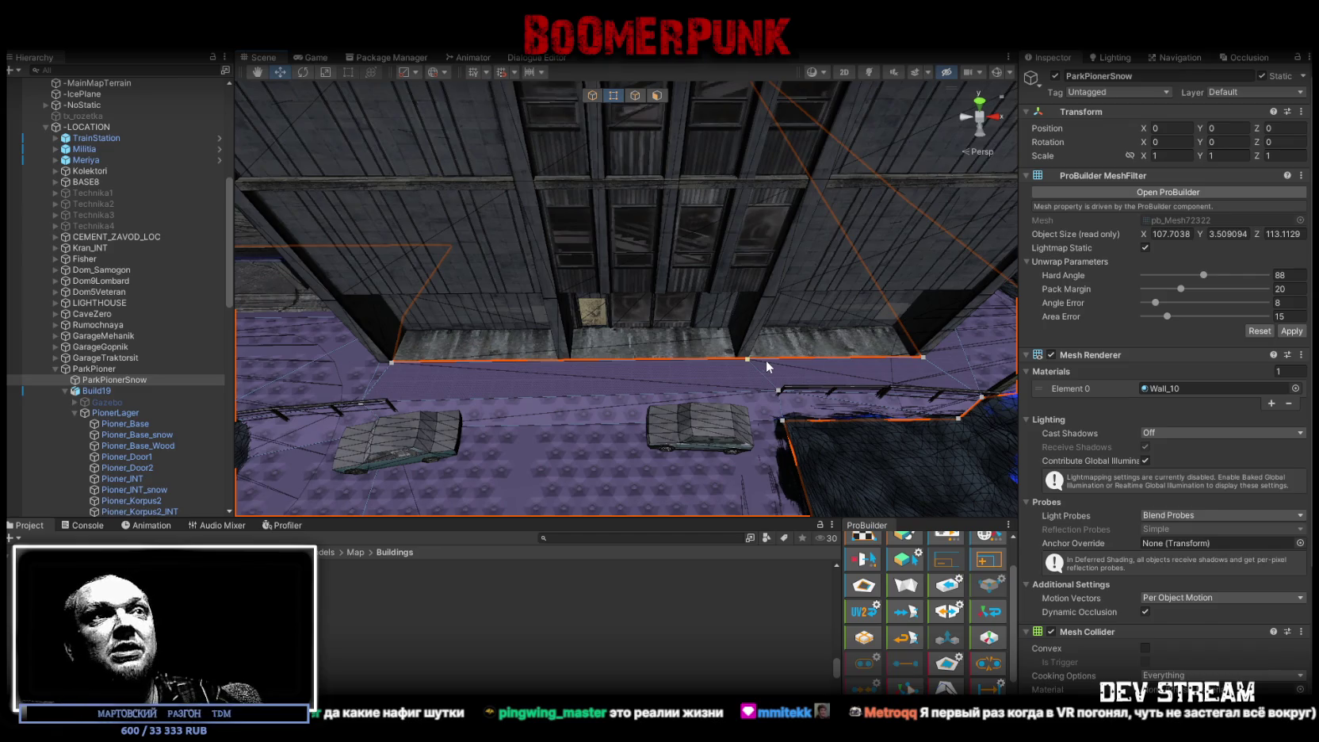
Step: Select the snowy floor face and enter UV tiling 0.1 for X and Y
mouse_move(657, 332)
right_mouse_down()
mouse_move(595, 255)
mouse_move(421, 284)
mouse_move(542, 111)
right_mouse_up()
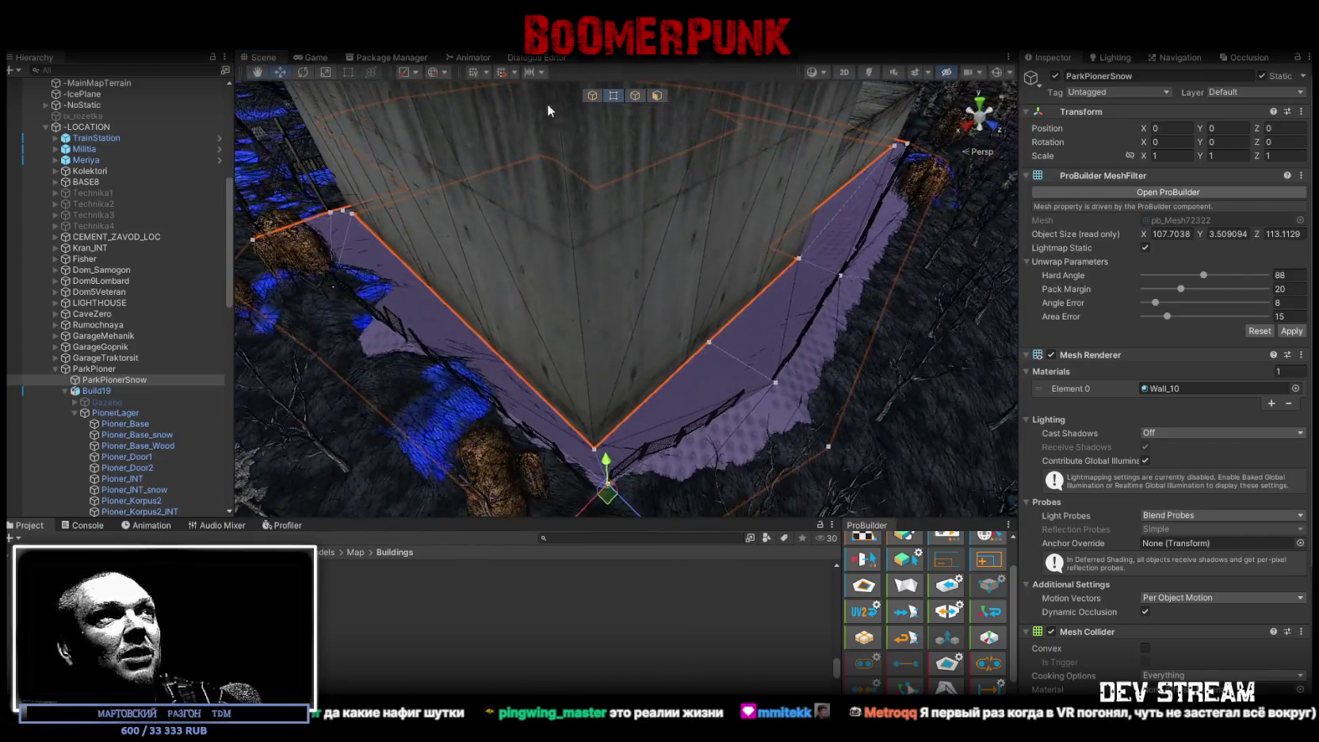
left_click(657, 95)
left_click(709, 387)
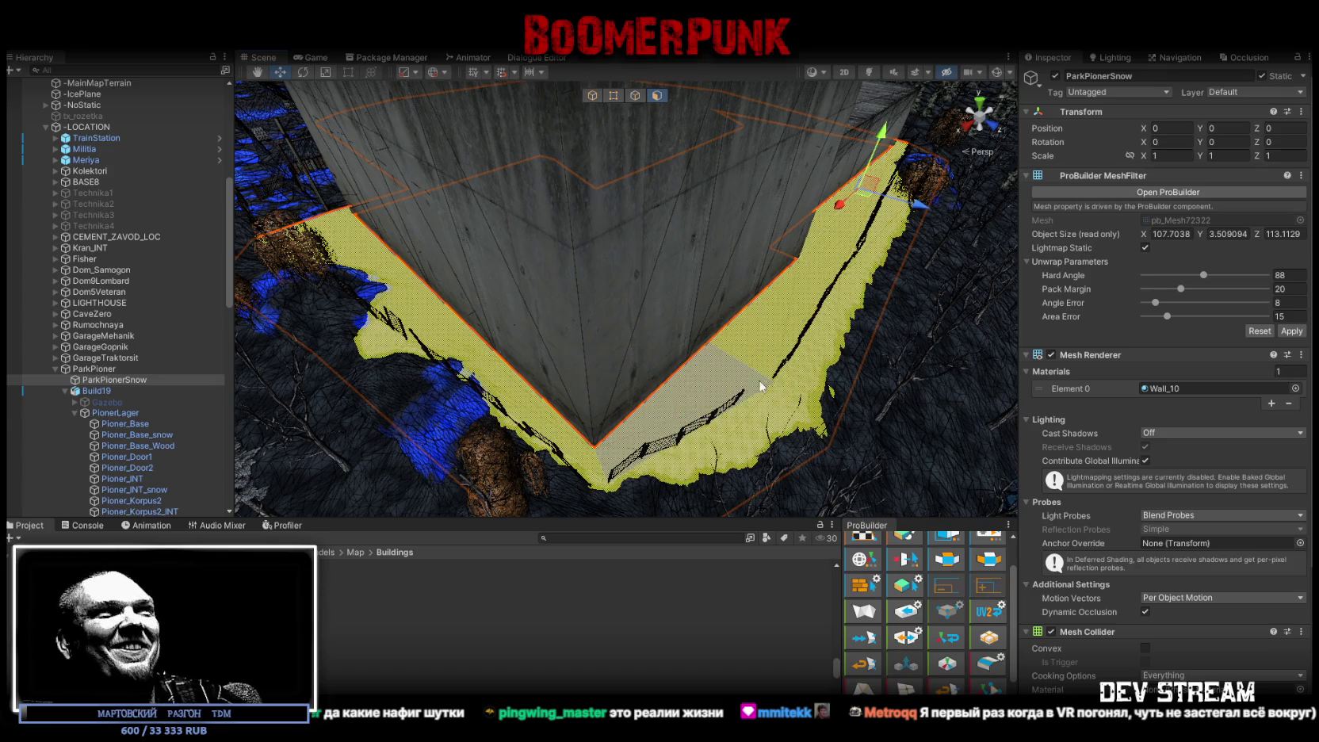
left_click(865, 539)
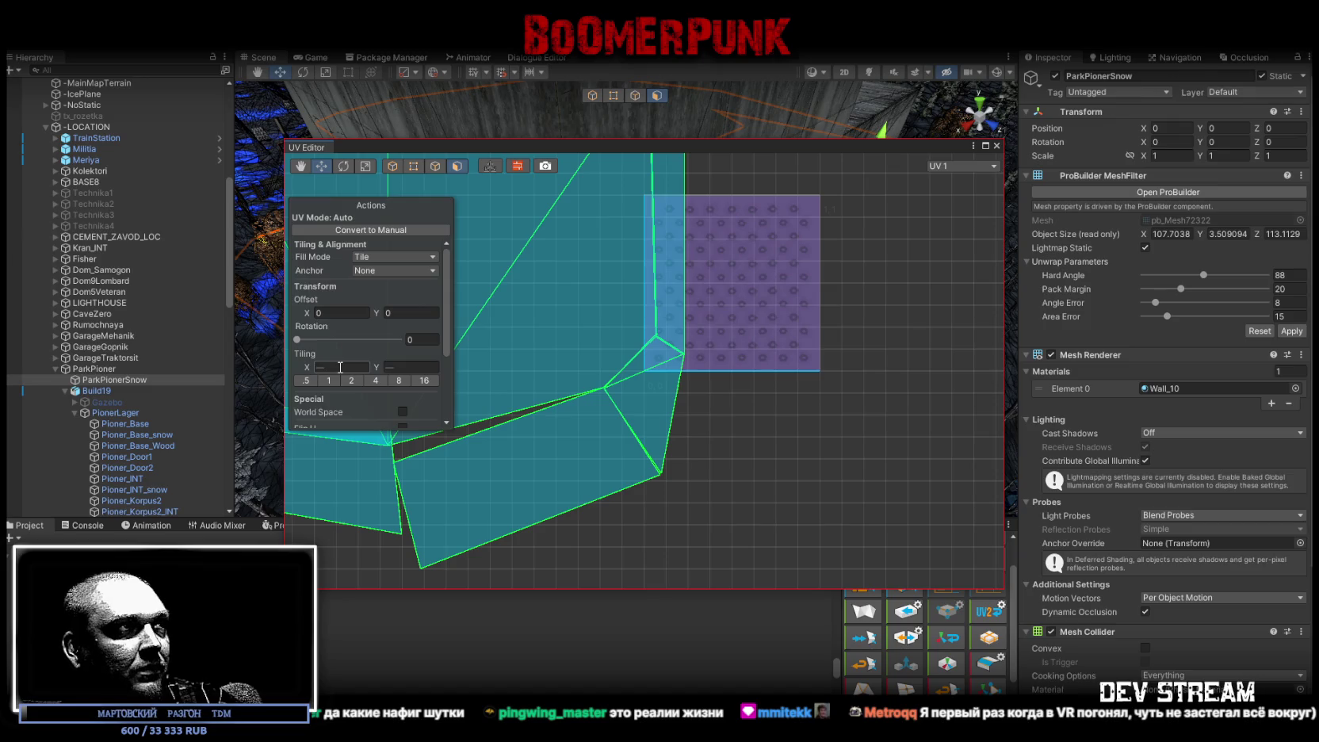
left_click(340, 367)
type("1")
key("Return")
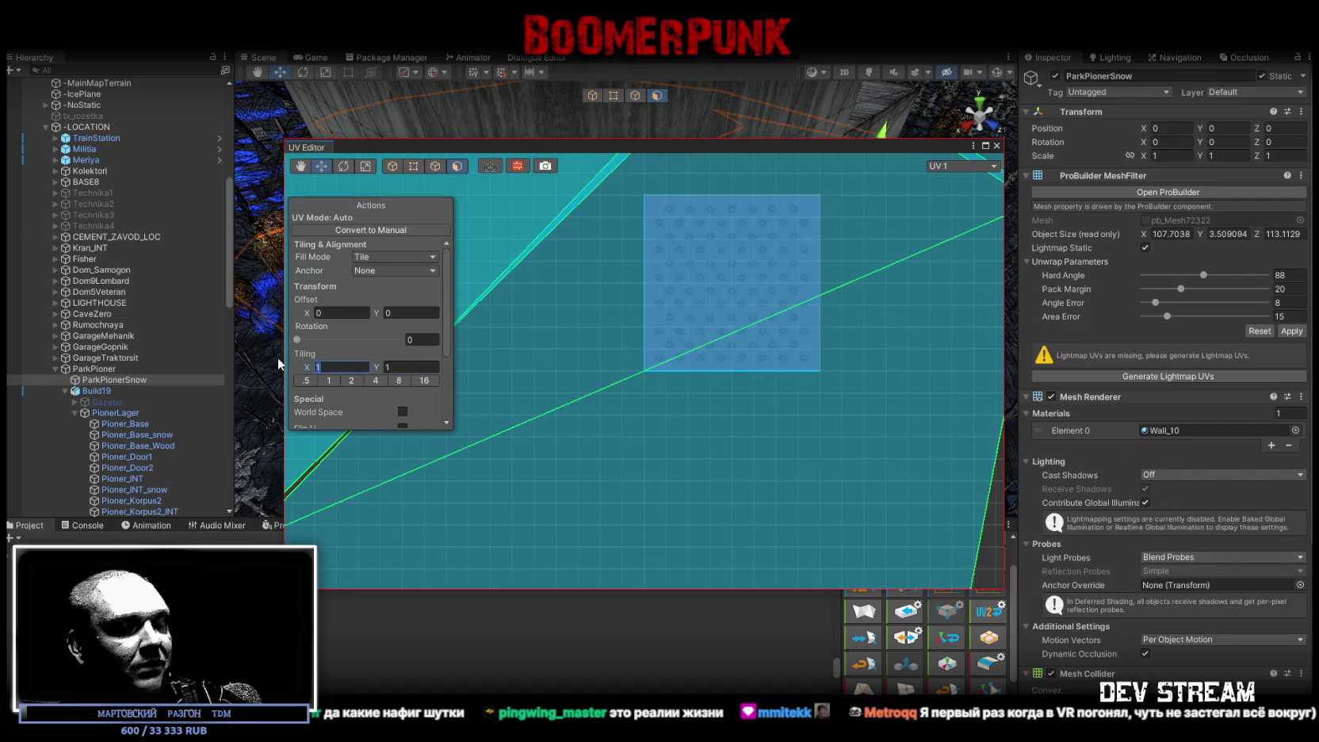
type("0.1")
key("Tab")
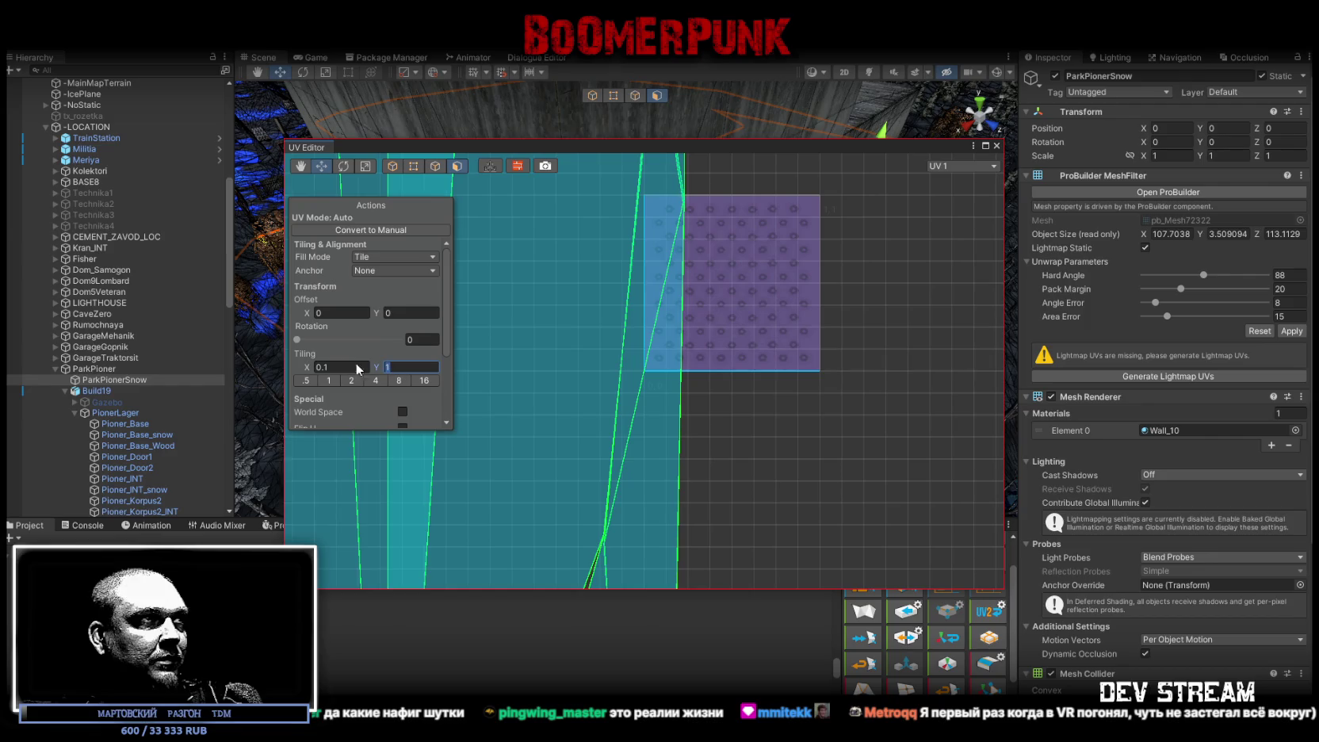
type(".1")
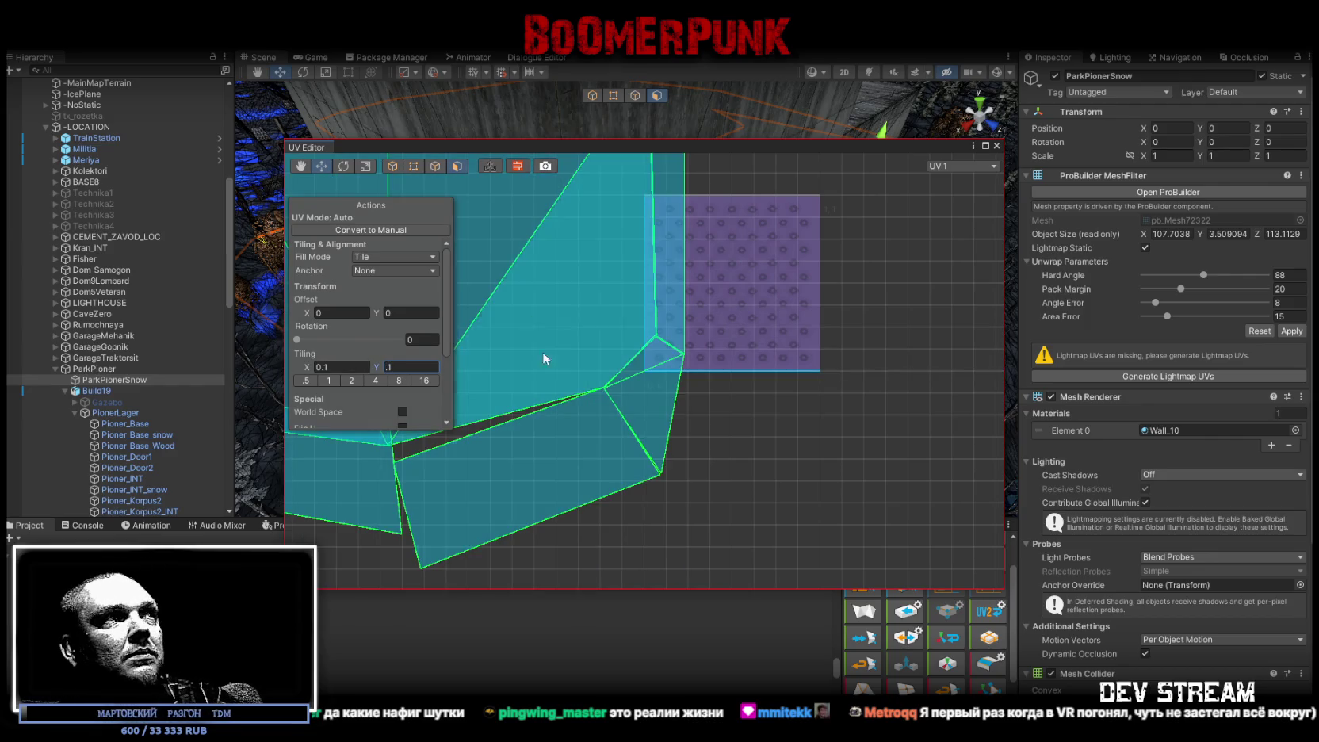
mouse_move(555, 380)
left_mouse_down("alt")
mouse_move(637, 304)
mouse_move(911, 282)
mouse_move(959, 295)
mouse_move(707, 96)
left_mouse_up("alt")
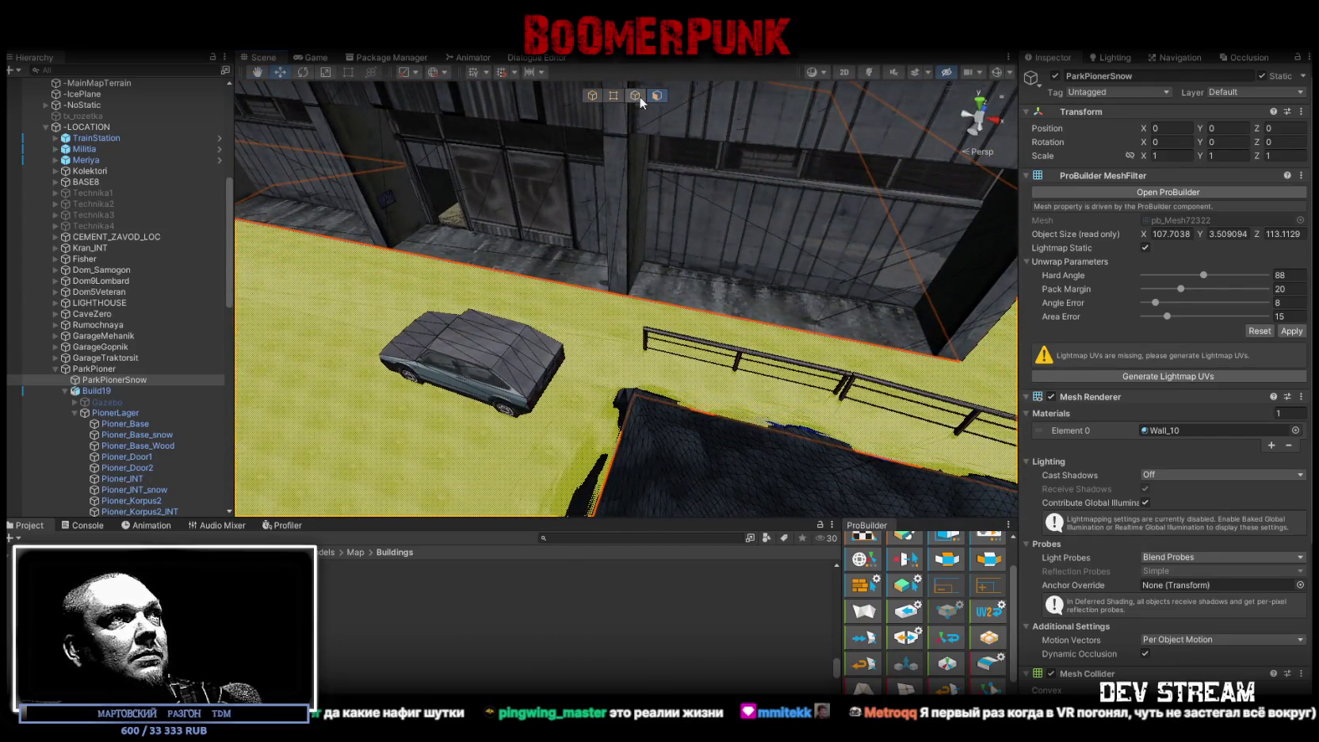
left_click(635, 95)
mouse_move(501, 272)
left_mouse_down("alt")
mouse_move(458, 214)
mouse_move(743, 232)
left_mouse_up("alt")
left_click(744, 232)
mouse_move(744, 233)
left_mouse_down("alt")
mouse_move(580, 233)
mouse_move(577, 262)
mouse_move(507, 229)
left_mouse_up("alt")
mouse_move(441, 199)
left_mouse_down("alt")
mouse_move(560, 205)
mouse_move(540, 148)
mouse_move(713, 230)
left_mouse_up("alt")
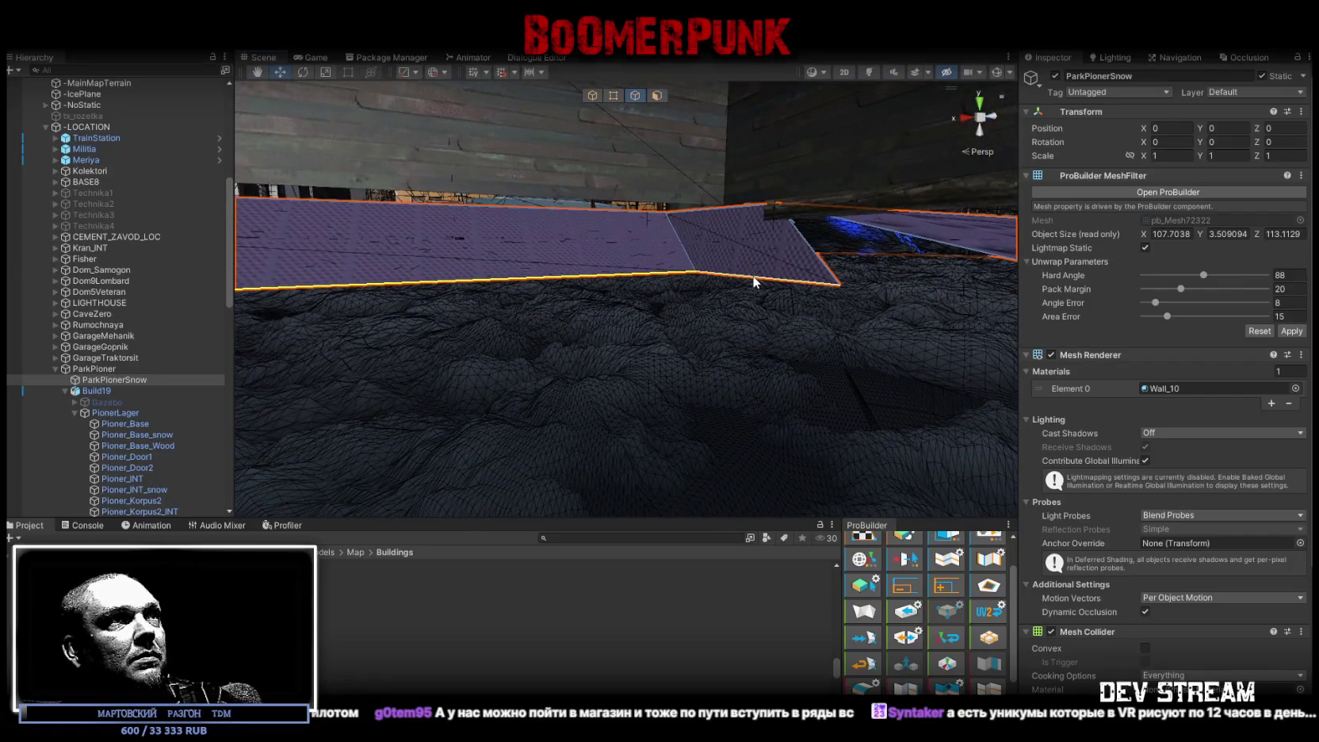
left_click(753, 280)
left_click(600, 291)
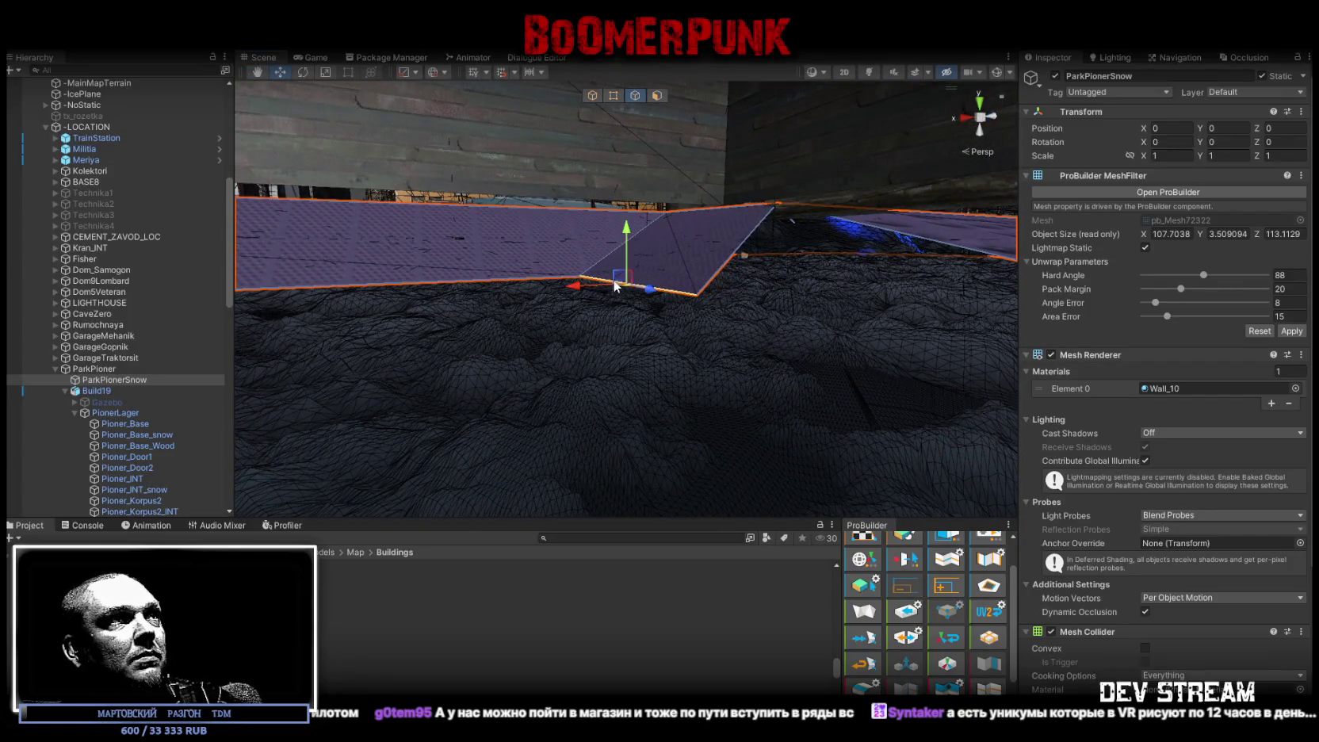
left_click_drag(600, 291, 606, 267, "alt")
mouse_move(945, 319)
right_mouse_down()
mouse_move(745, 350)
mouse_move(590, 304)
right_mouse_up()
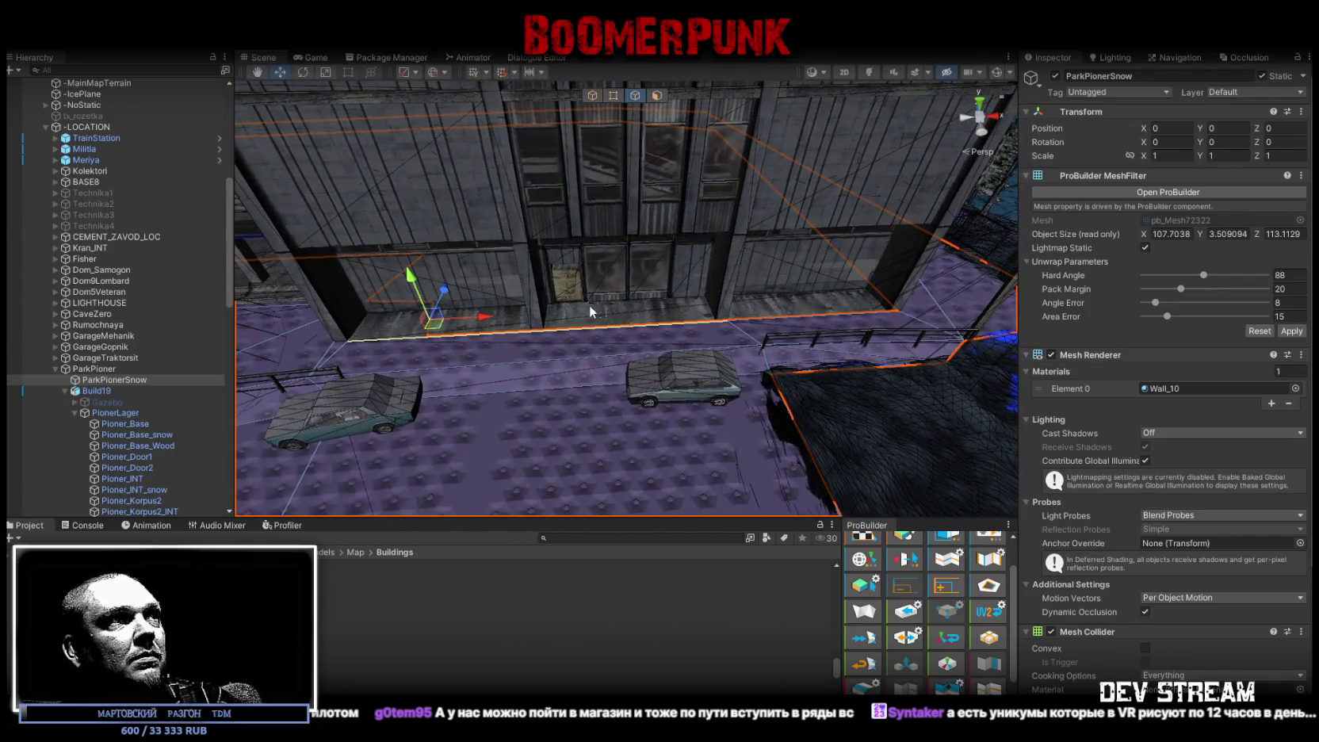
right_click_drag(594, 111, 672, 313)
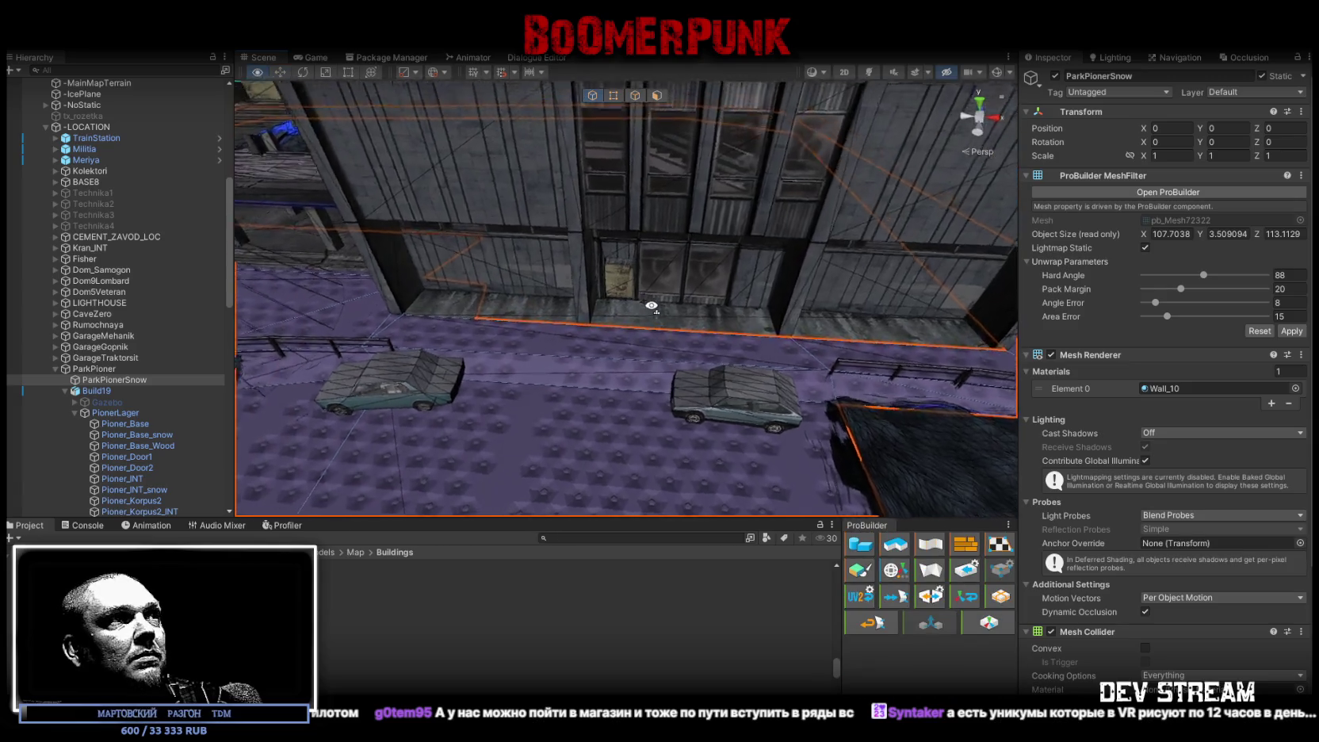
left_click(672, 319)
Step: Add a Mesh Collider component to Pioner_Korpus2_INT by searching 'mesh'
left_click(673, 317)
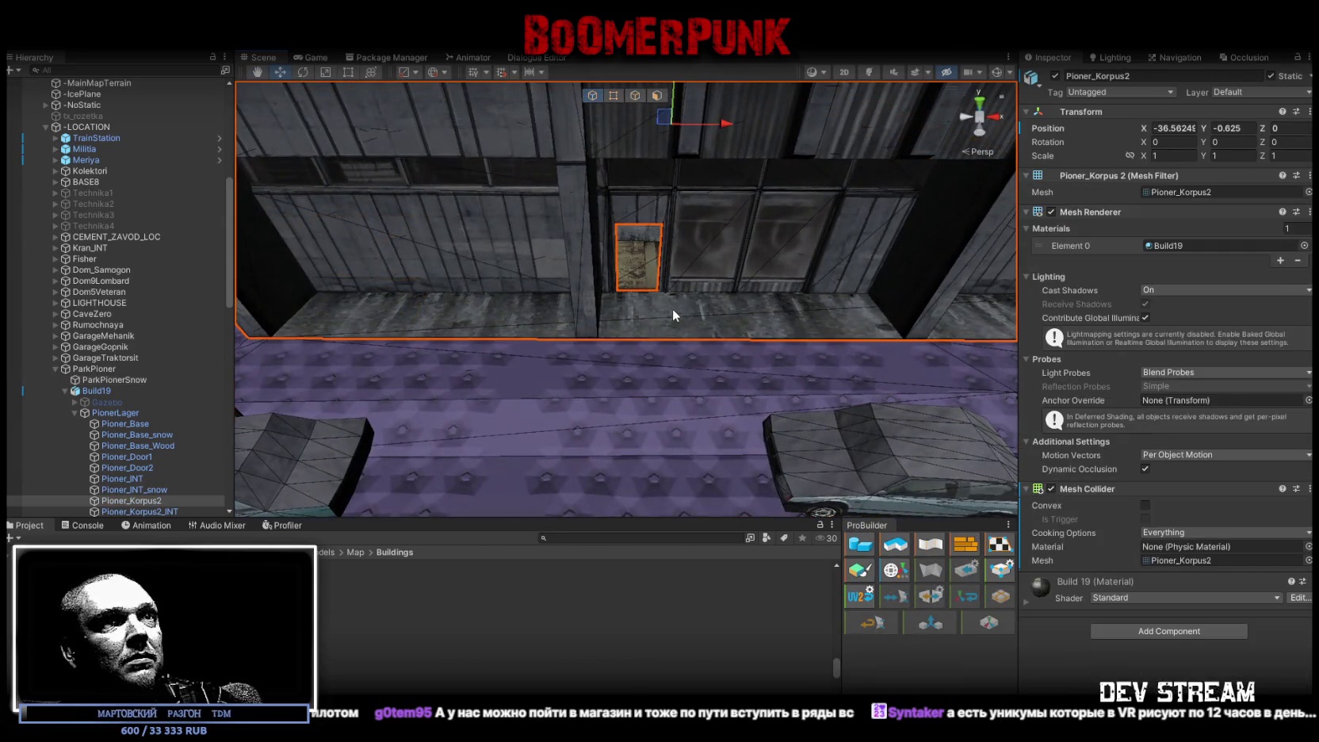
left_click(639, 271)
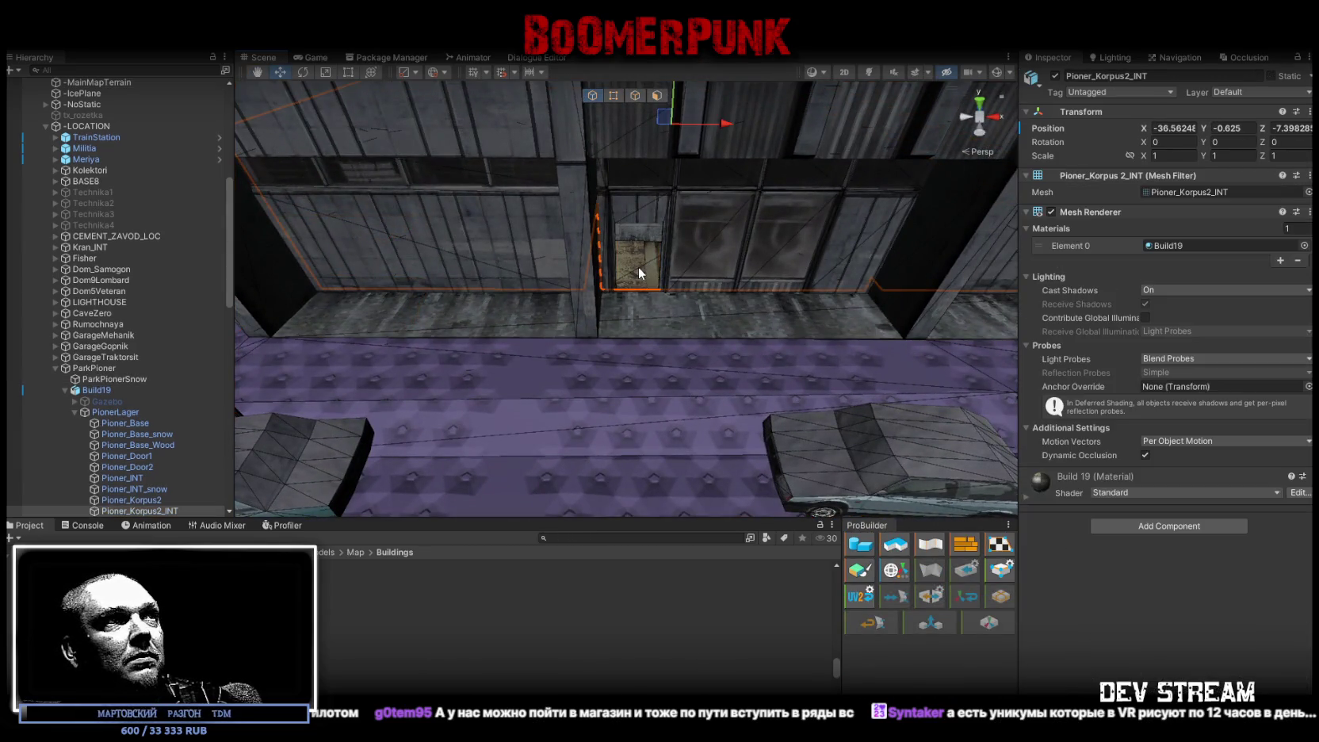
left_click(1135, 526)
type("mesh")
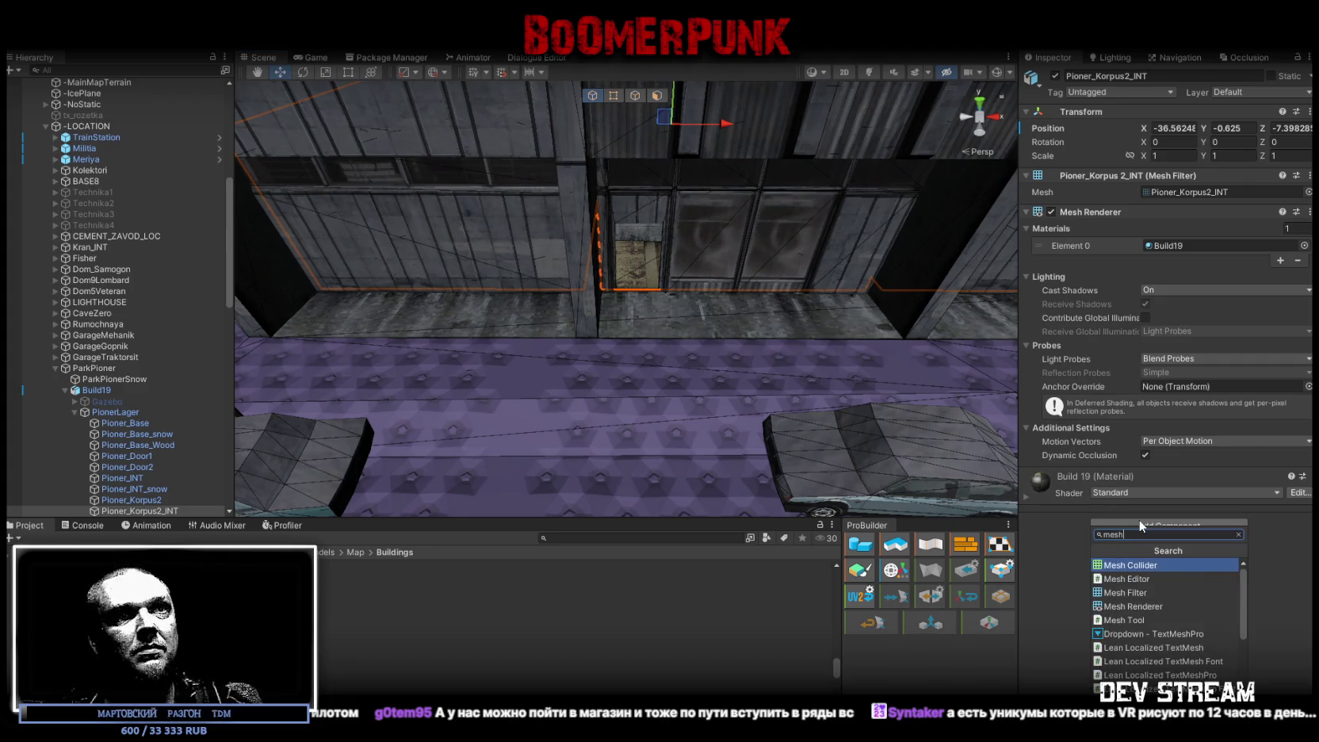
left_click(1146, 564)
Step: Fly into the building interior and select the ParkPionerSnow ground slab
mouse_move(673, 317)
right_mouse_down()
mouse_move(711, 205)
mouse_move(619, 264)
right_mouse_up()
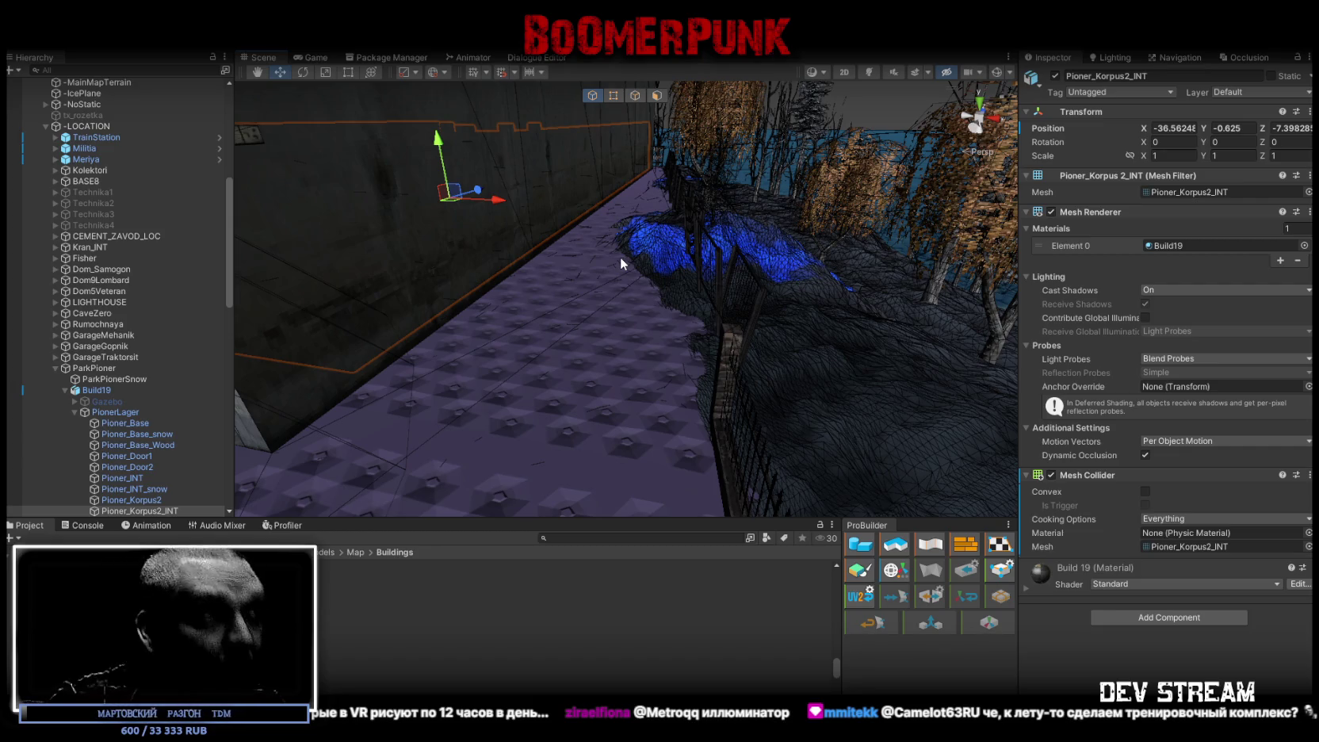
mouse_move(621, 257)
right_mouse_down()
mouse_move(270, 194)
mouse_move(638, 258)
mouse_move(593, 320)
mouse_move(778, 254)
mouse_move(642, 253)
mouse_move(277, 194)
mouse_move(360, 241)
mouse_move(477, 259)
mouse_move(603, 309)
mouse_move(412, 237)
mouse_move(247, 214)
mouse_move(270, 200)
mouse_move(476, 238)
right_mouse_up()
left_click(643, 310)
right_click_drag(872, 238, 833, 231)
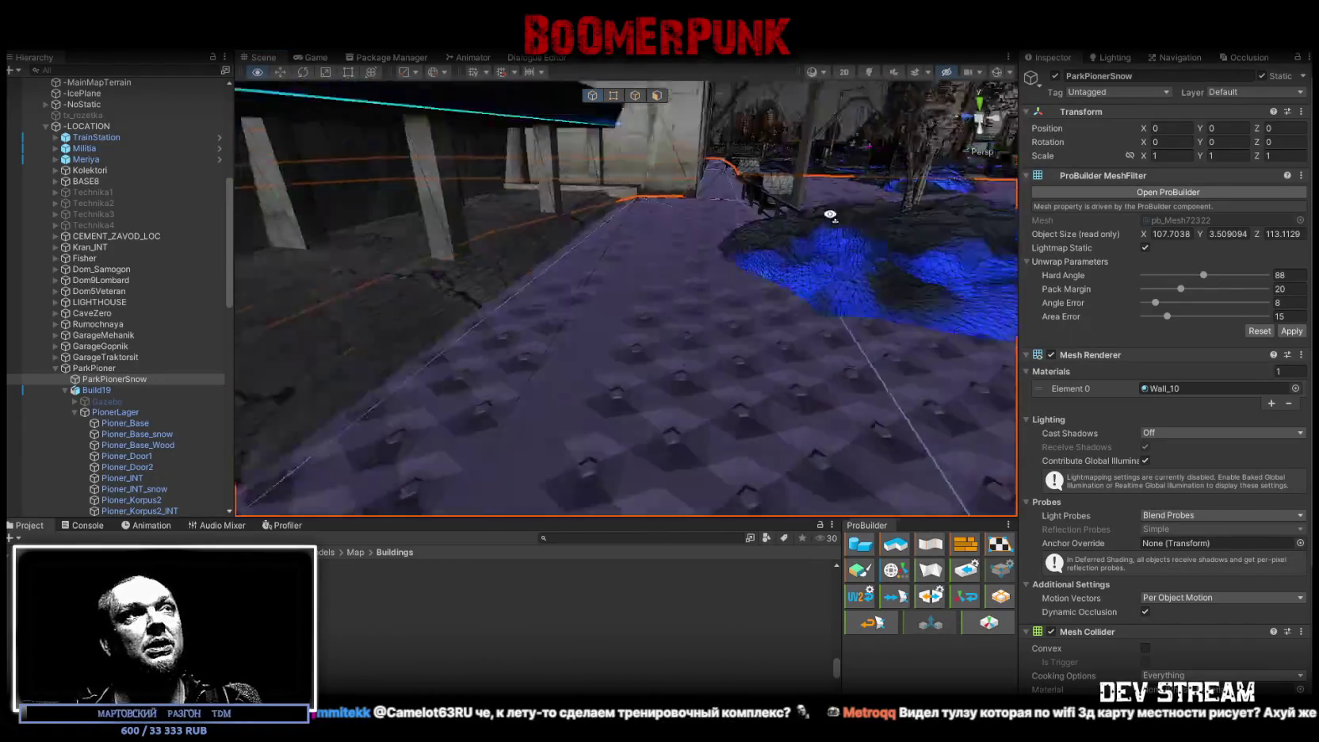
Step: Set the studded floor face's UV tiling to 0.1 × 1, then close the UV Editor
right_click_drag(833, 232, 792, 262)
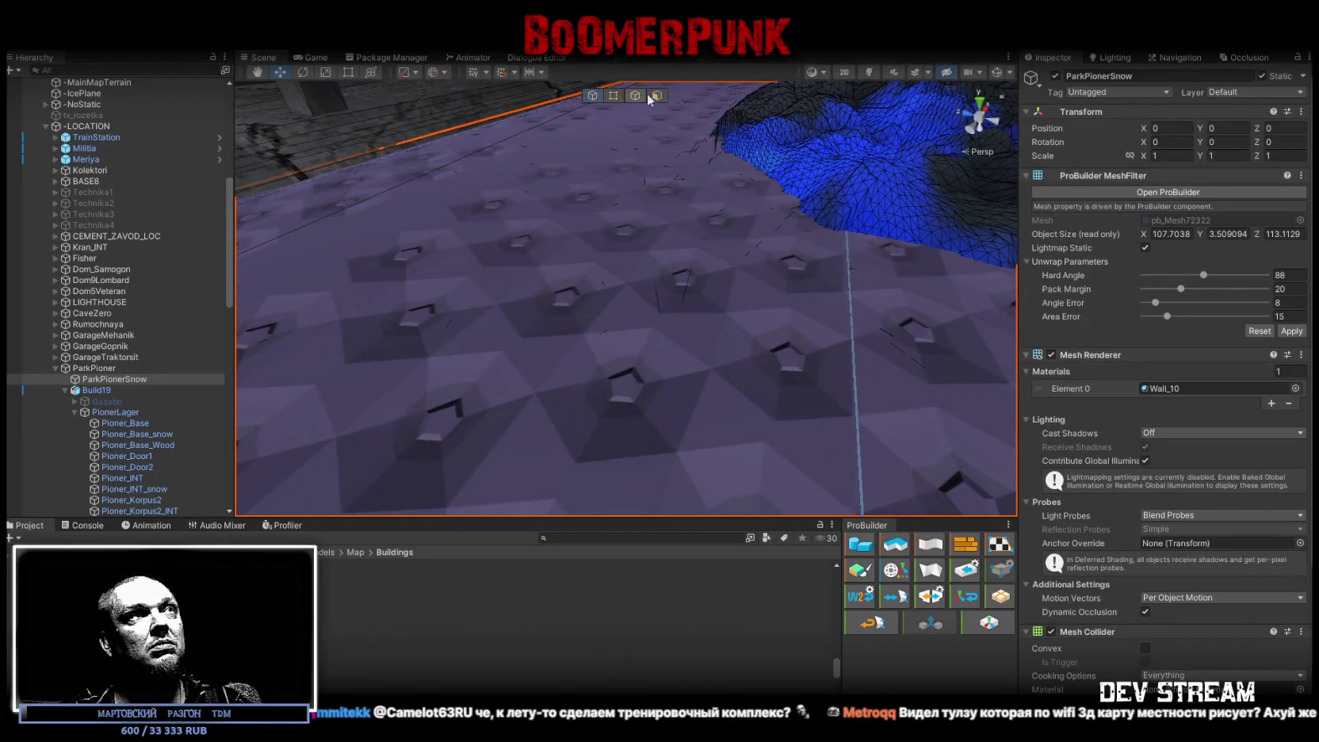
left_click(655, 96)
left_click(619, 278)
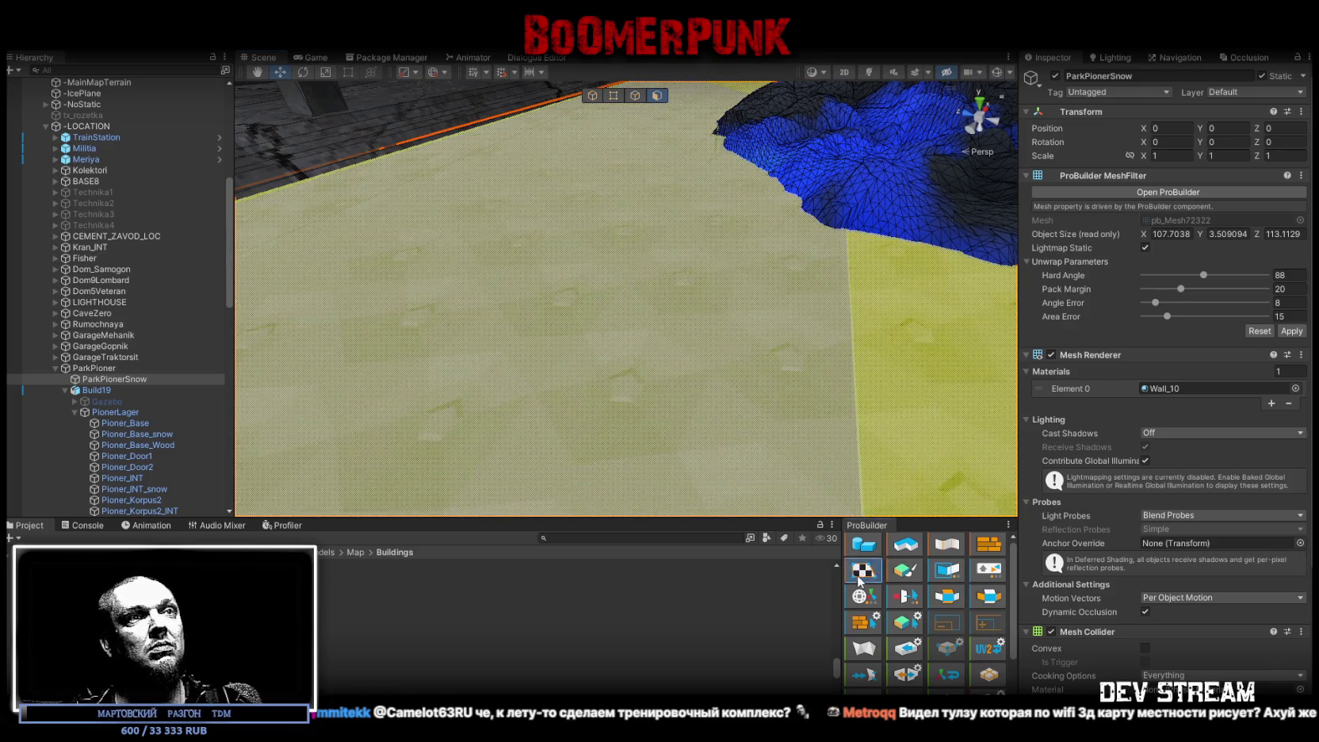
left_click(860, 571)
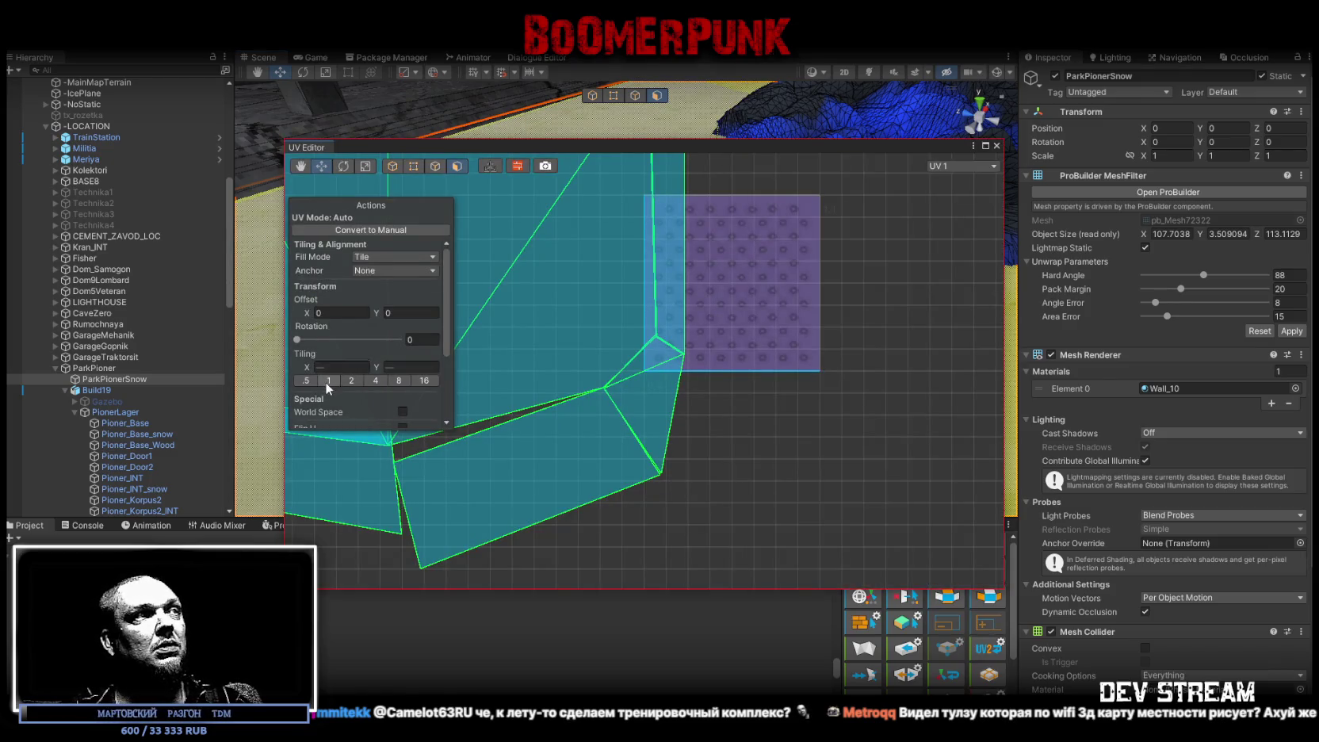
left_click(328, 381)
type("1")
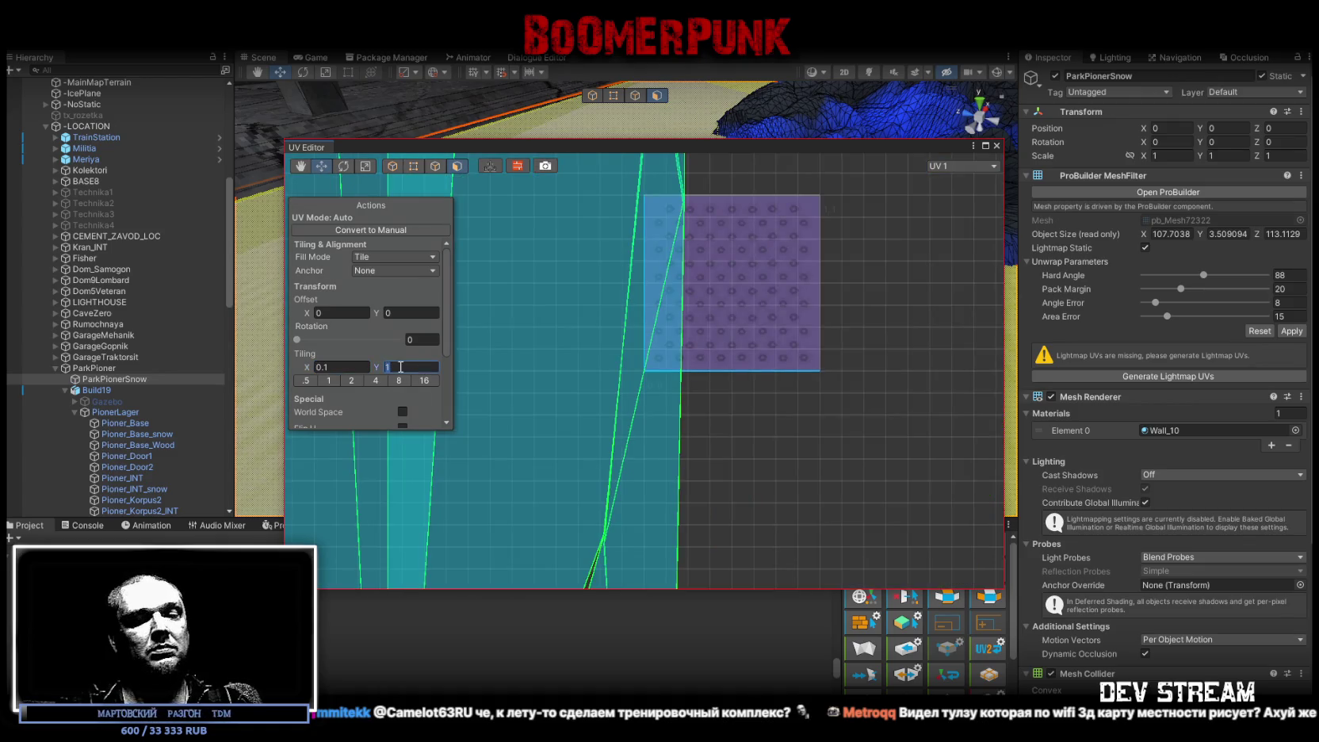
type(".1")
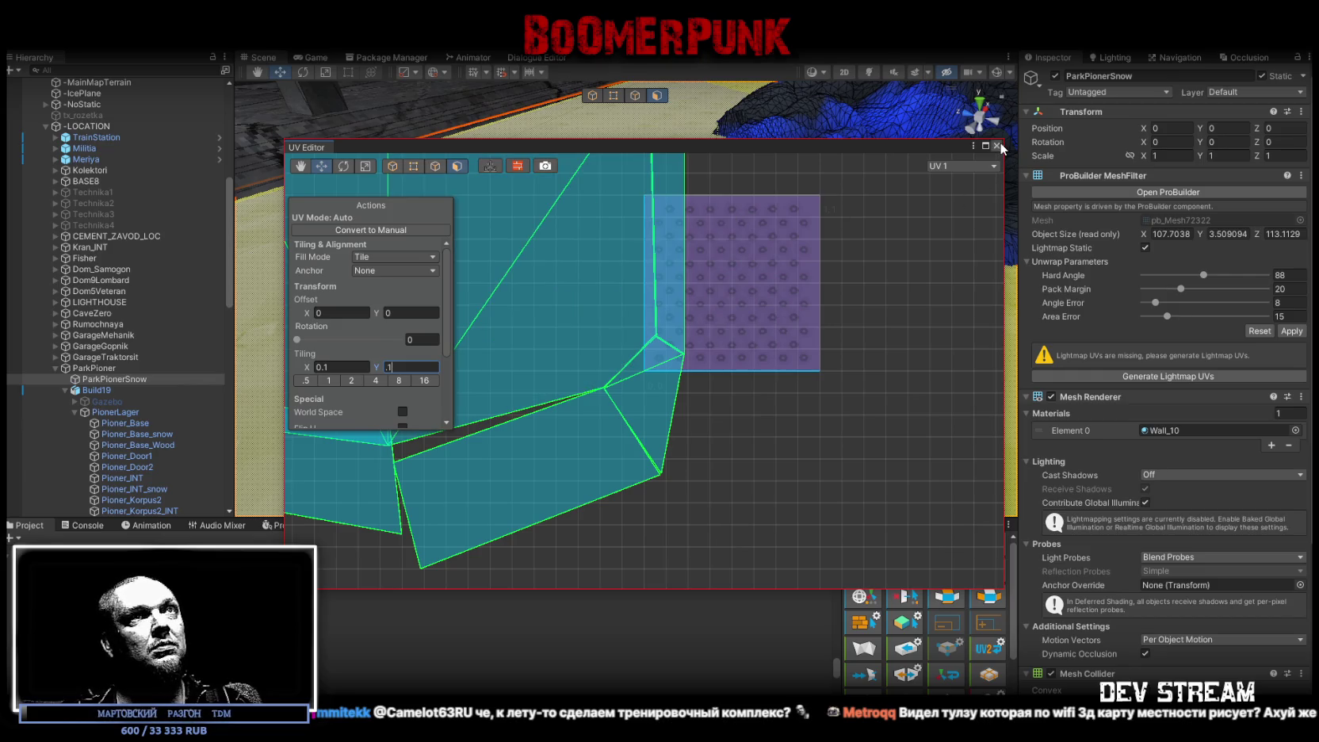
left_click(996, 145)
mouse_move(702, 229)
right_mouse_down()
mouse_move(816, 172)
mouse_move(423, 318)
right_mouse_up()
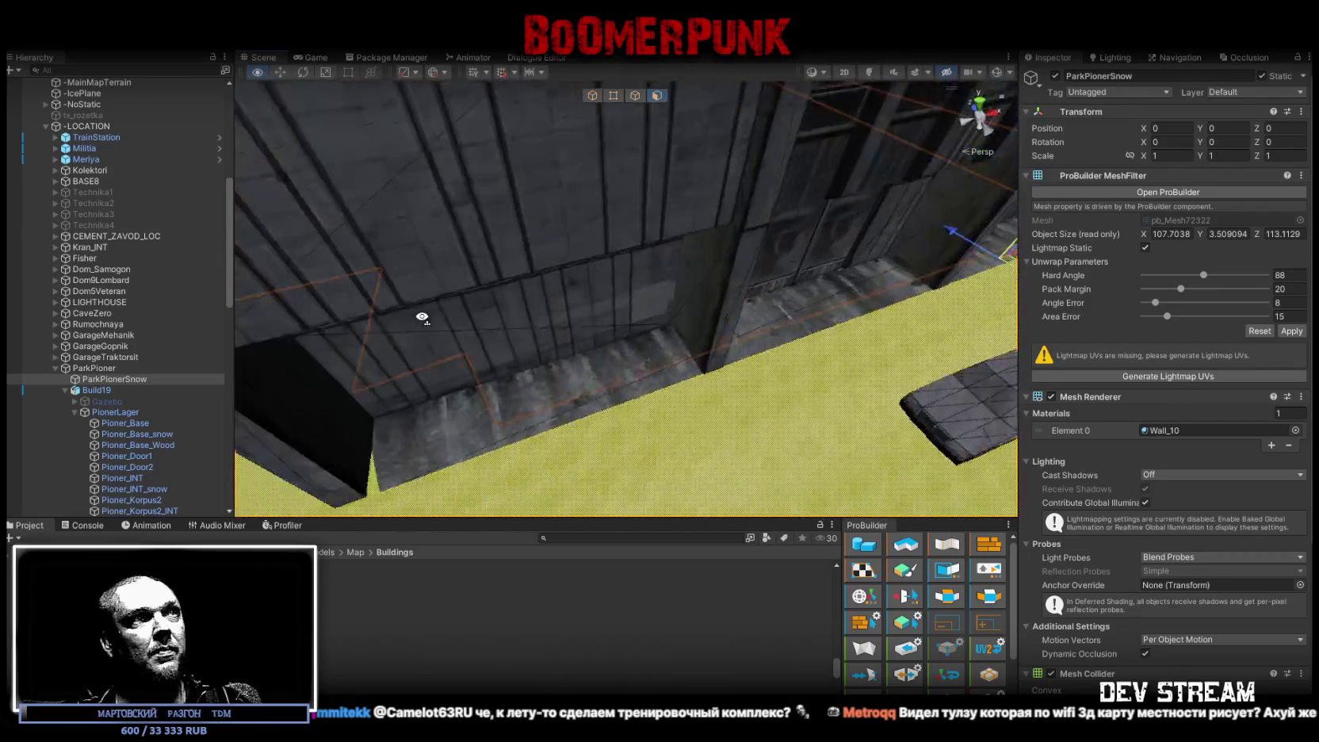
Step: Find the Player in the Hierarchy and frame it in the Scene view
right_click_drag(422, 318, 416, 321)
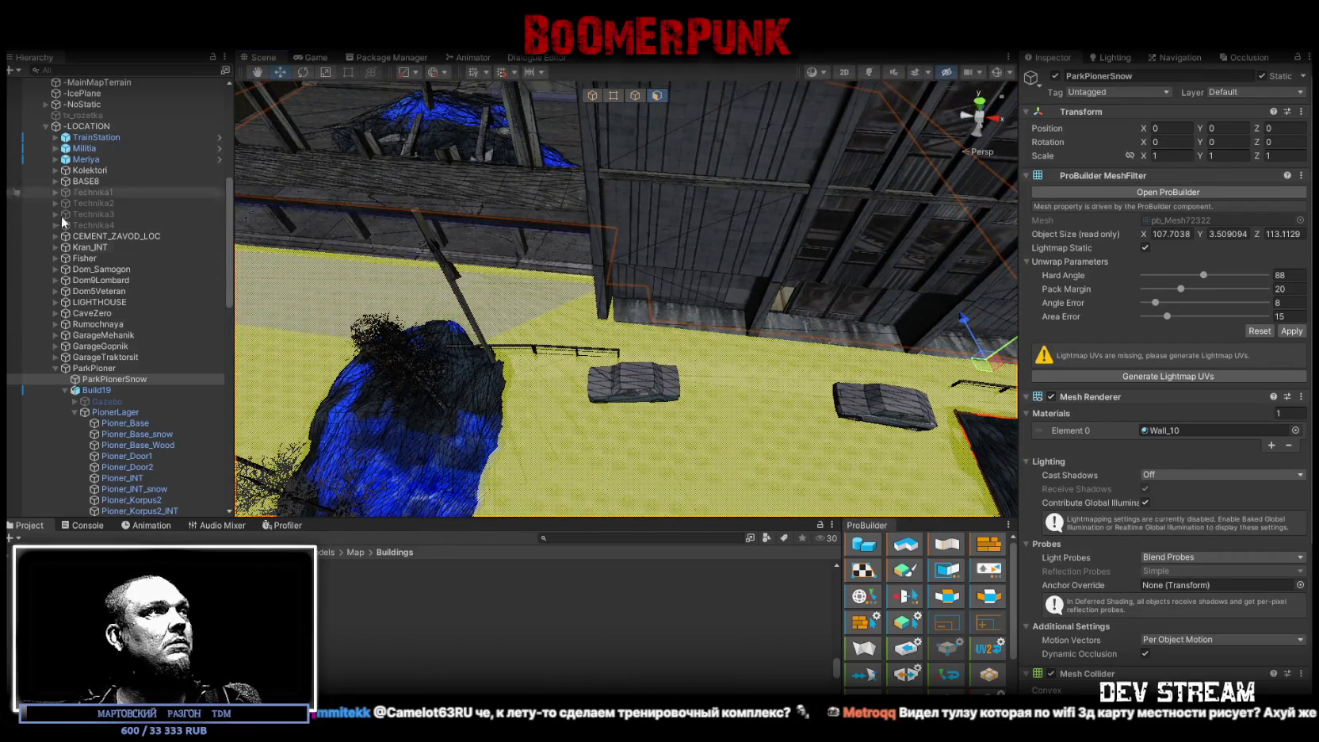
right_click_drag(507, 301, 566, 92)
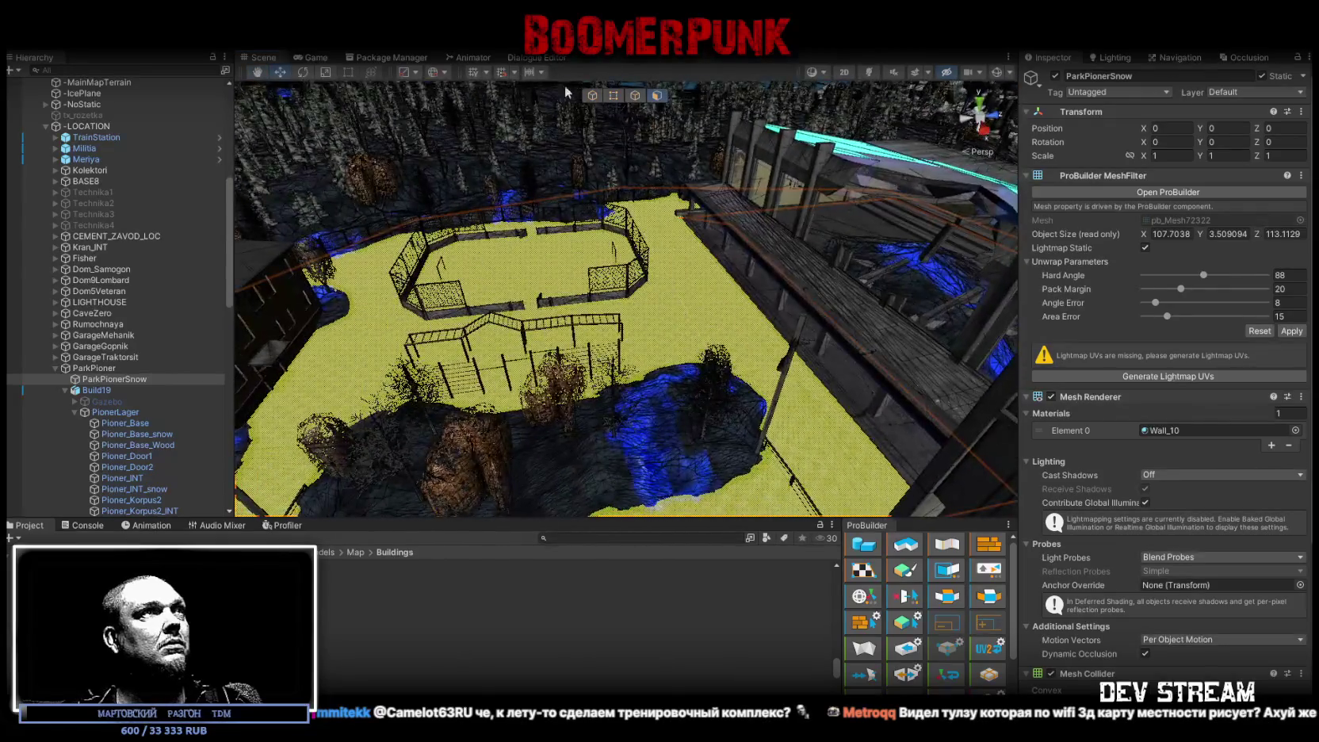
left_click(591, 96)
scroll(92, 353, "down", 10)
scroll(93, 354, "down", 5)
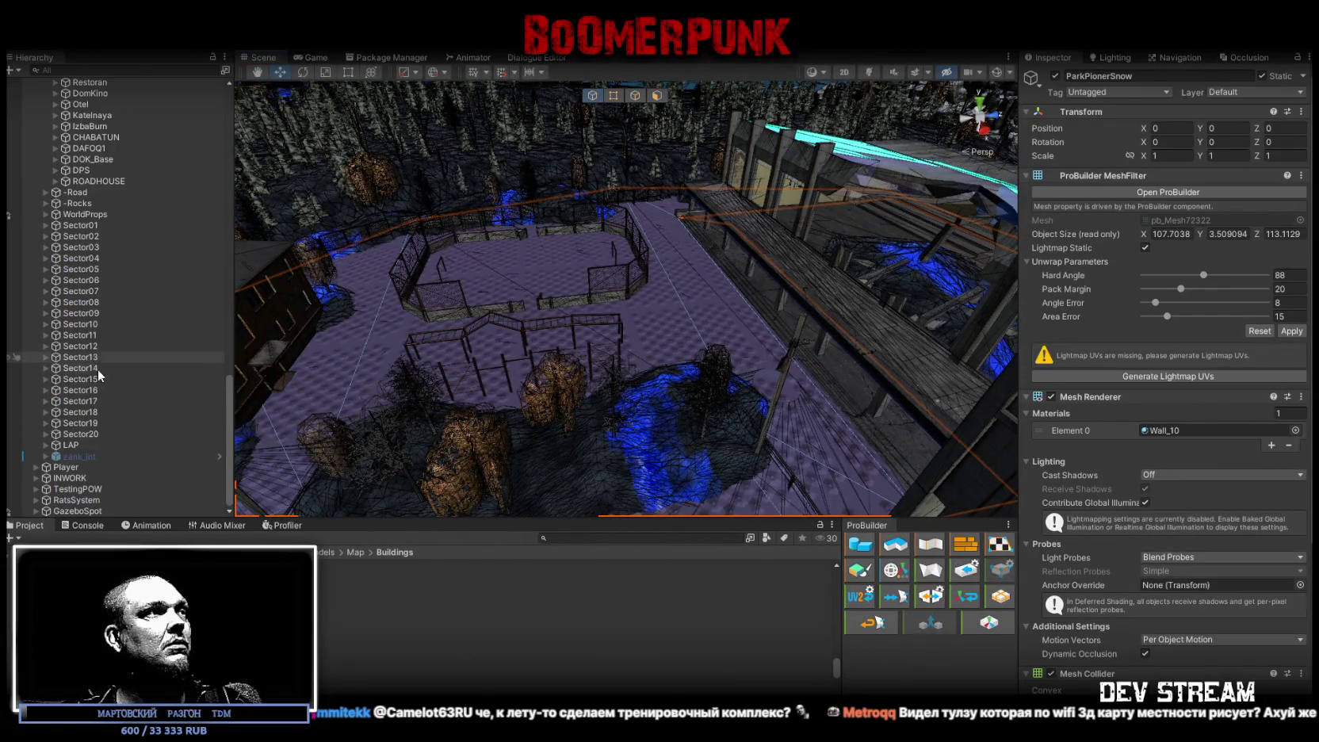
double_click(79, 467)
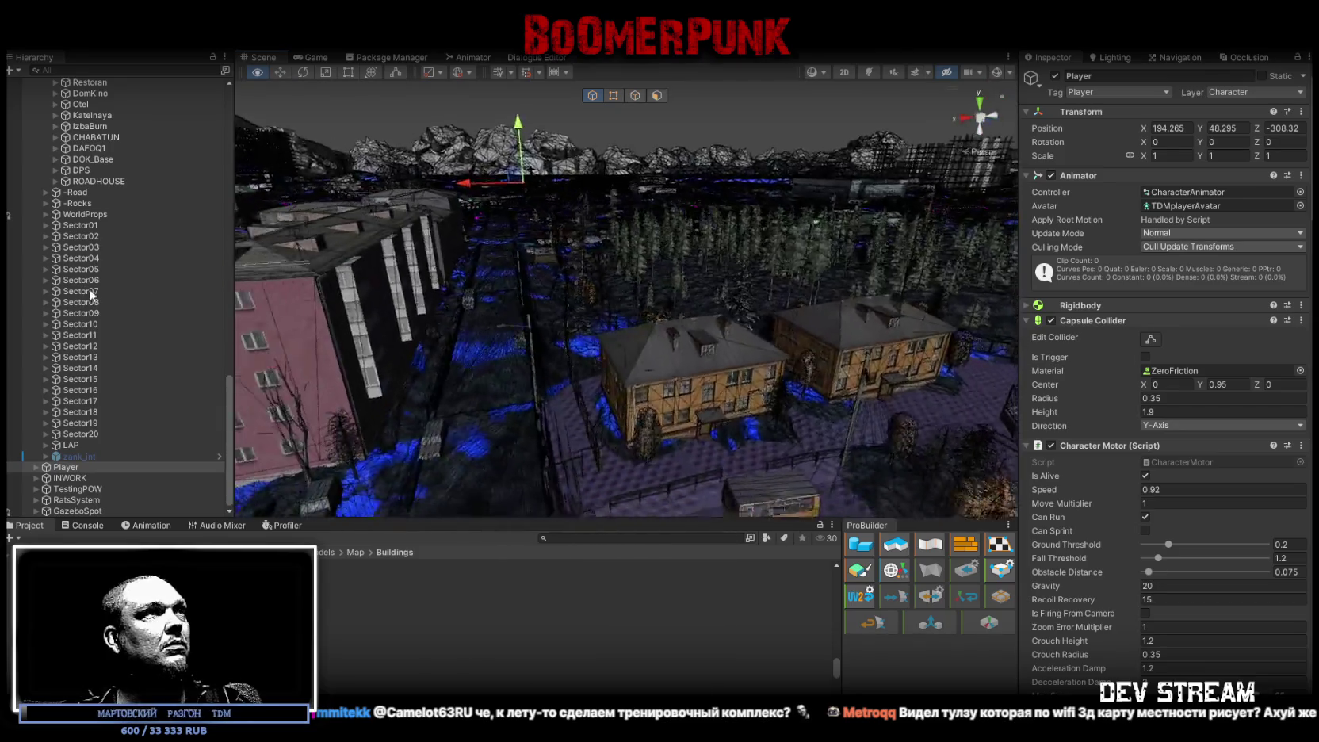
Step: Move the Player onto the floor beside the parked car, at 214.575, 49.427, 455.1387
right_click_drag(180, 327, 348, 188)
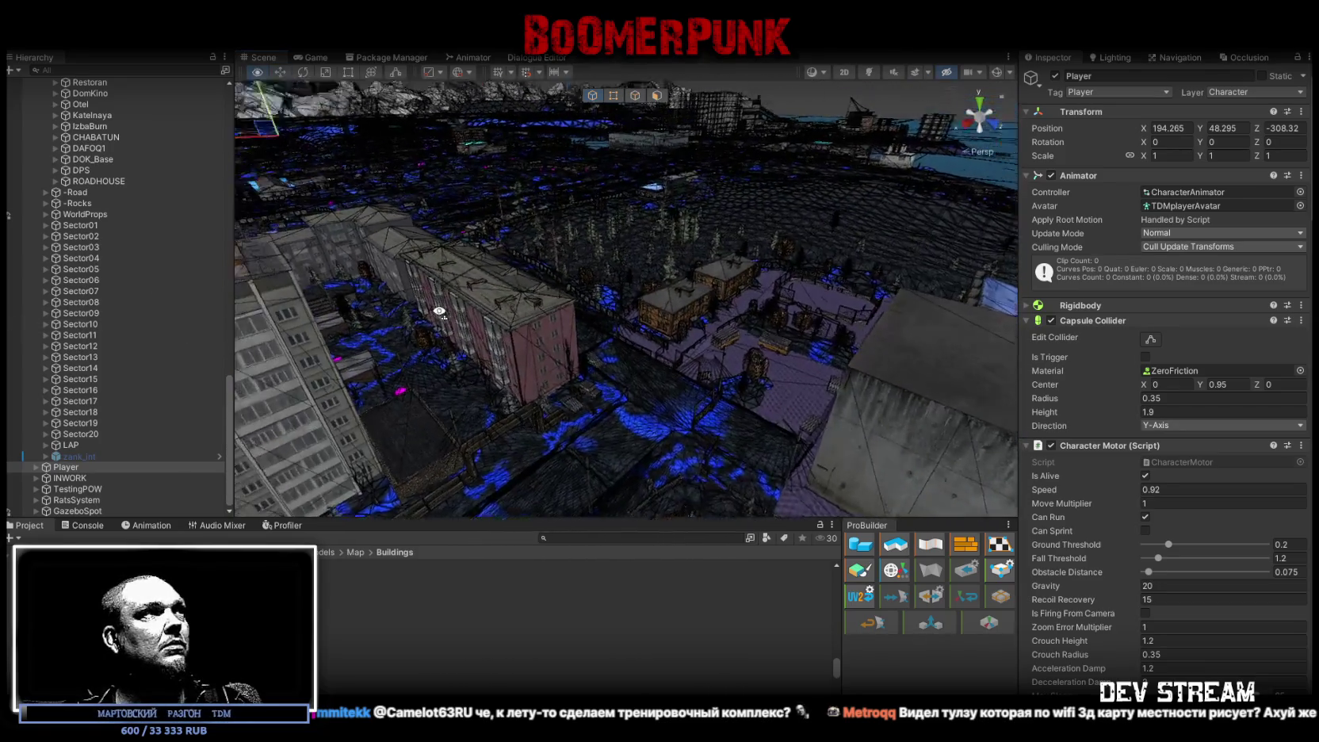
left_click_drag(323, 150, 778, 390)
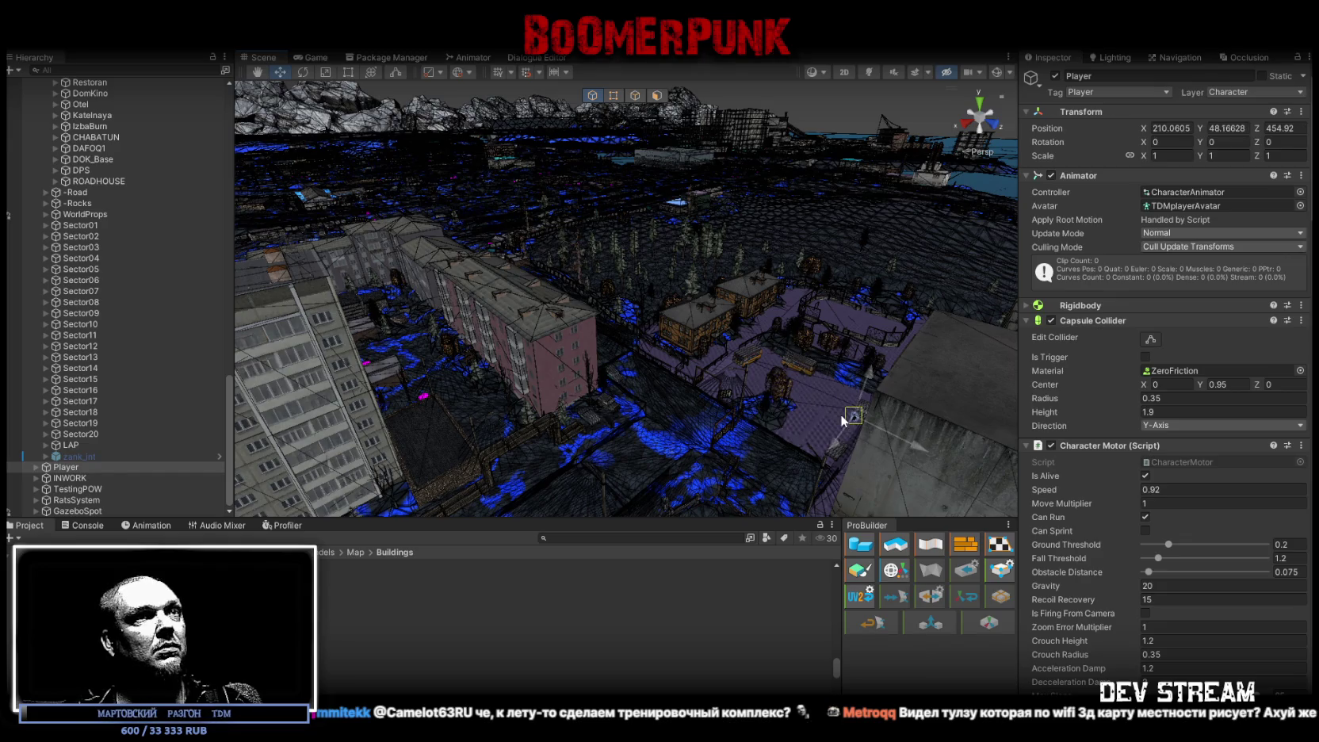
key("f")
left_click_drag(762, 435, 841, 433, "alt")
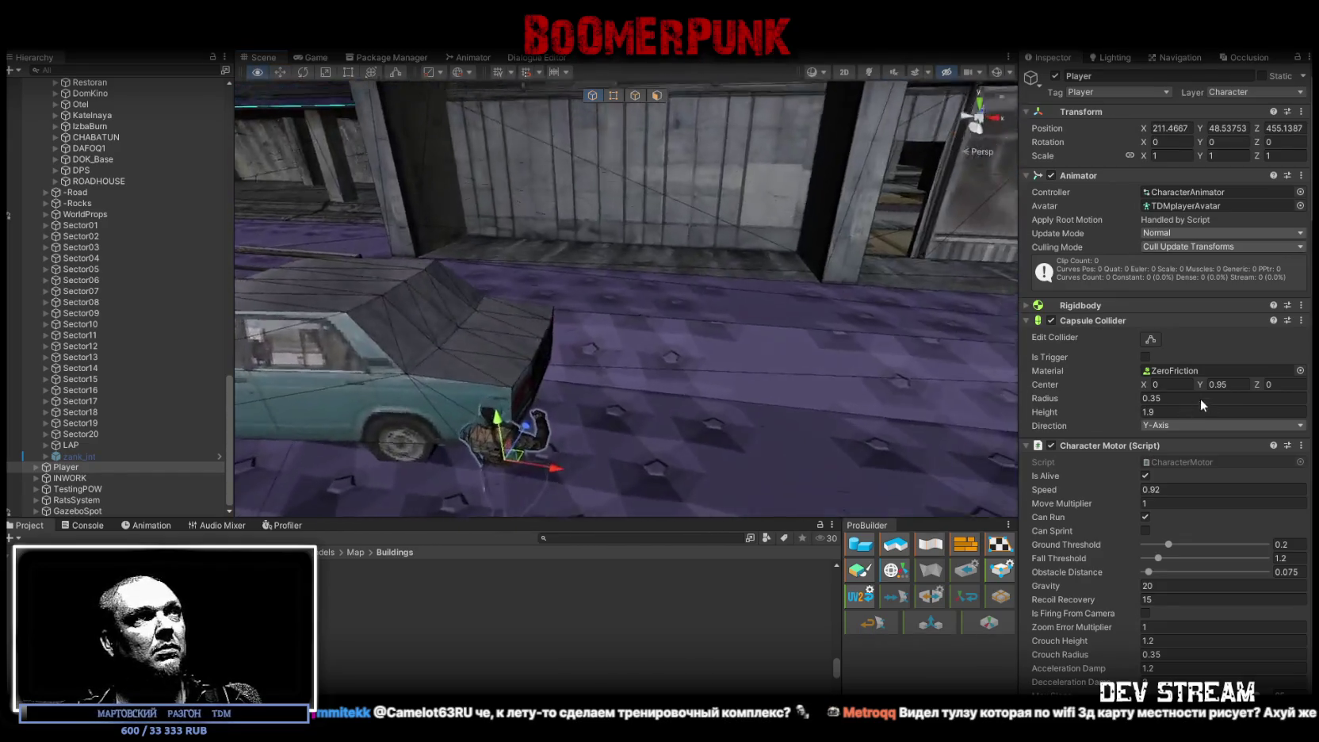
mouse_move(593, 435)
left_mouse_down()
mouse_move(848, 444)
mouse_move(810, 430)
left_mouse_up()
left_click(810, 430)
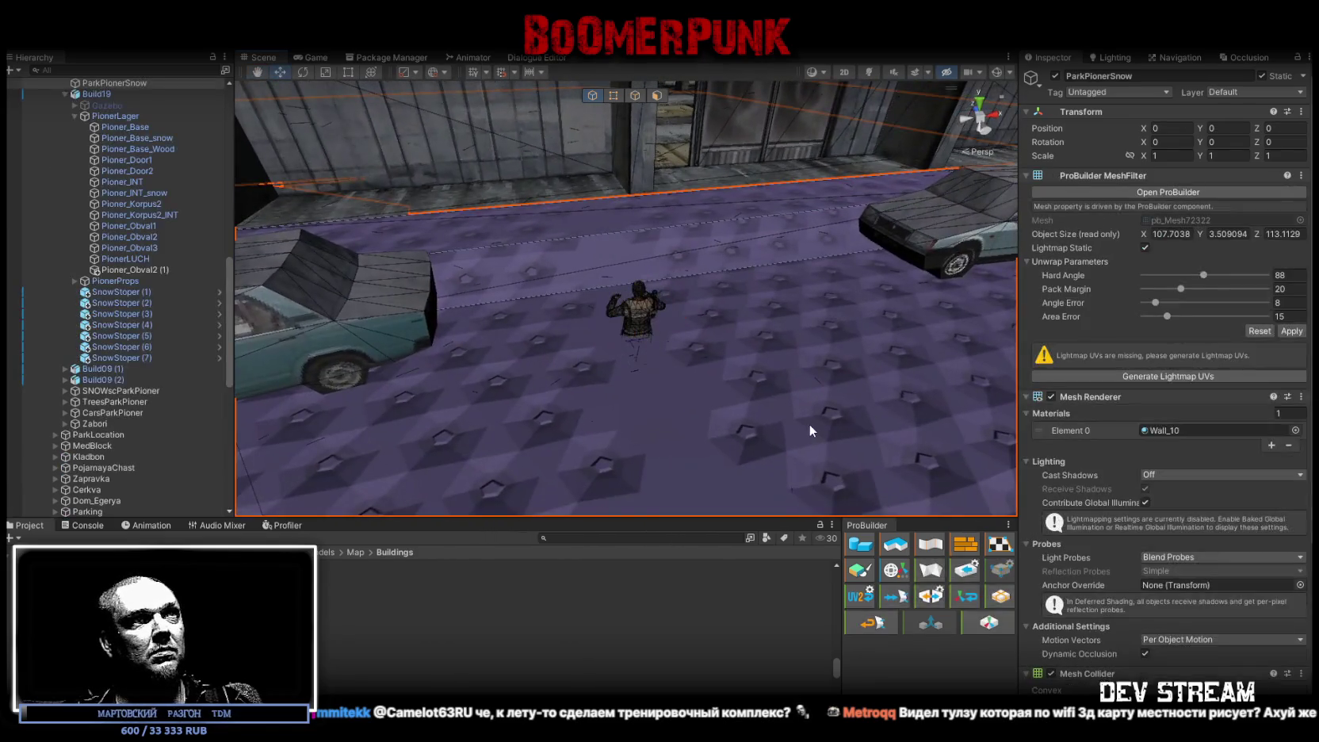
Step: Assign the Snow13 material to the ParkPionerSnow floor's Element 0 slot
left_click(1295, 431)
type("13")
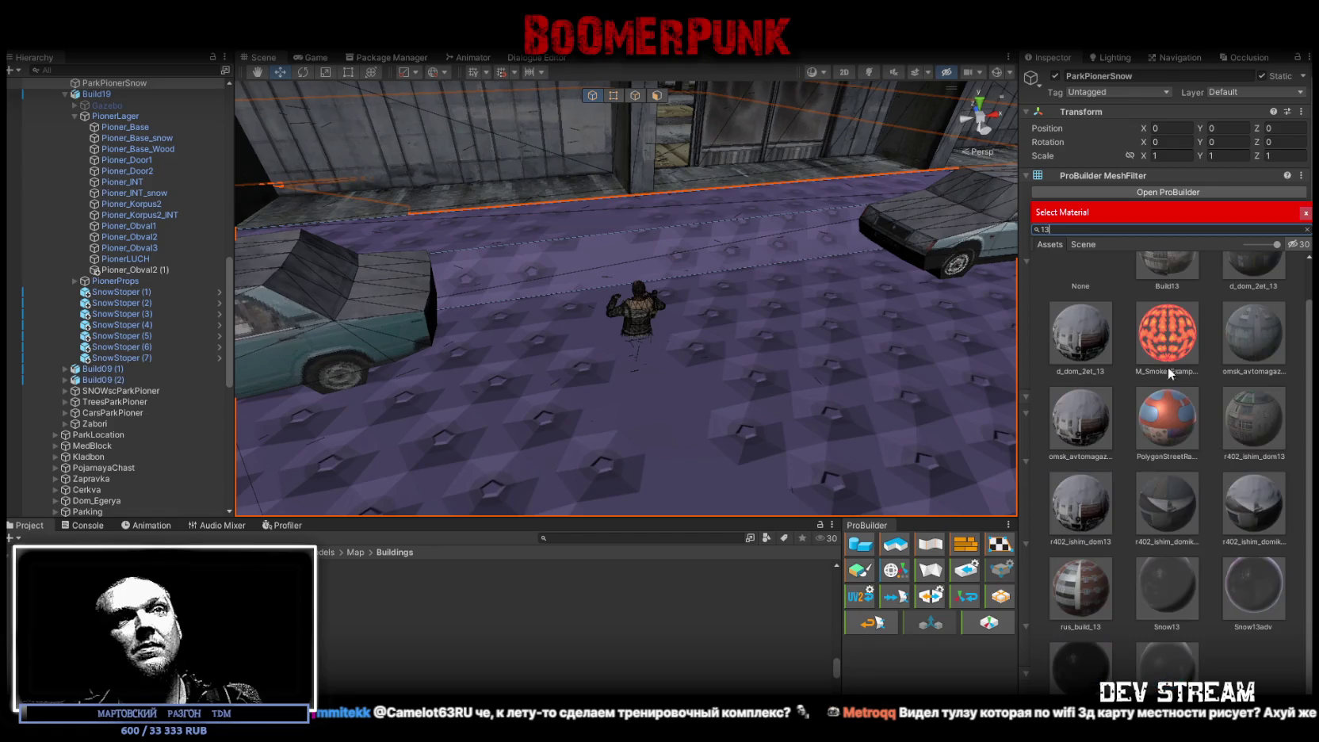
double_click(1180, 577)
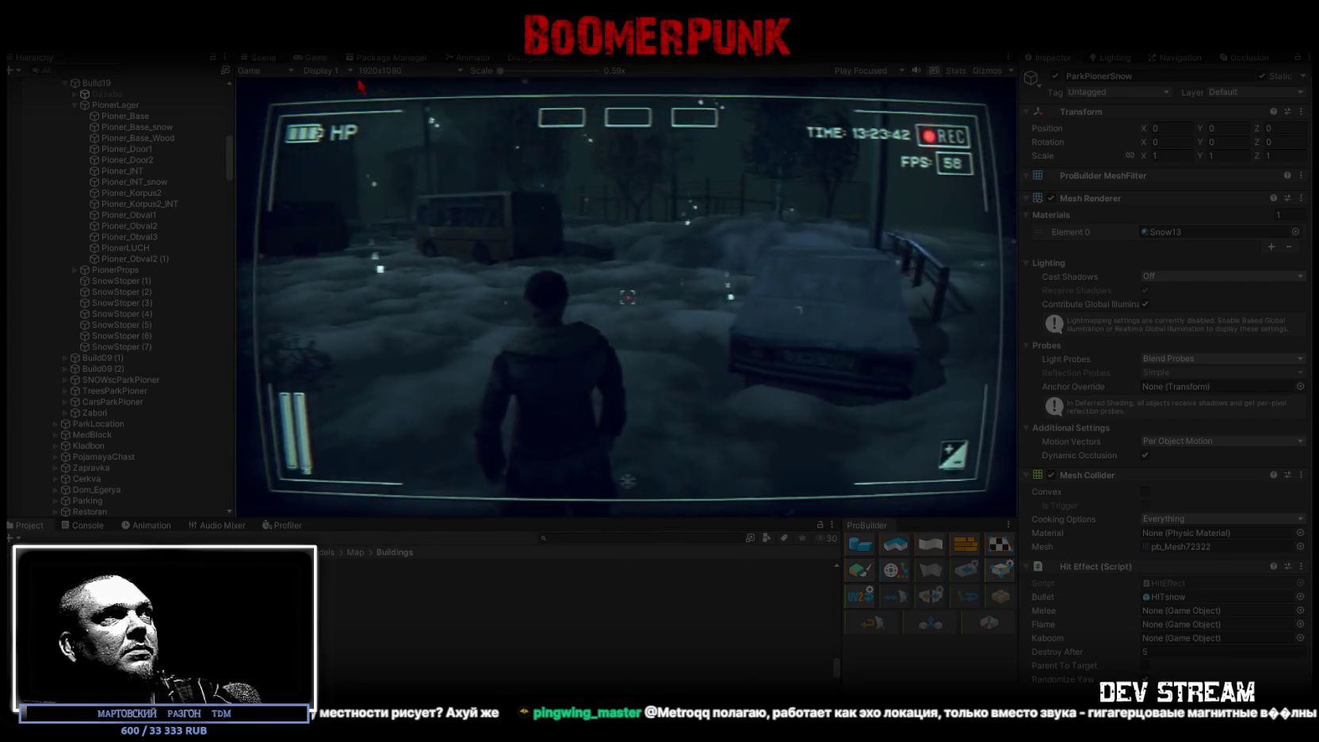
Step: Maximize the Game view and walk the Player through the pillared area and dark room
double_click(307, 57)
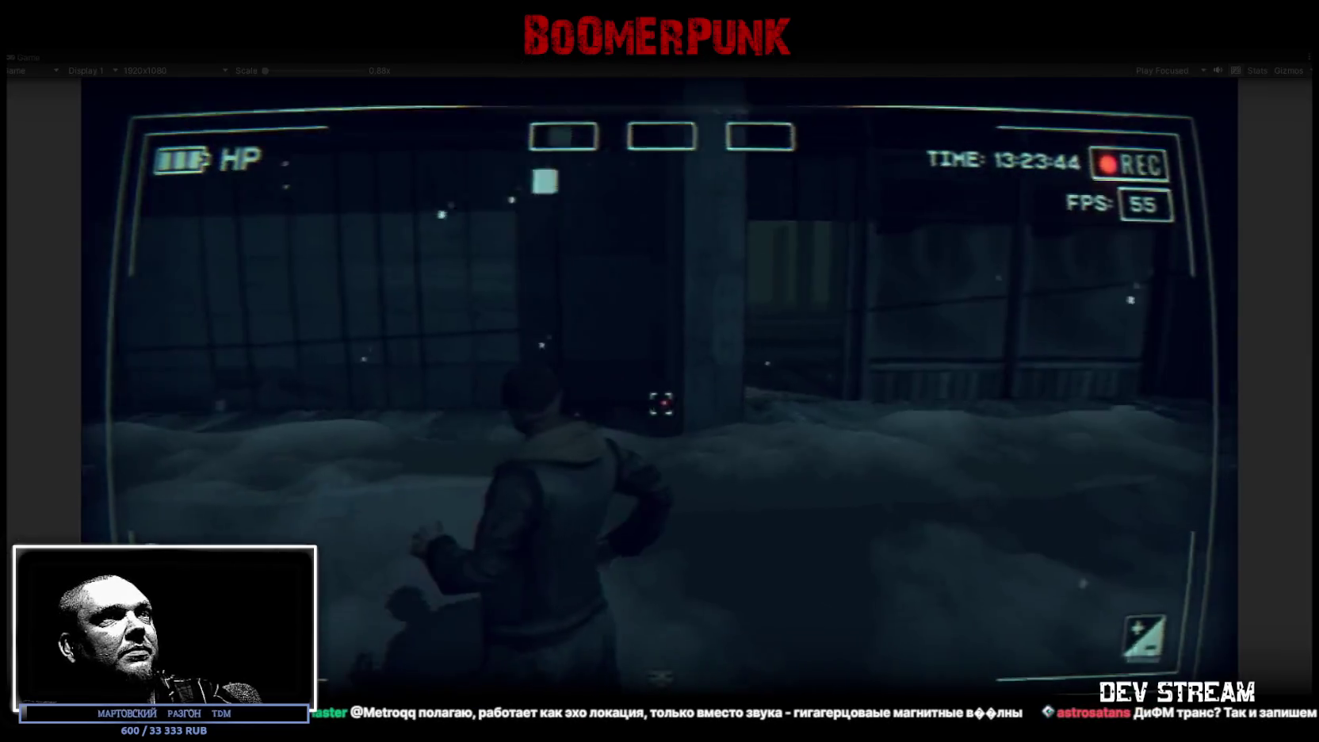
key("w")
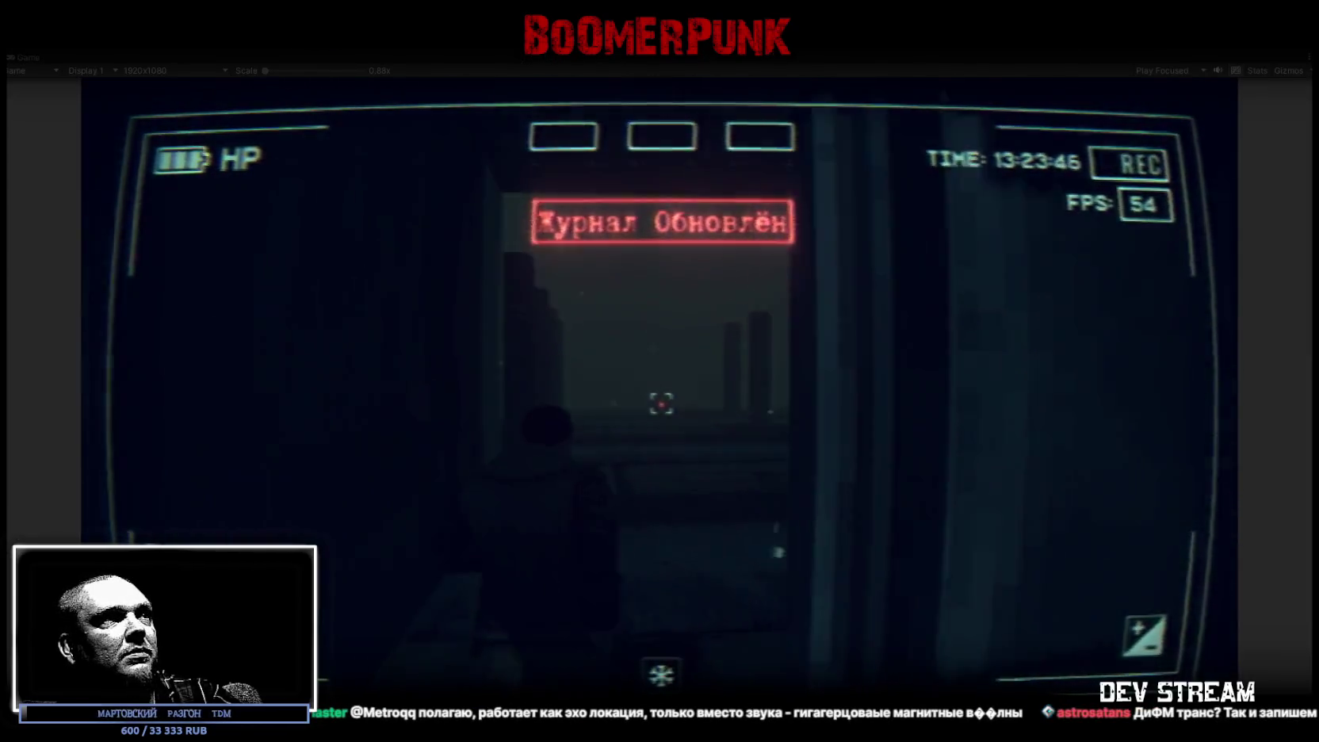
key("w")
key("w")
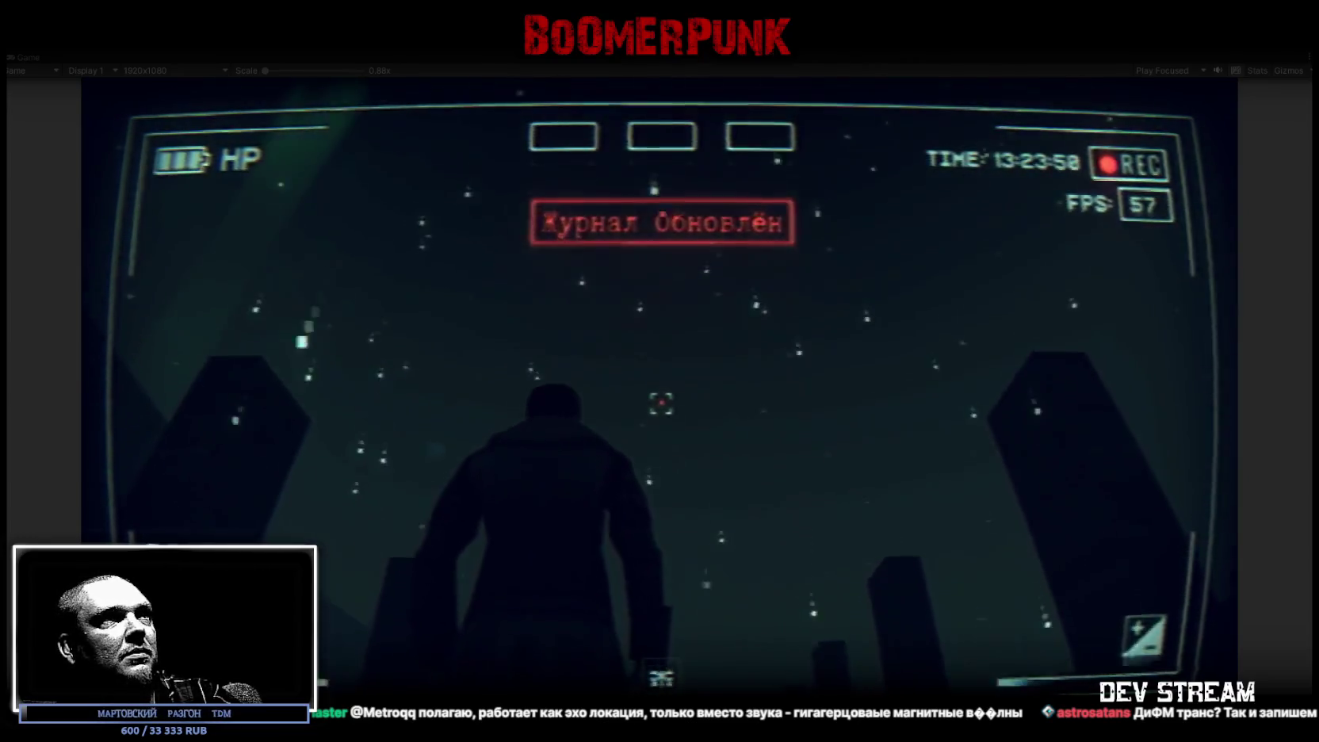
key("w")
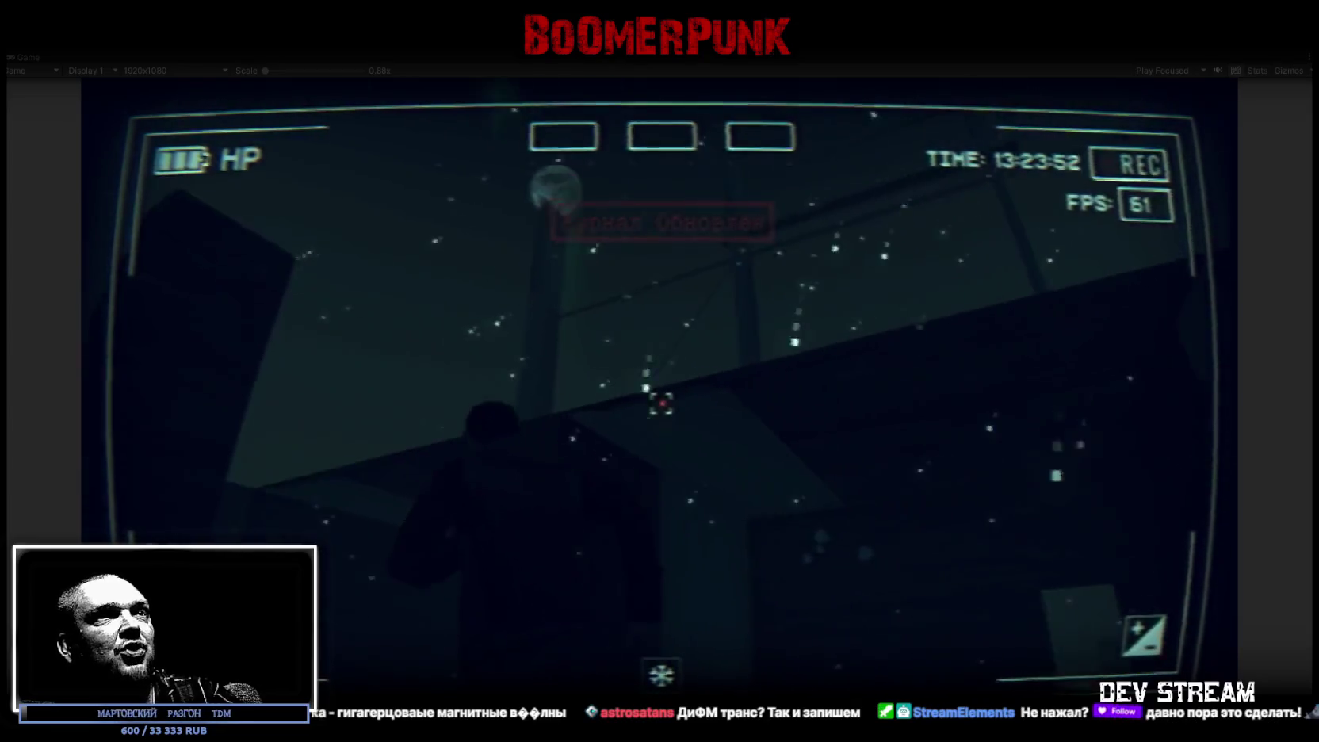
key("w")
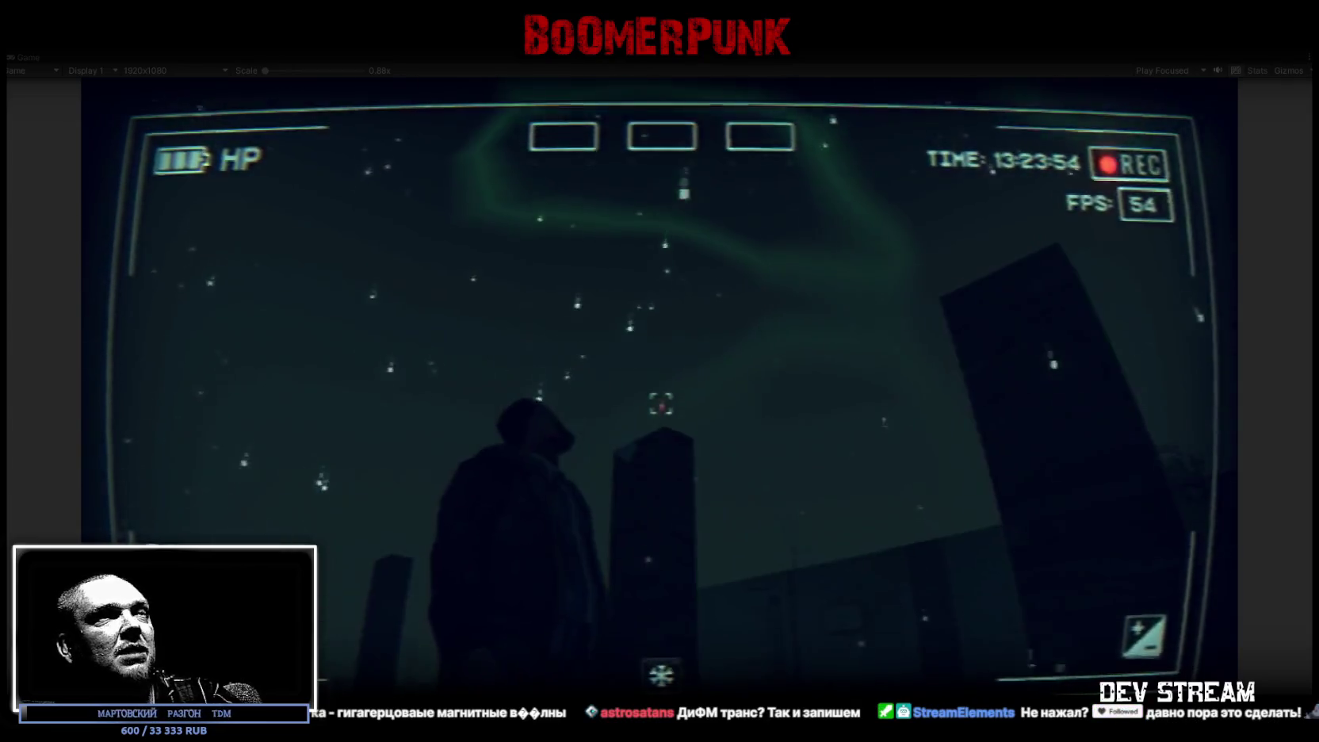
key("w")
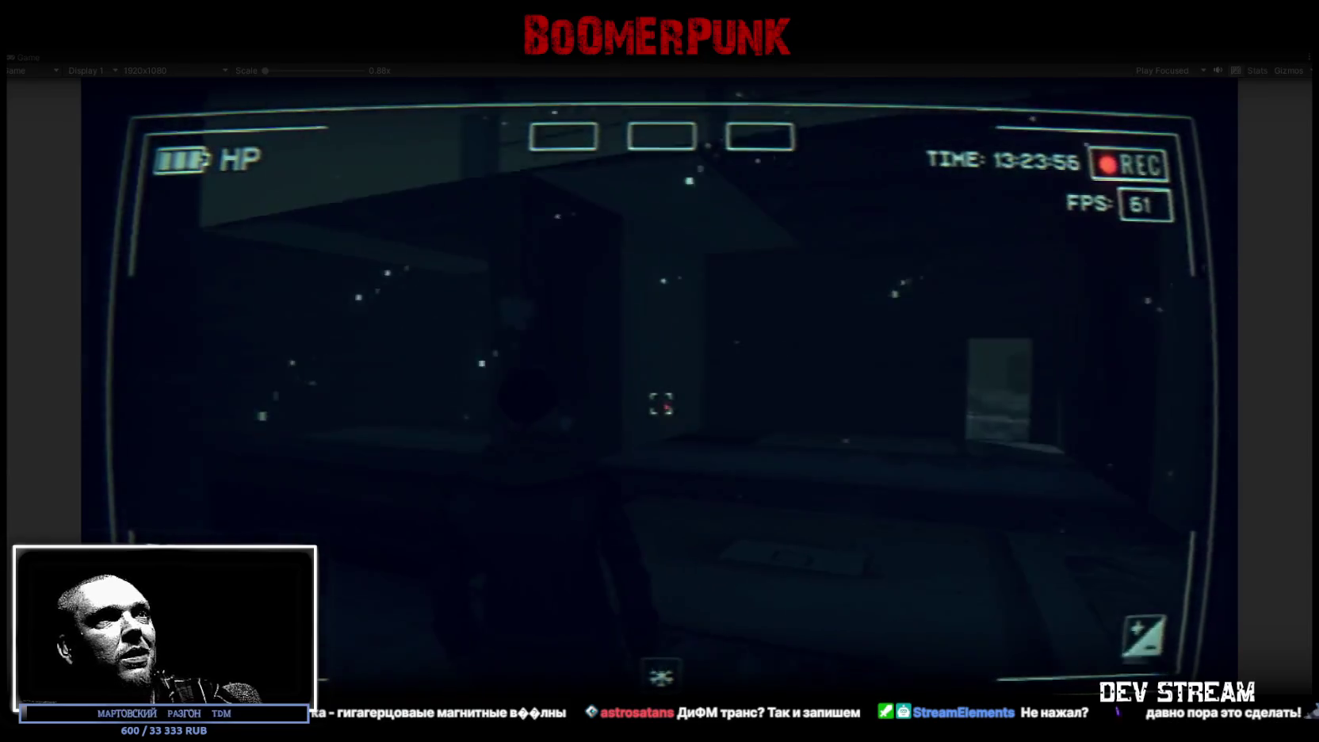
key("w")
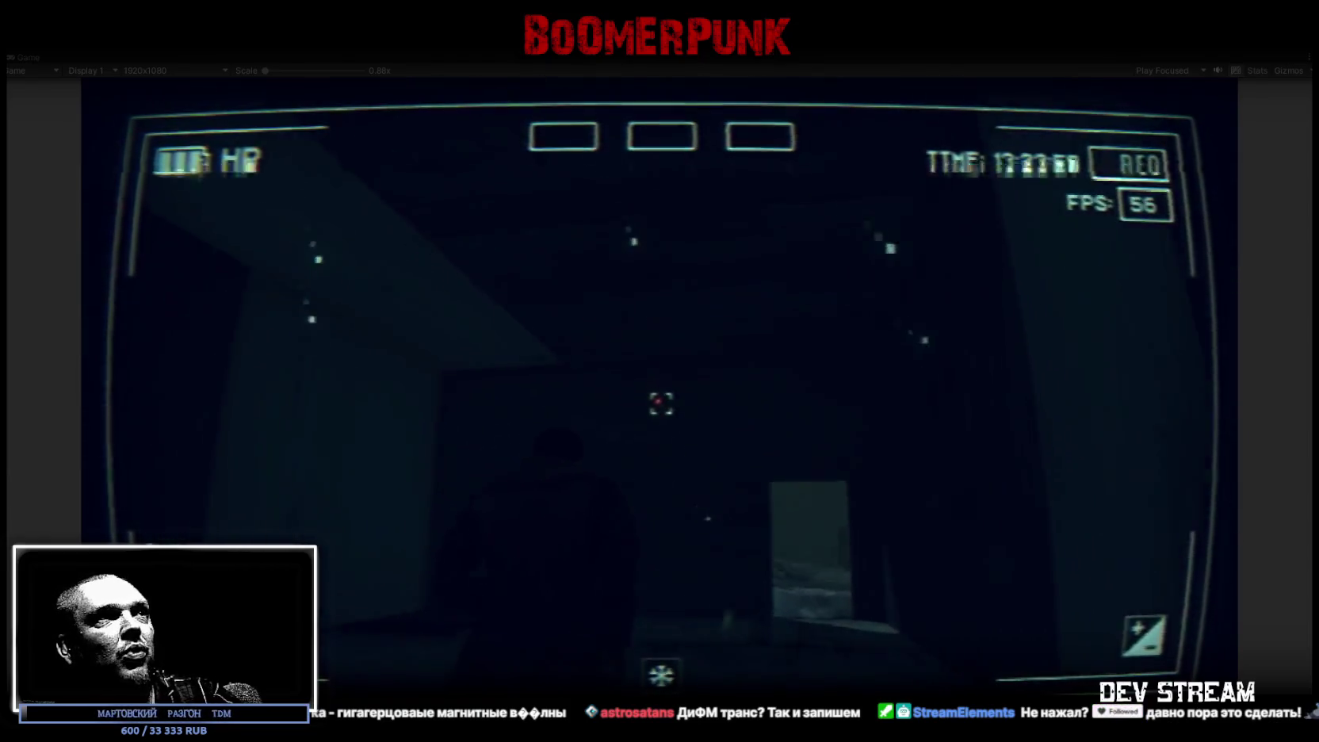
key("w")
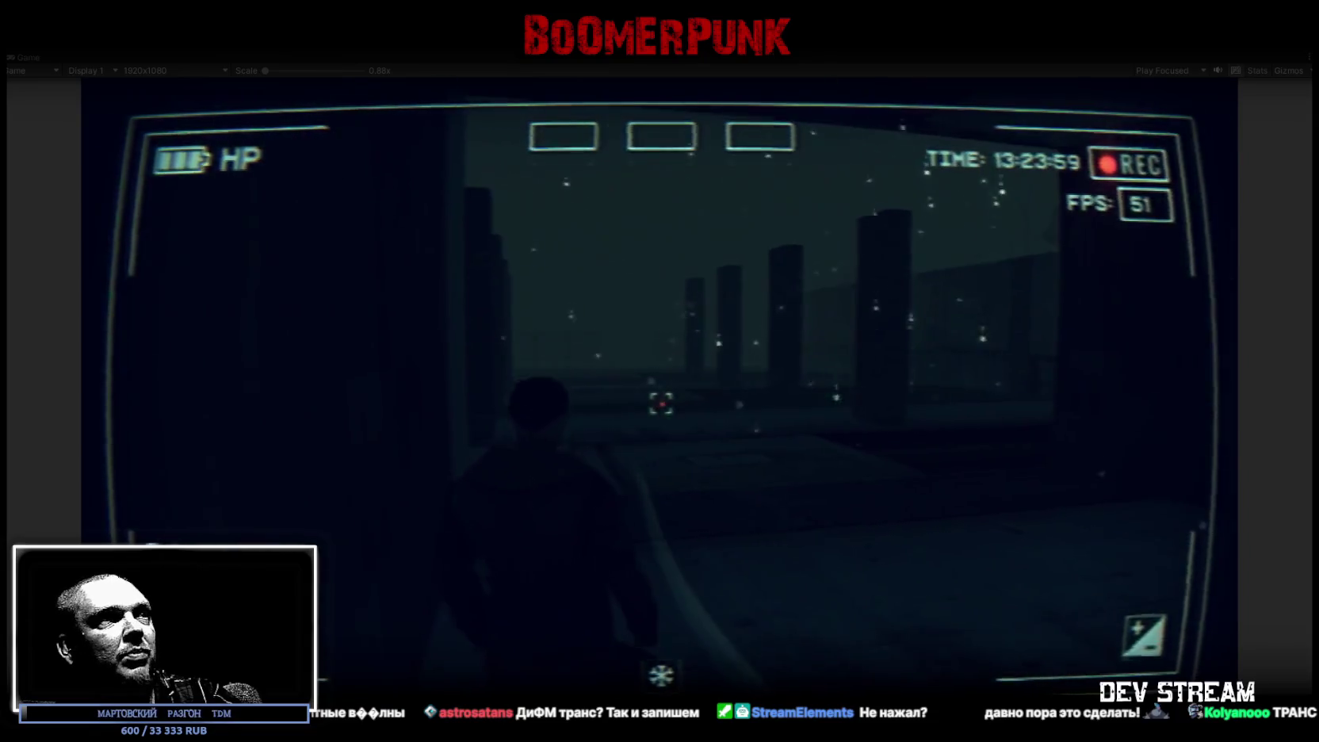
Step: Cross the courtyard and lit corridor, toggle the notepad, and stop Play mode
key("w")
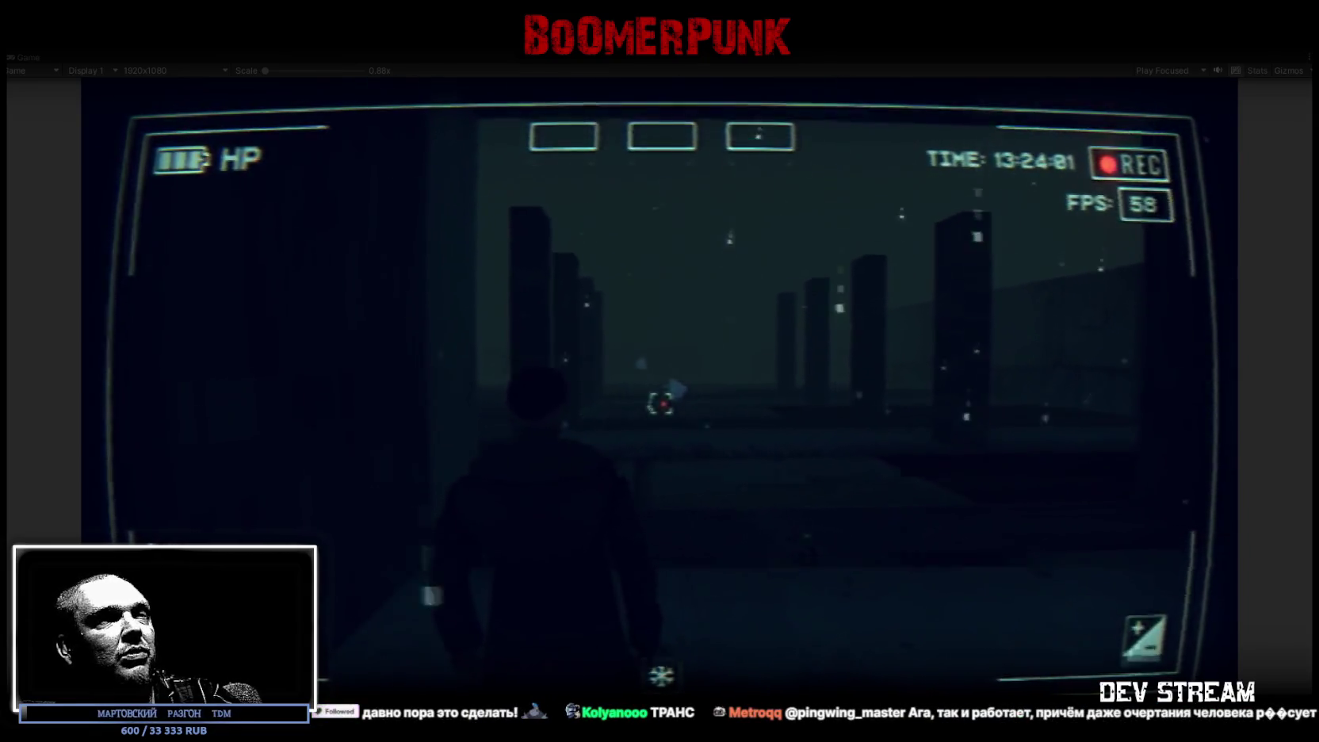
key("w")
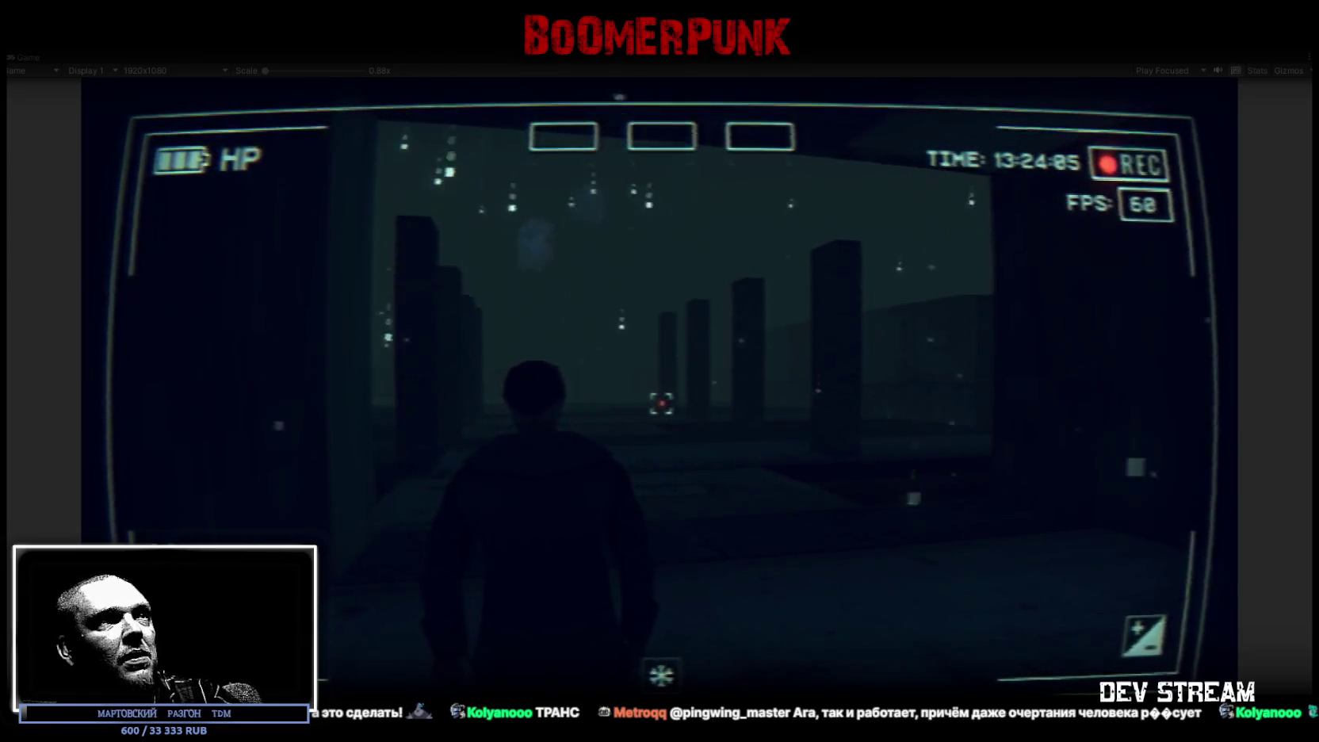
key("w")
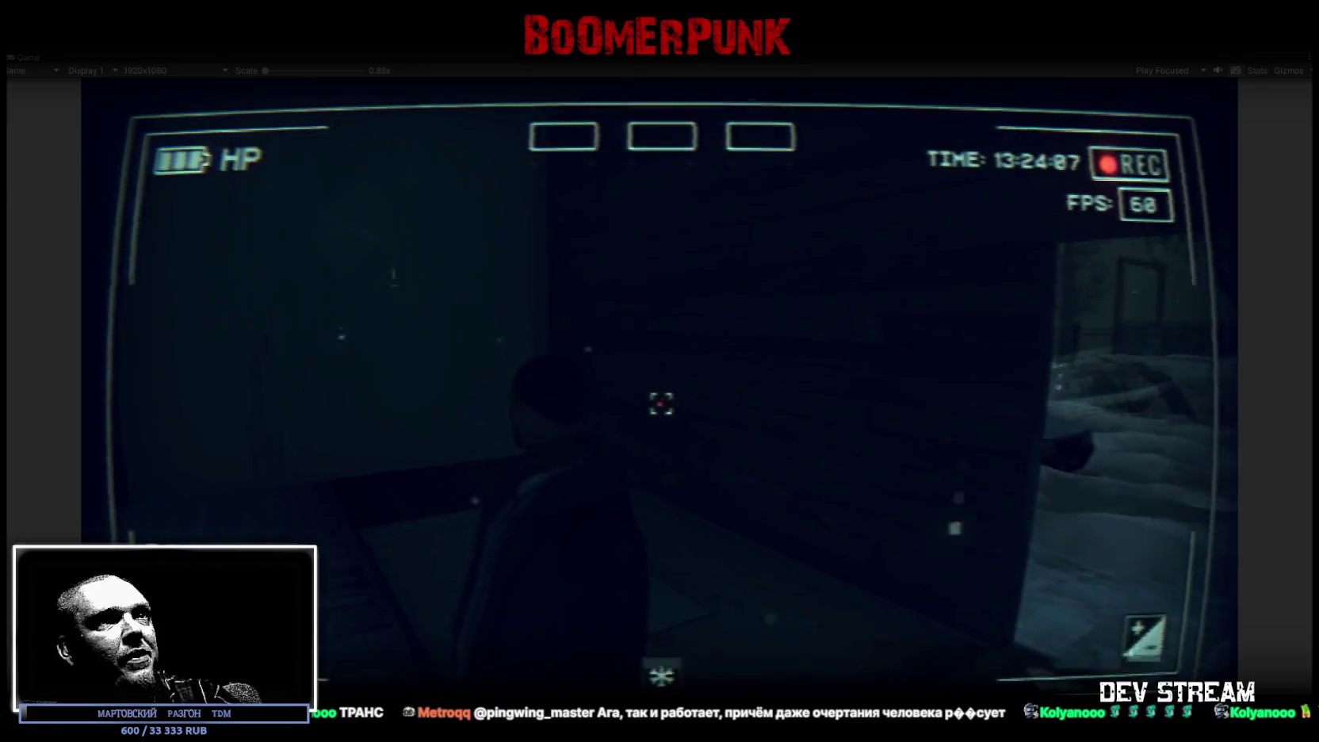
key("w")
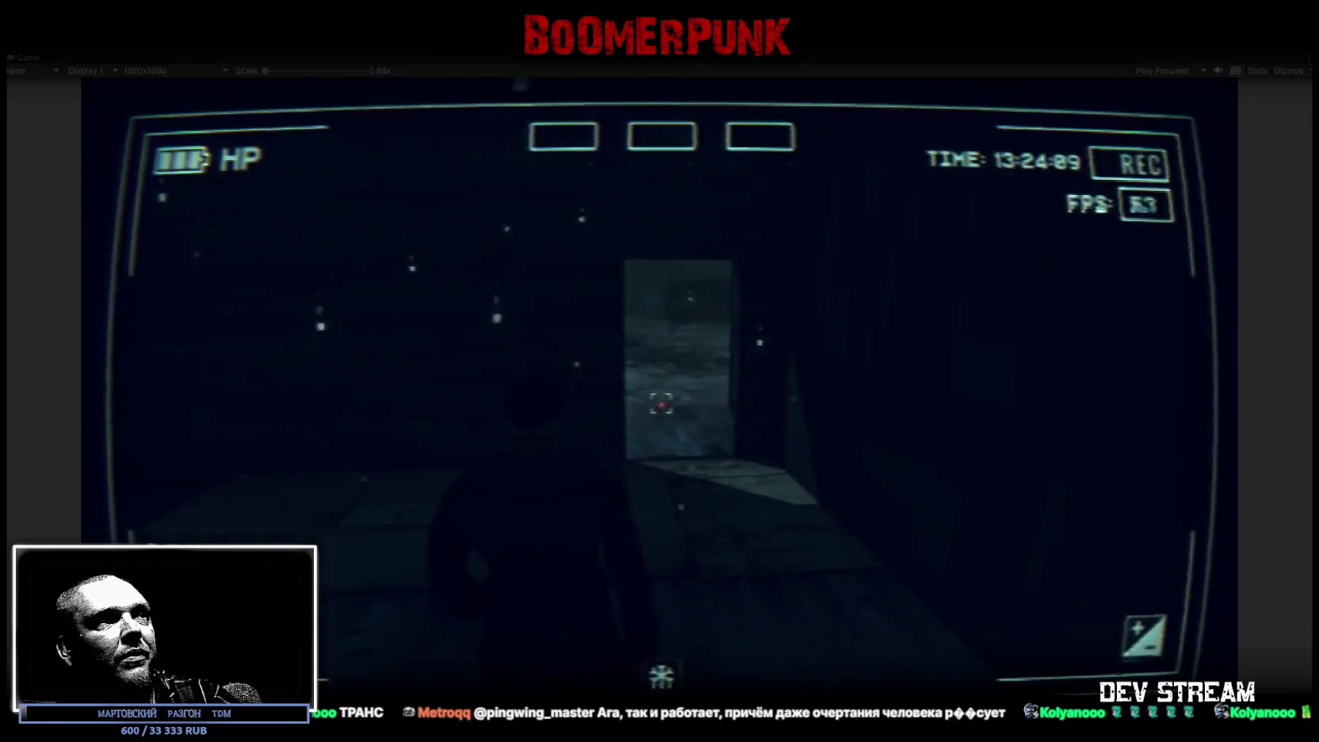
key("w")
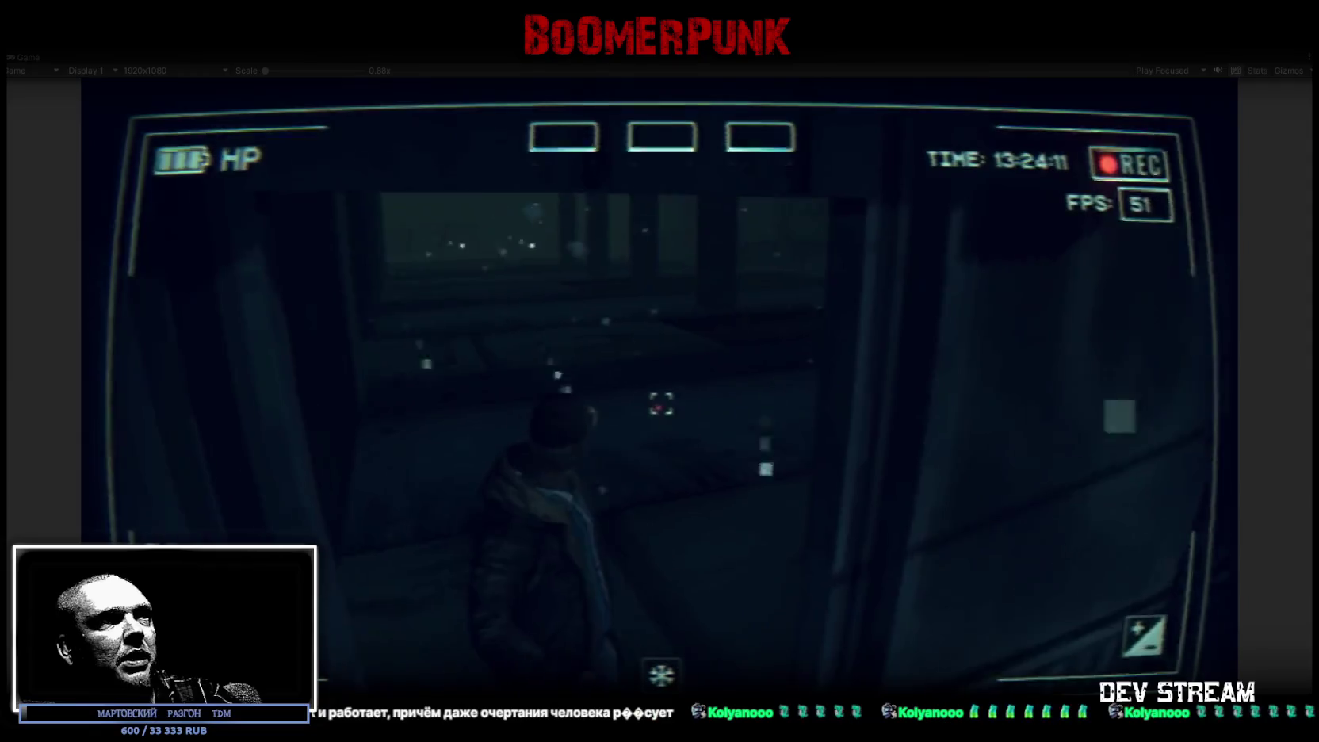
key("w")
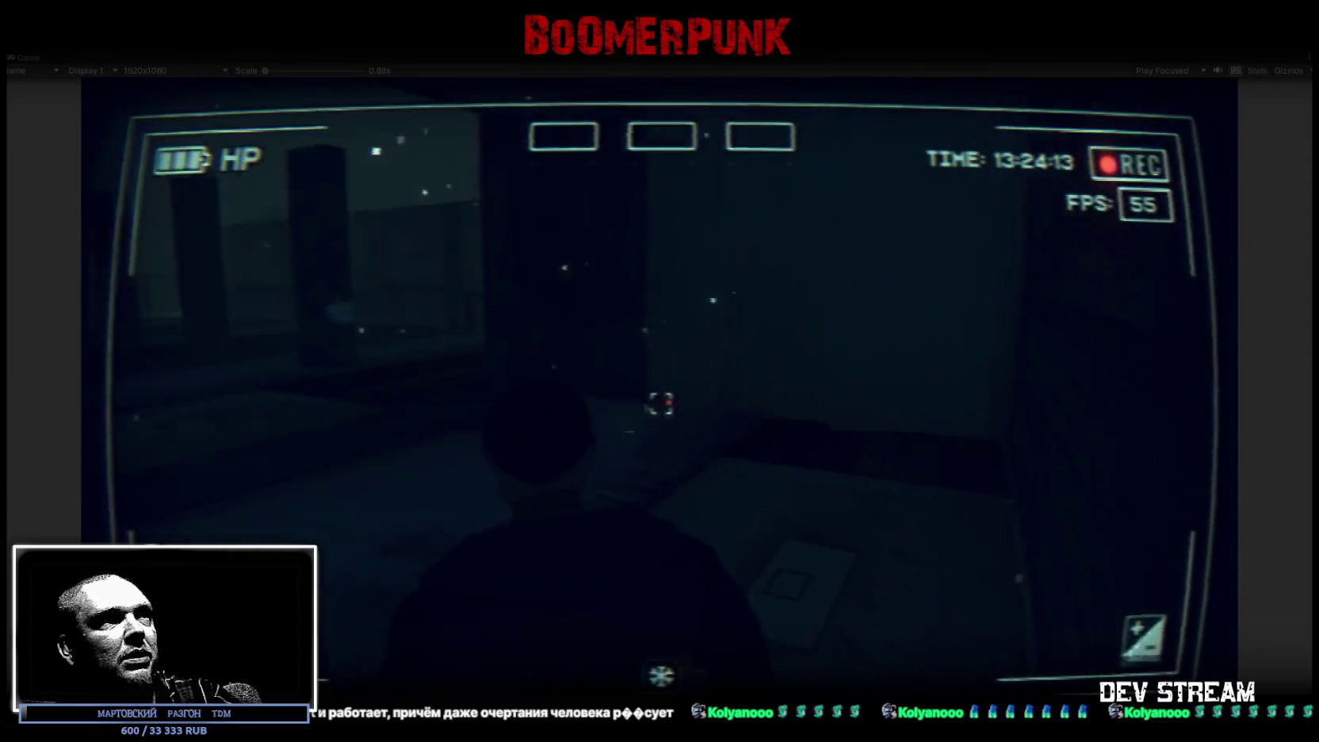
key("w")
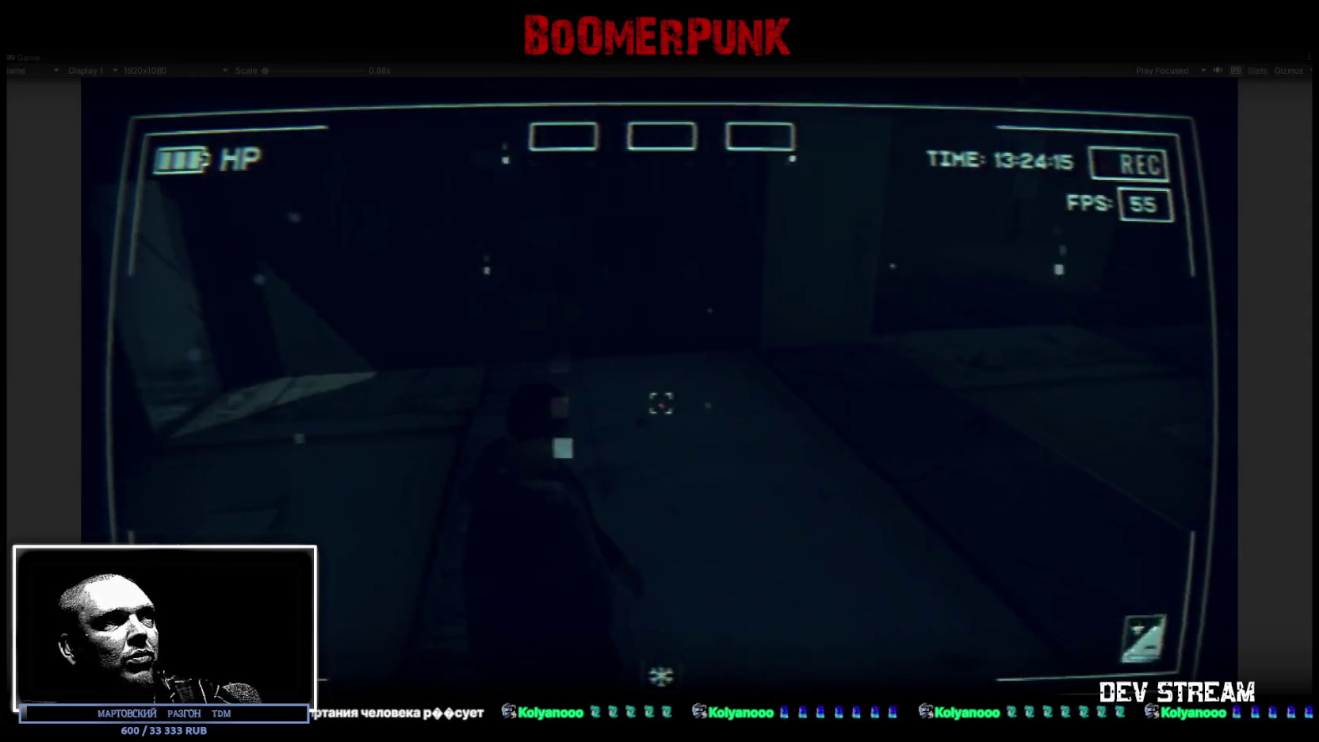
key("Tab")
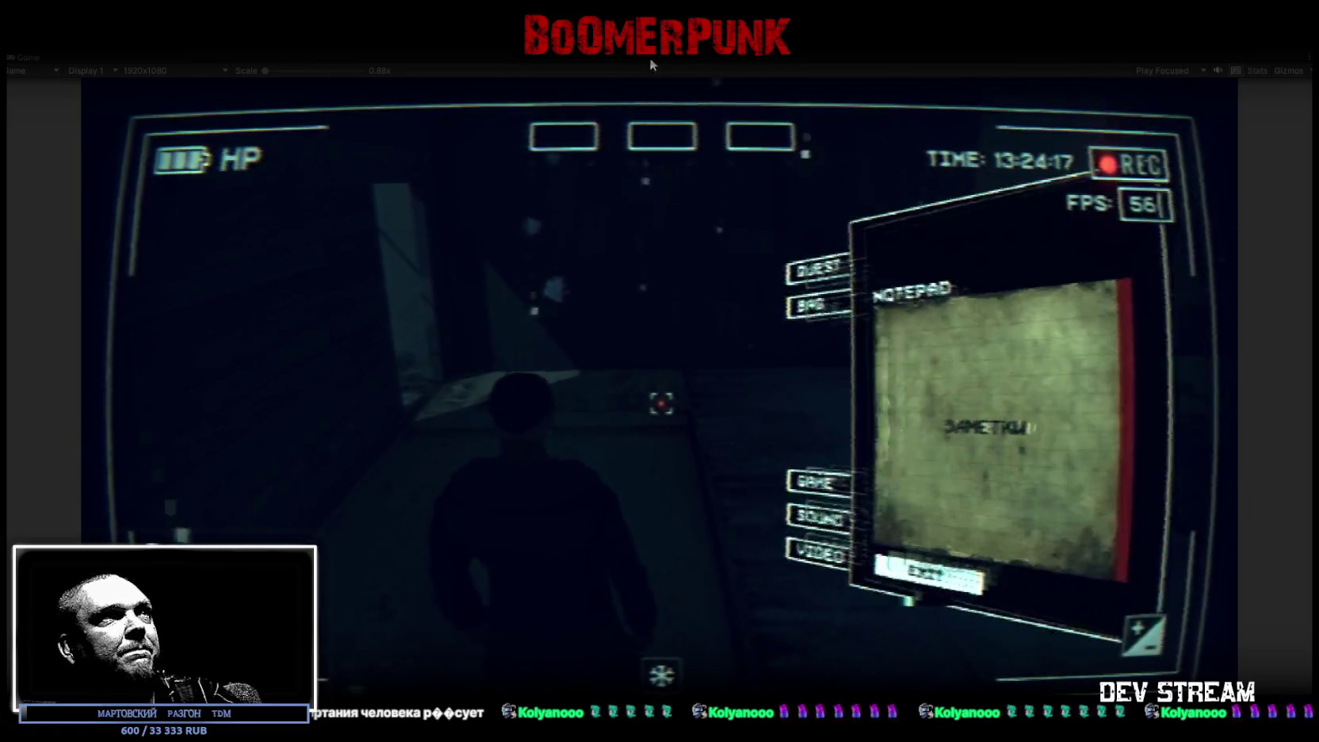
key("Tab")
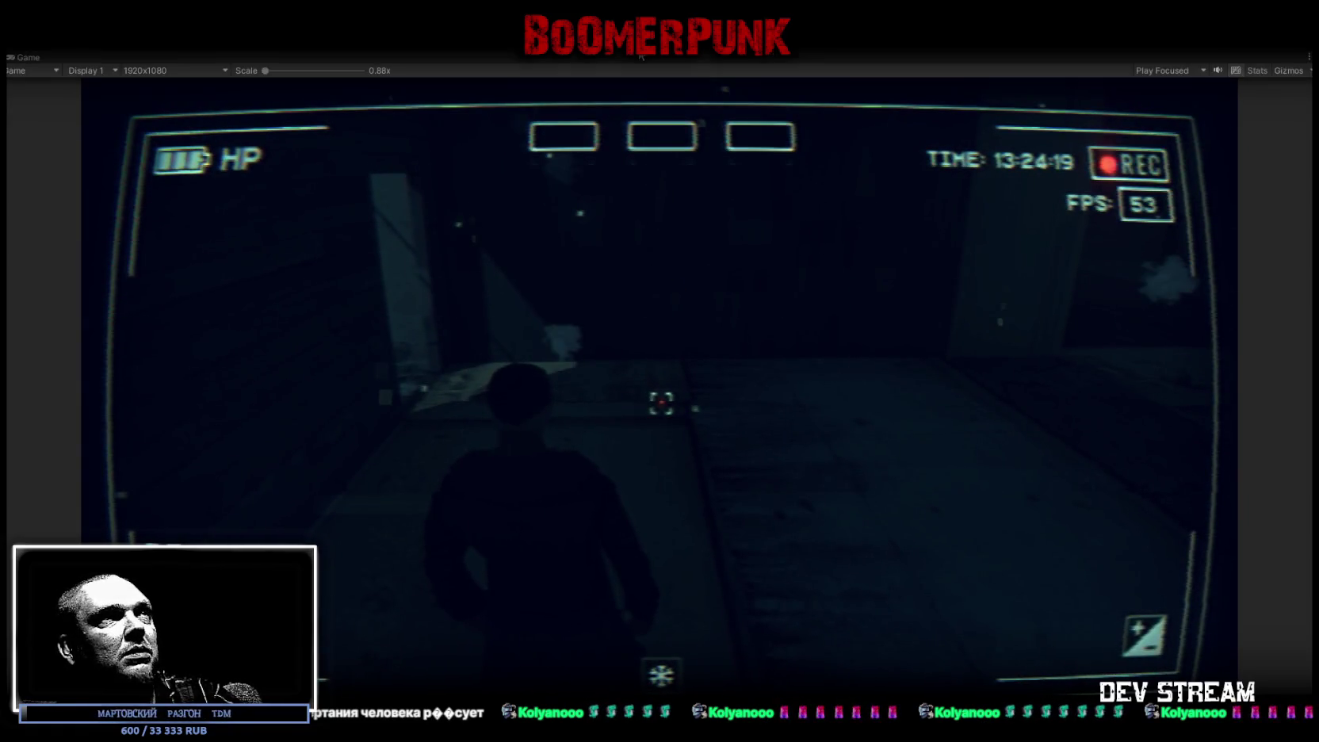
left_click(641, 58)
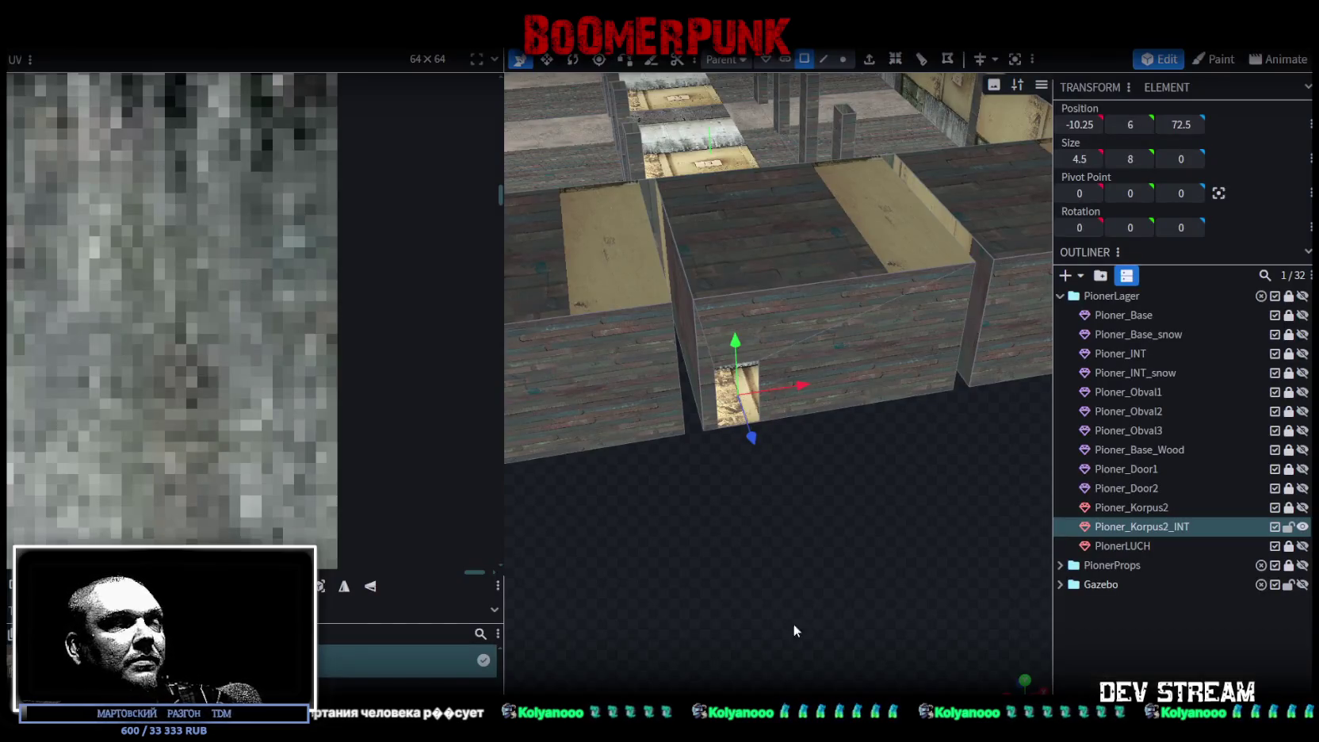
Step: Zoom and level the Blockbench view onto the Pioner_Korpus2_INT interior floor
mouse_move(793, 623)
left_mouse_down()
mouse_move(855, 616)
mouse_move(899, 326)
mouse_move(826, 271)
mouse_move(708, 548)
mouse_move(1057, 545)
left_mouse_up()
mouse_move(832, 122)
left_mouse_down()
mouse_move(854, 110)
mouse_move(843, 204)
left_mouse_up()
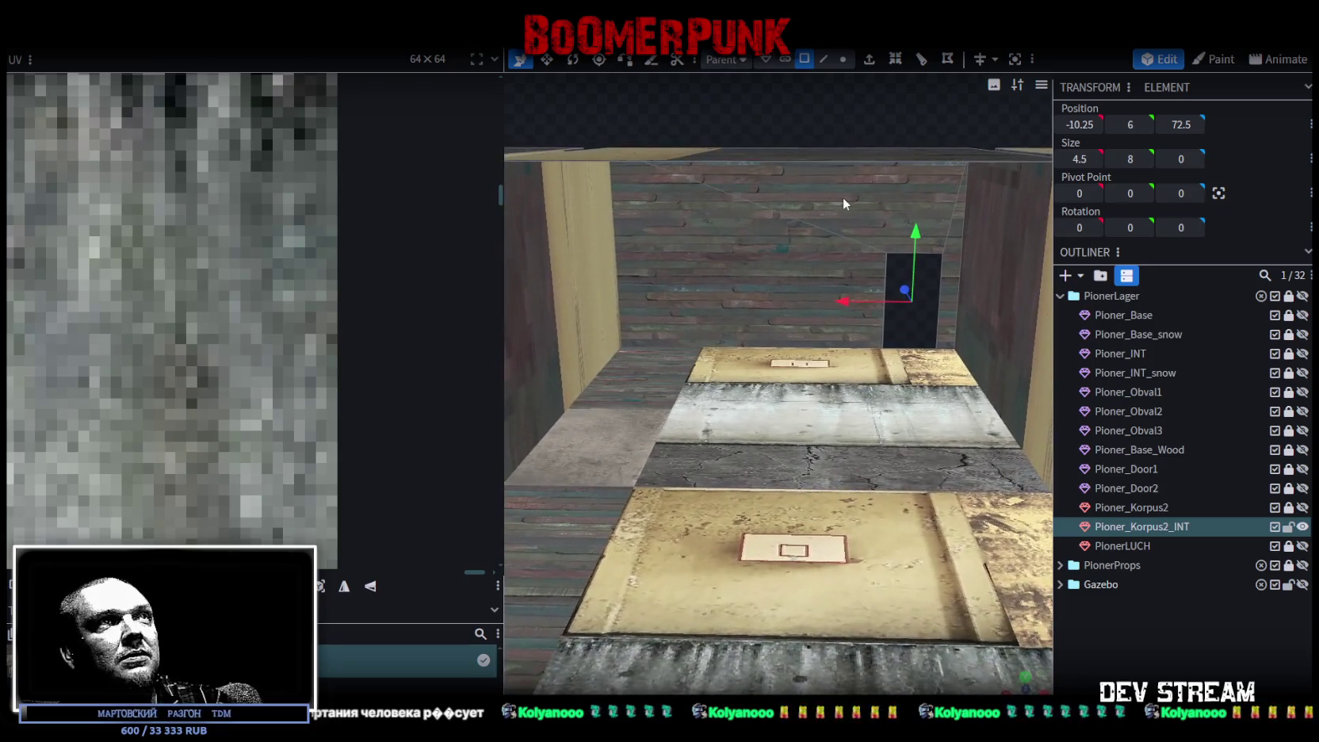
Step: Copy the brick back wall face and paste a duplicate of it
left_click(805, 59)
left_click(779, 259)
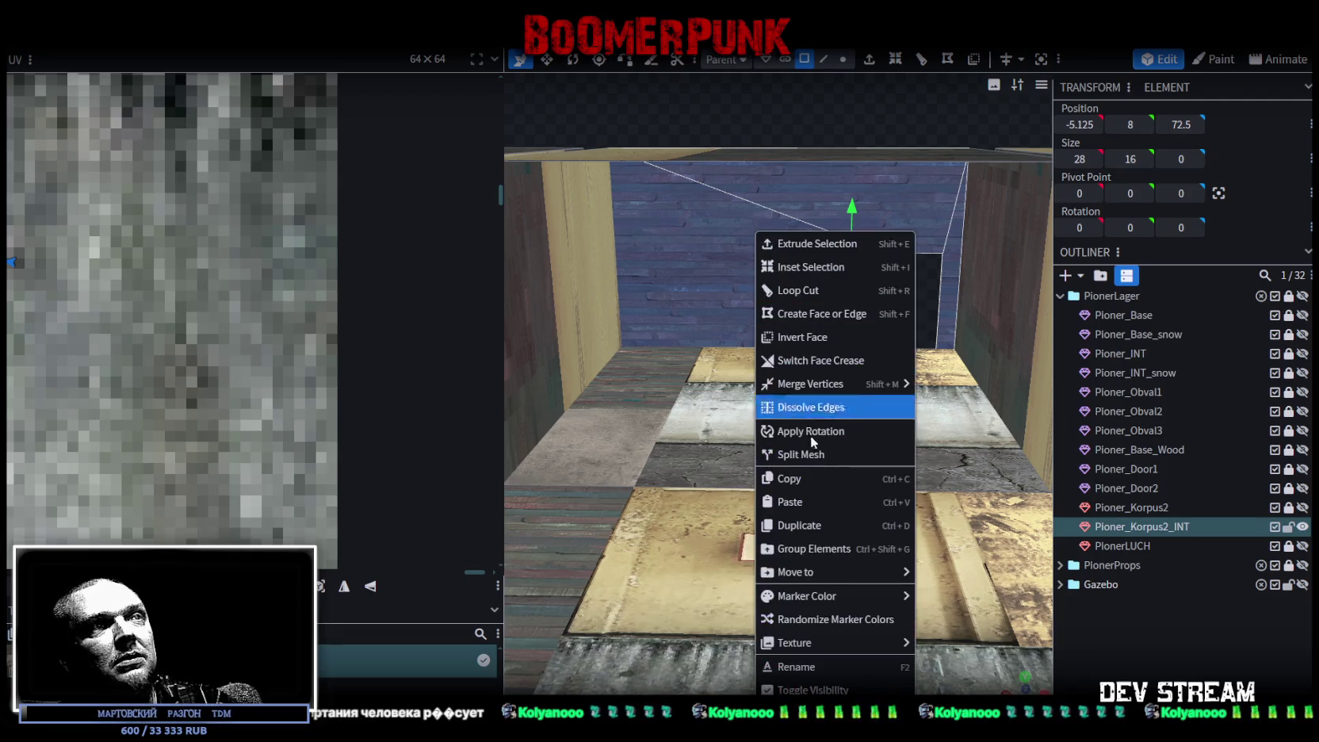
left_click(806, 478)
right_click(754, 475)
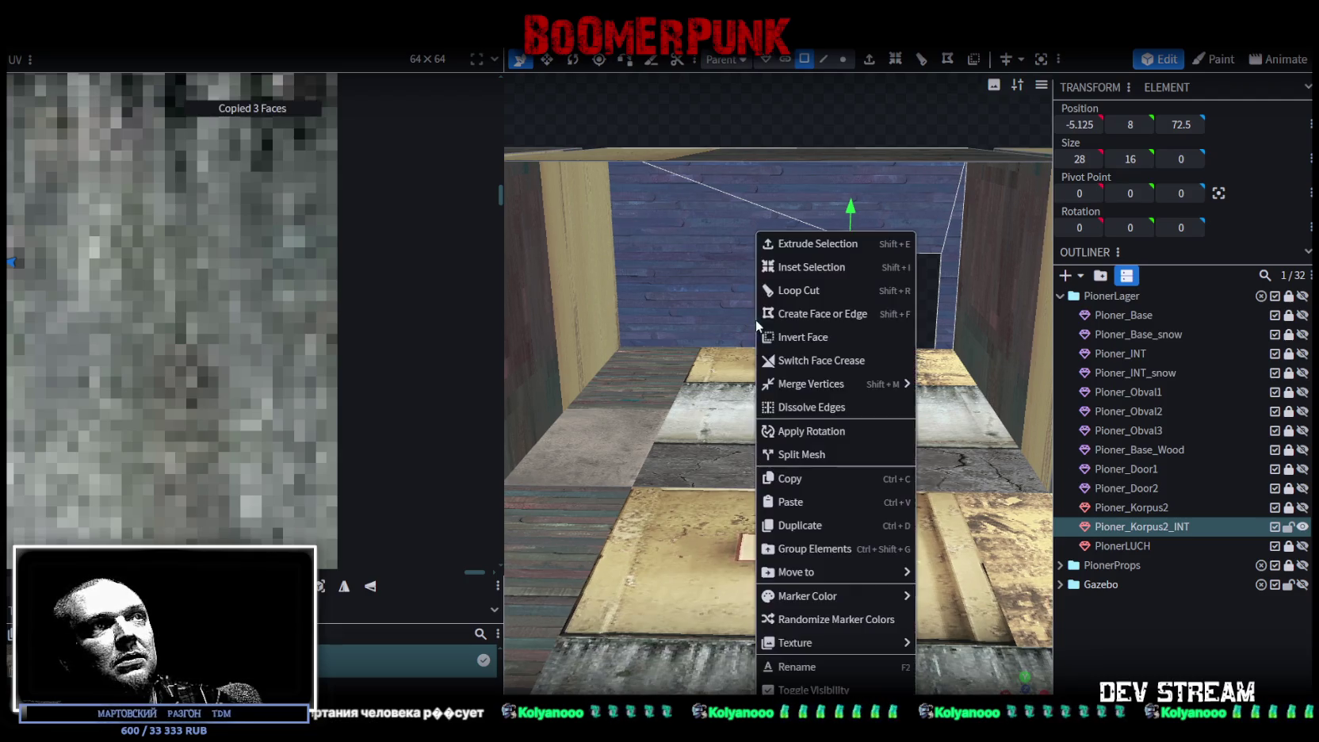
left_click(788, 508)
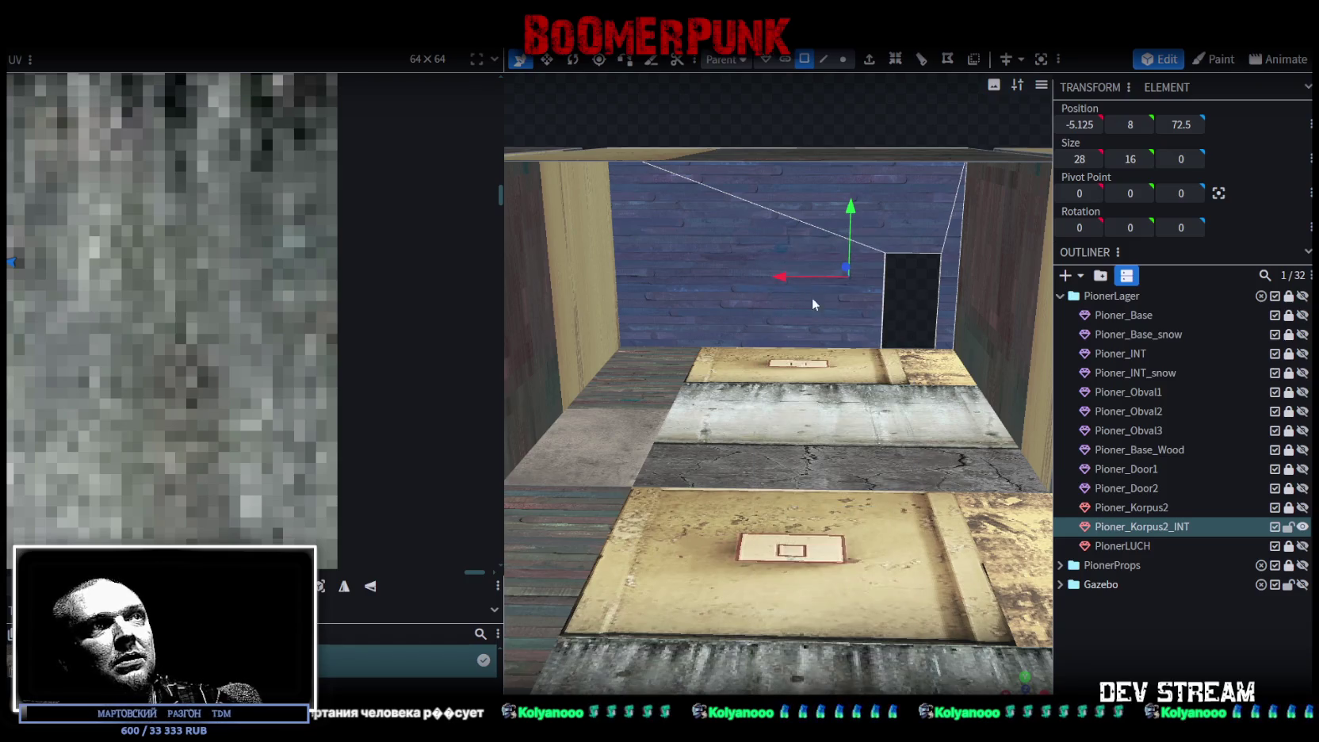
Step: Move the pasted wall panel back along Z from 72.5 to 62
scroll(812, 337, "down", 5)
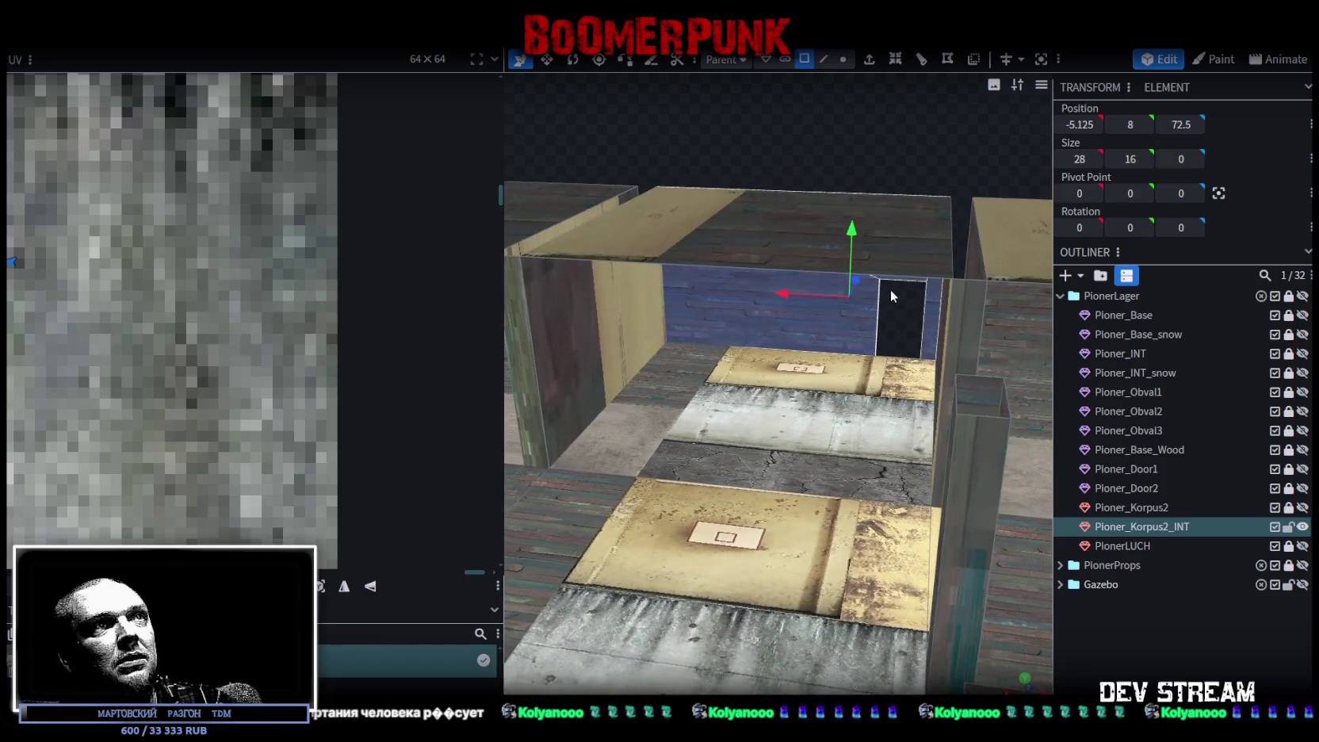
left_click_drag(855, 279, 836, 312)
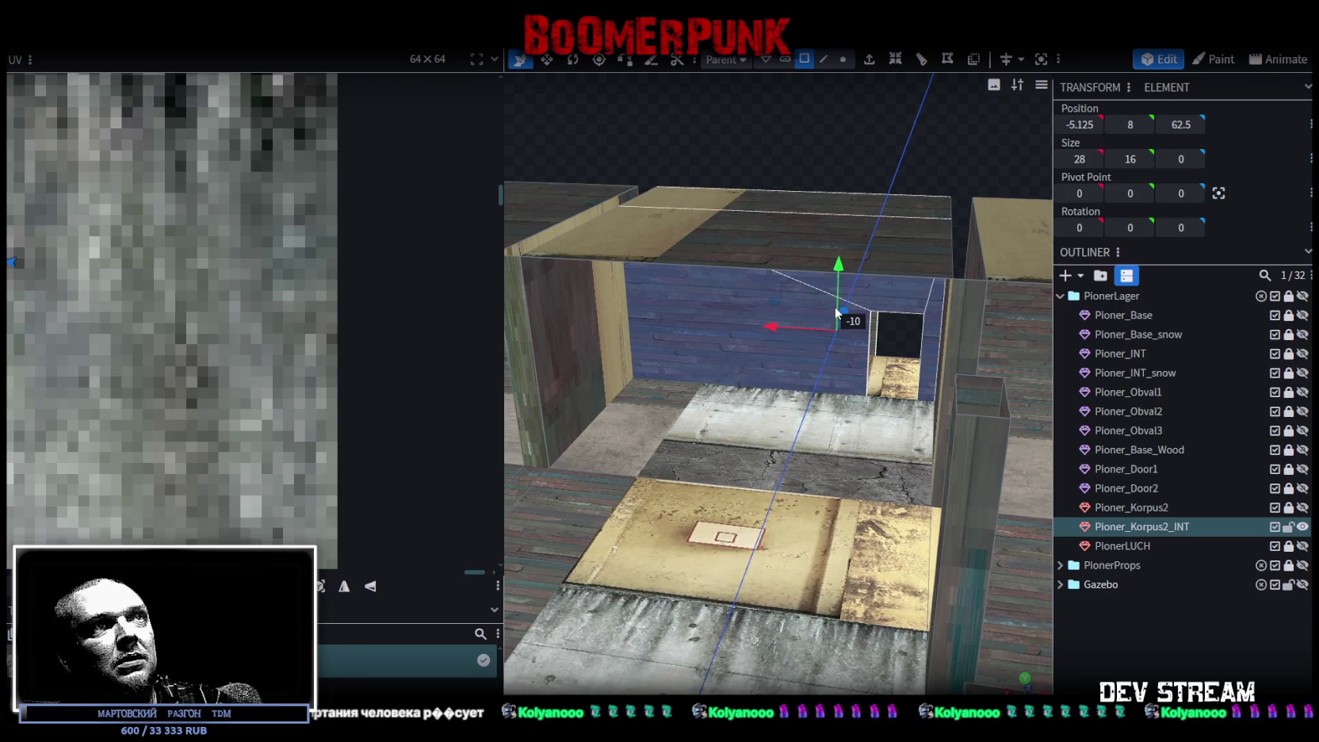
mouse_move(835, 306)
left_mouse_down()
mouse_move(916, 141)
mouse_move(739, 164)
mouse_move(705, 142)
left_mouse_up()
scroll(925, 152, "up", 5)
scroll(950, 132, "up", 3)
mouse_move(951, 132)
left_mouse_down()
mouse_move(922, 154)
mouse_move(869, 161)
mouse_move(912, 206)
mouse_move(914, 248)
left_mouse_up()
scroll(909, 155, "up", 2)
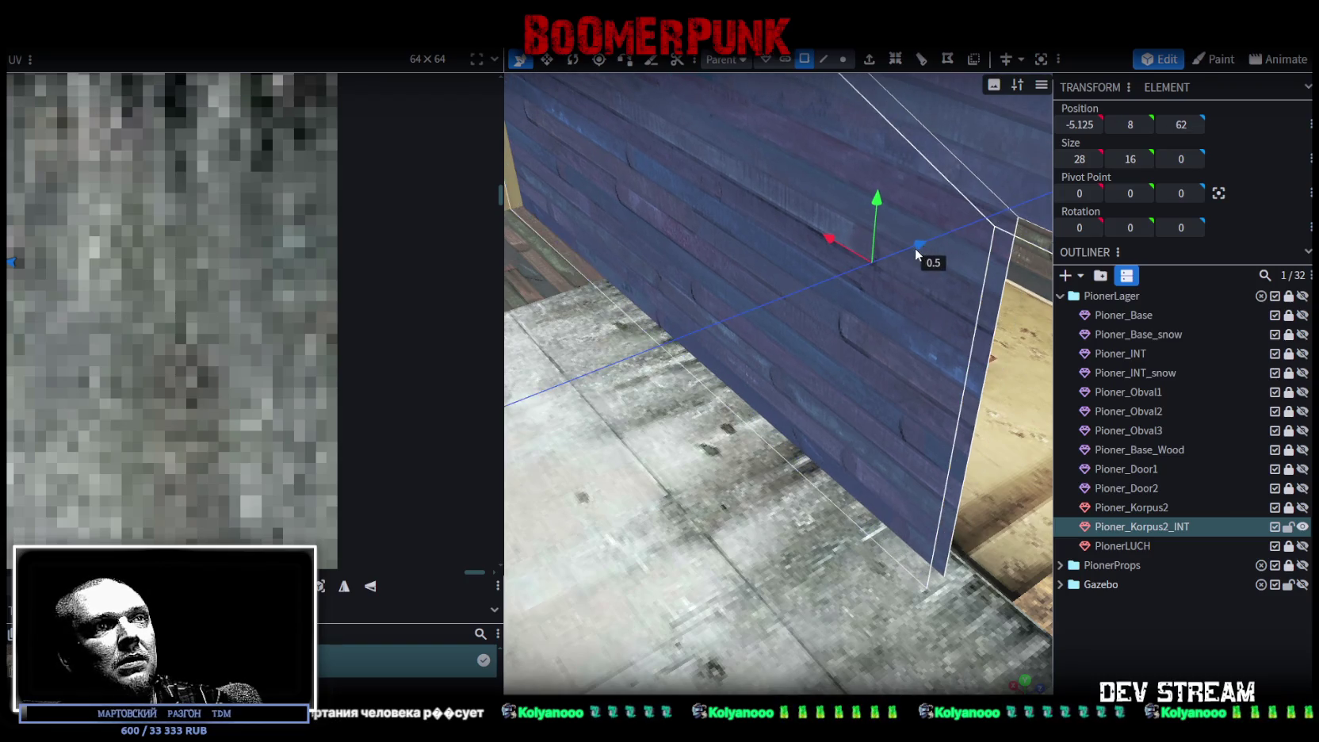
Step: Mirror the wall with Flip X, then copy and paste a duplicate of it
right_click(865, 353)
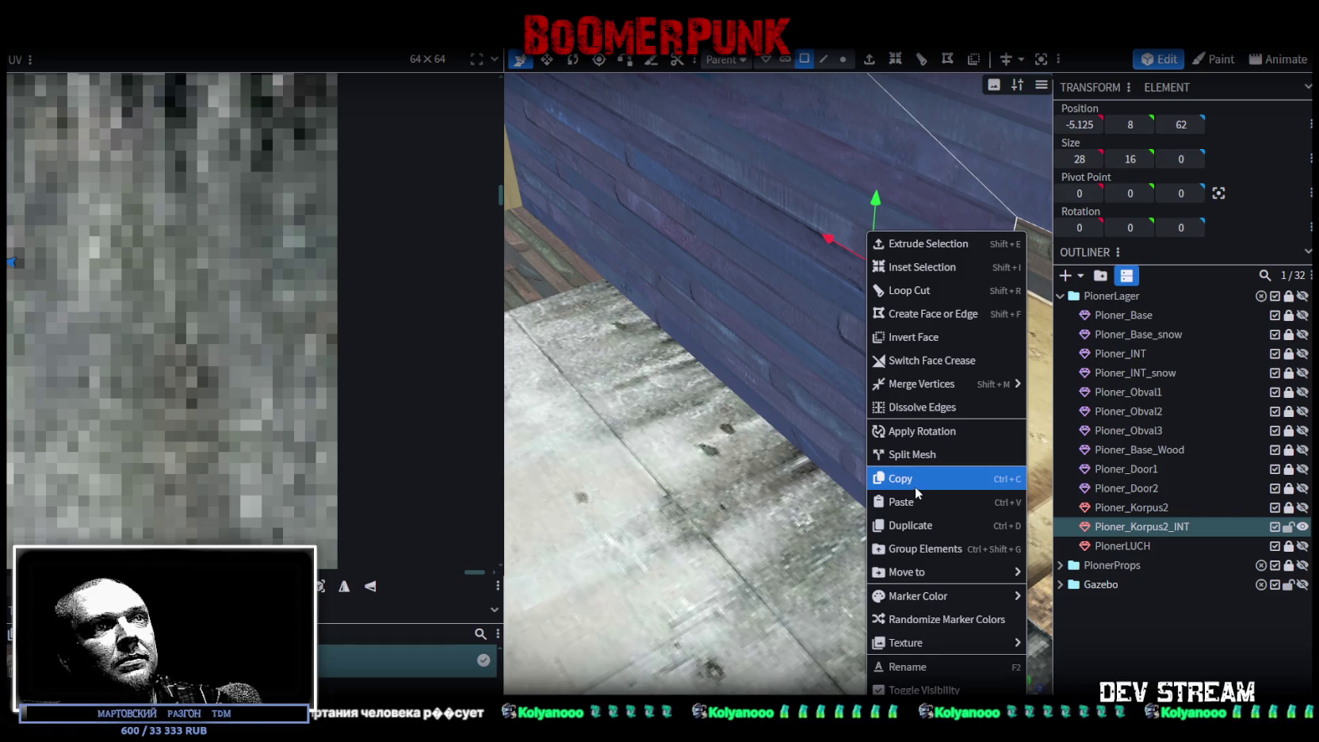
left_click(202, 36)
mouse_move(206, 79)
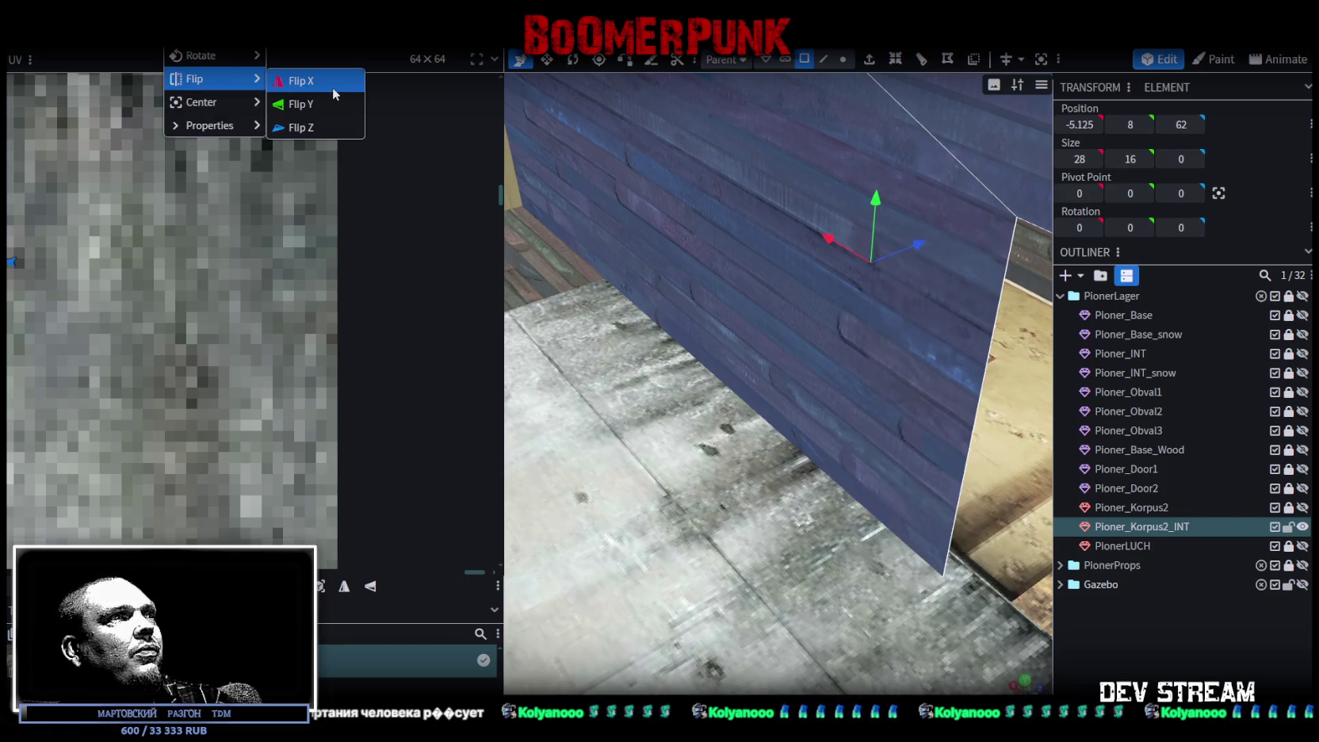
left_click(334, 87)
right_click(783, 333)
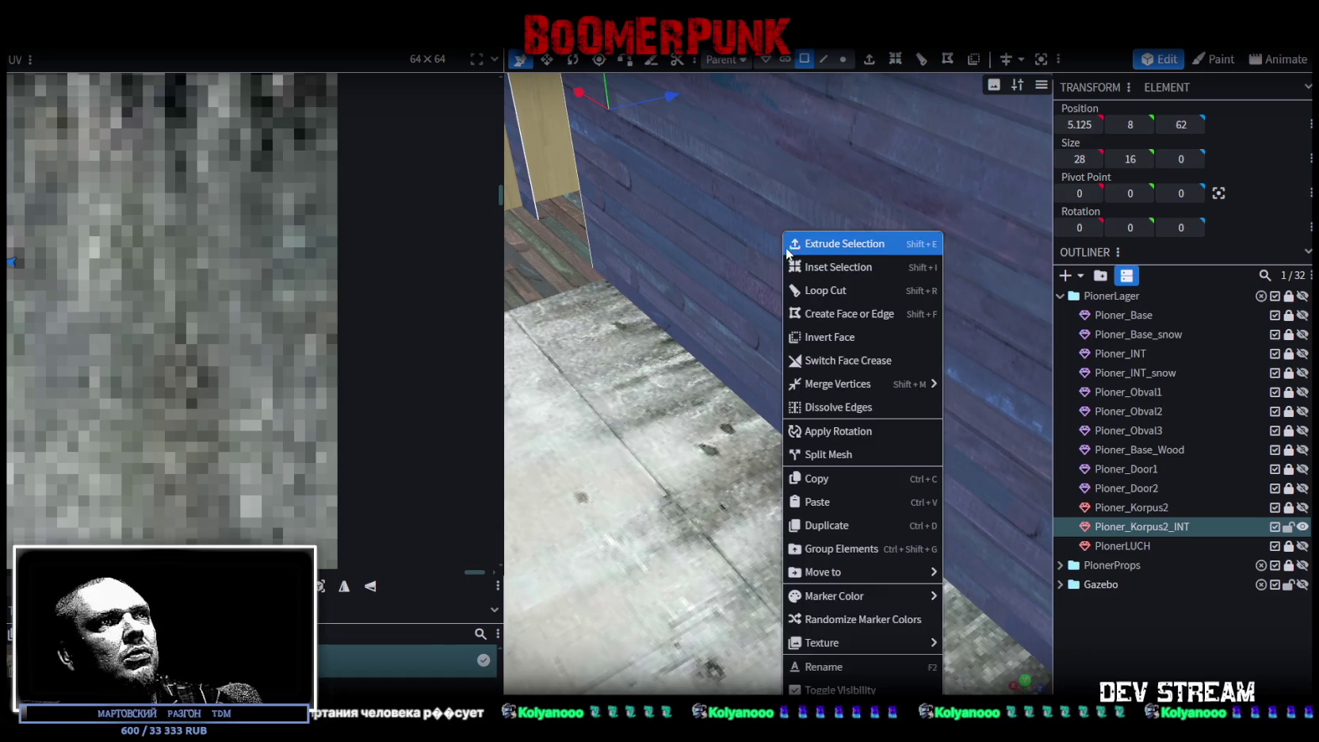
left_click(847, 475)
right_click(787, 348)
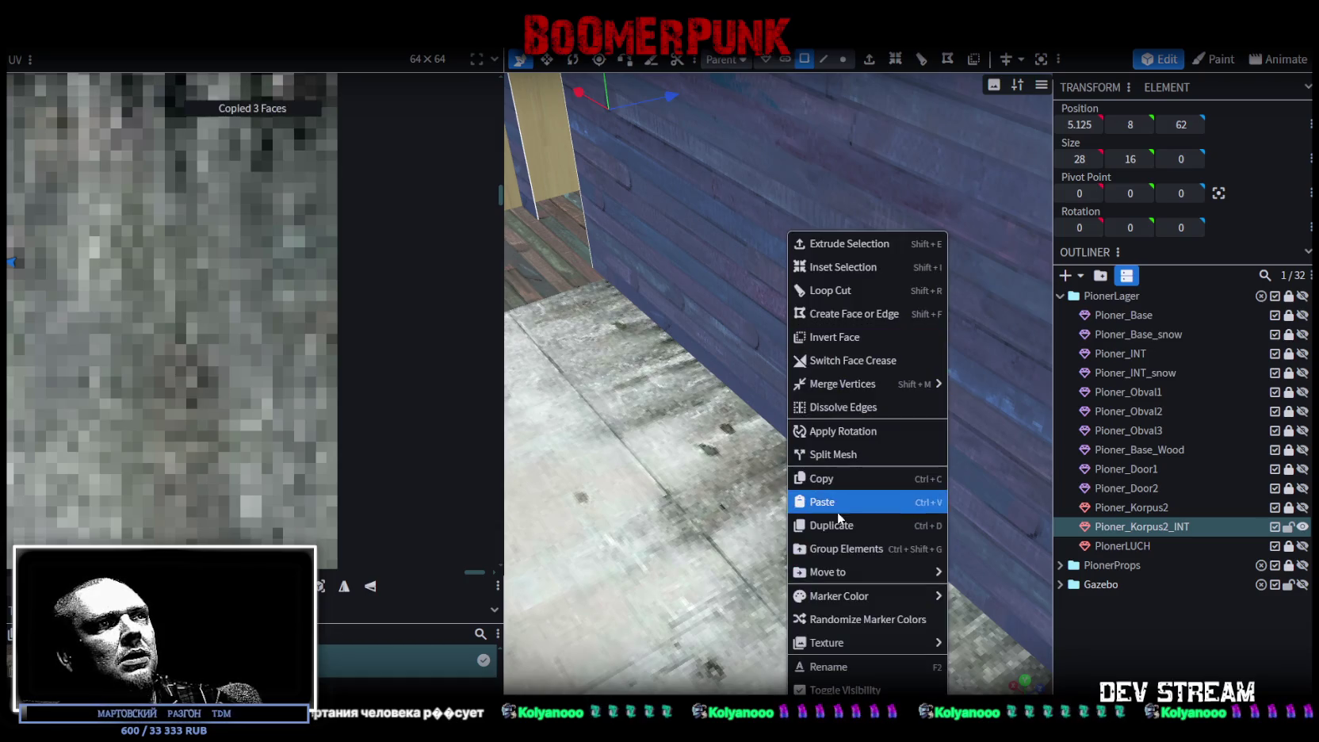
left_click(839, 506)
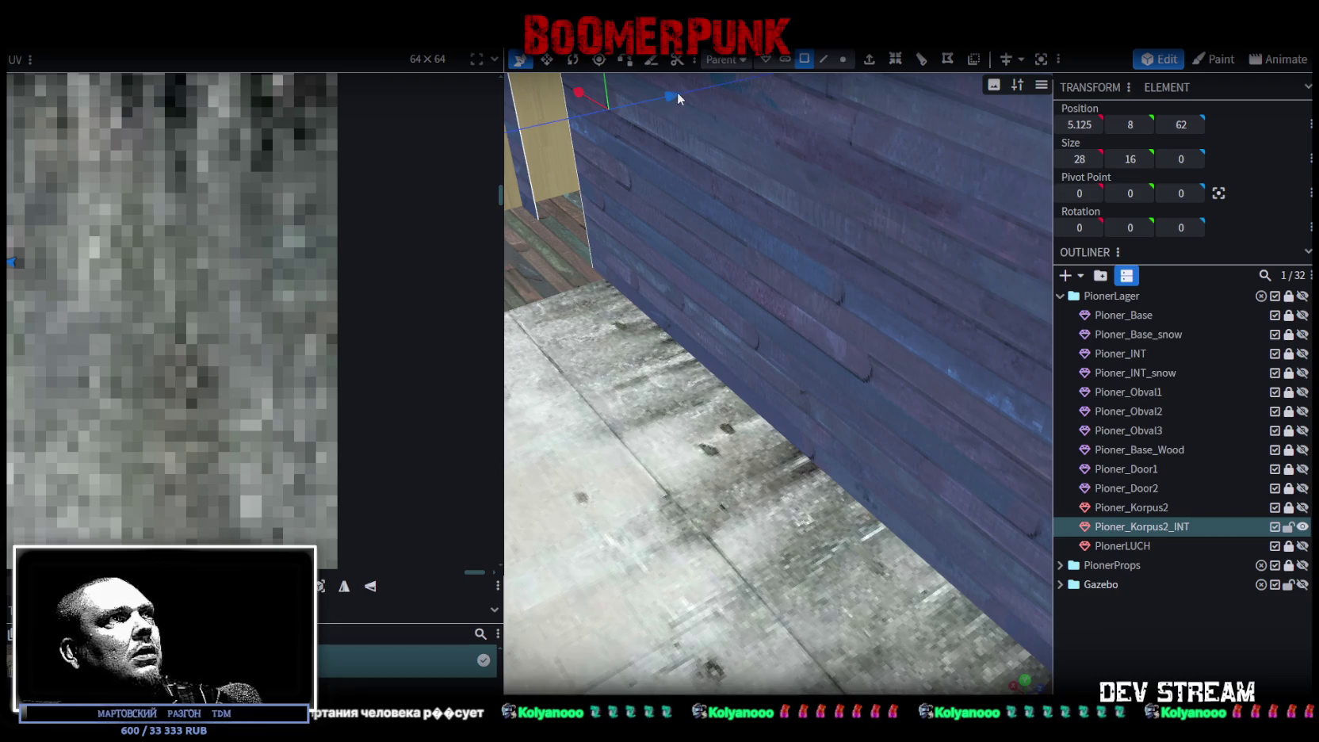
Step: Nudge the copied plank wall 0.5 back in depth to Z 62.25
left_click_drag(680, 92, 691, 91)
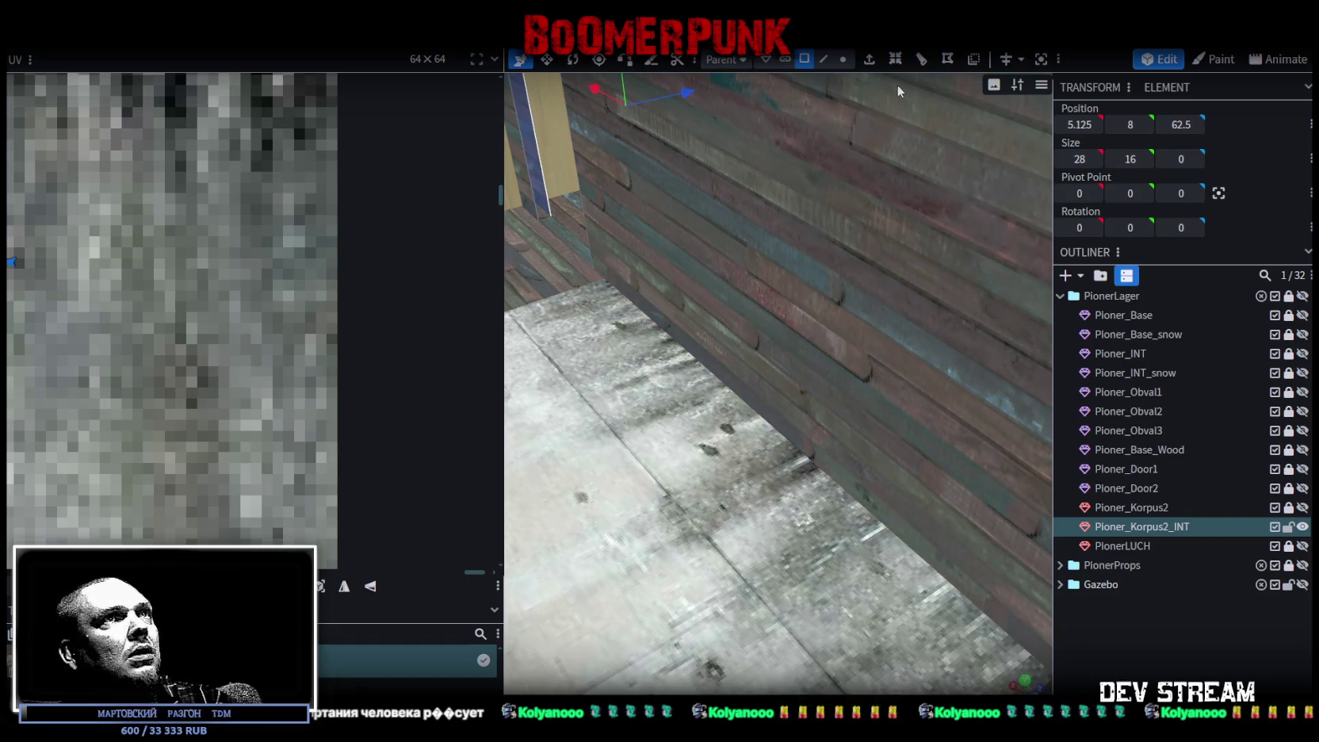
scroll(736, 253, "down", 3)
scroll(745, 226, "down", 3)
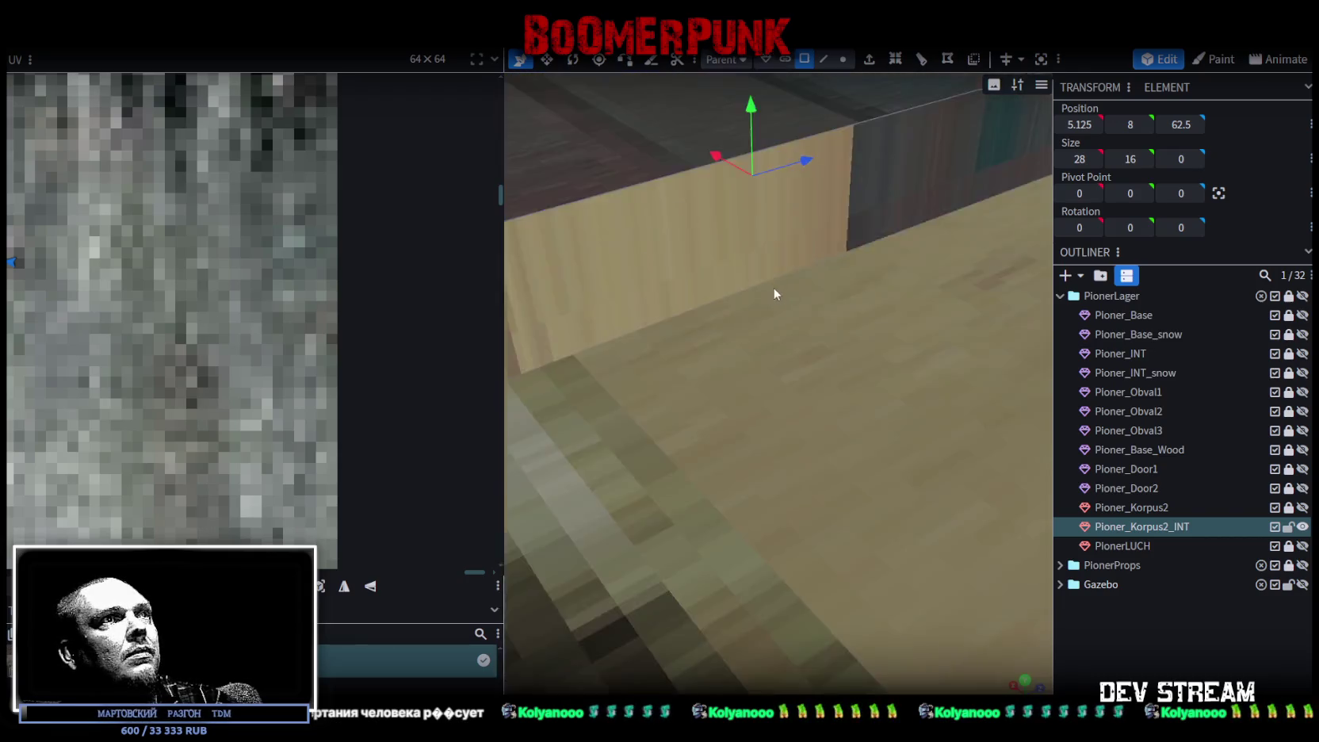
scroll(779, 267, "down", 3)
scroll(754, 221, "down", 2)
left_click_drag(754, 221, 904, 192)
scroll(844, 248, "up", 5)
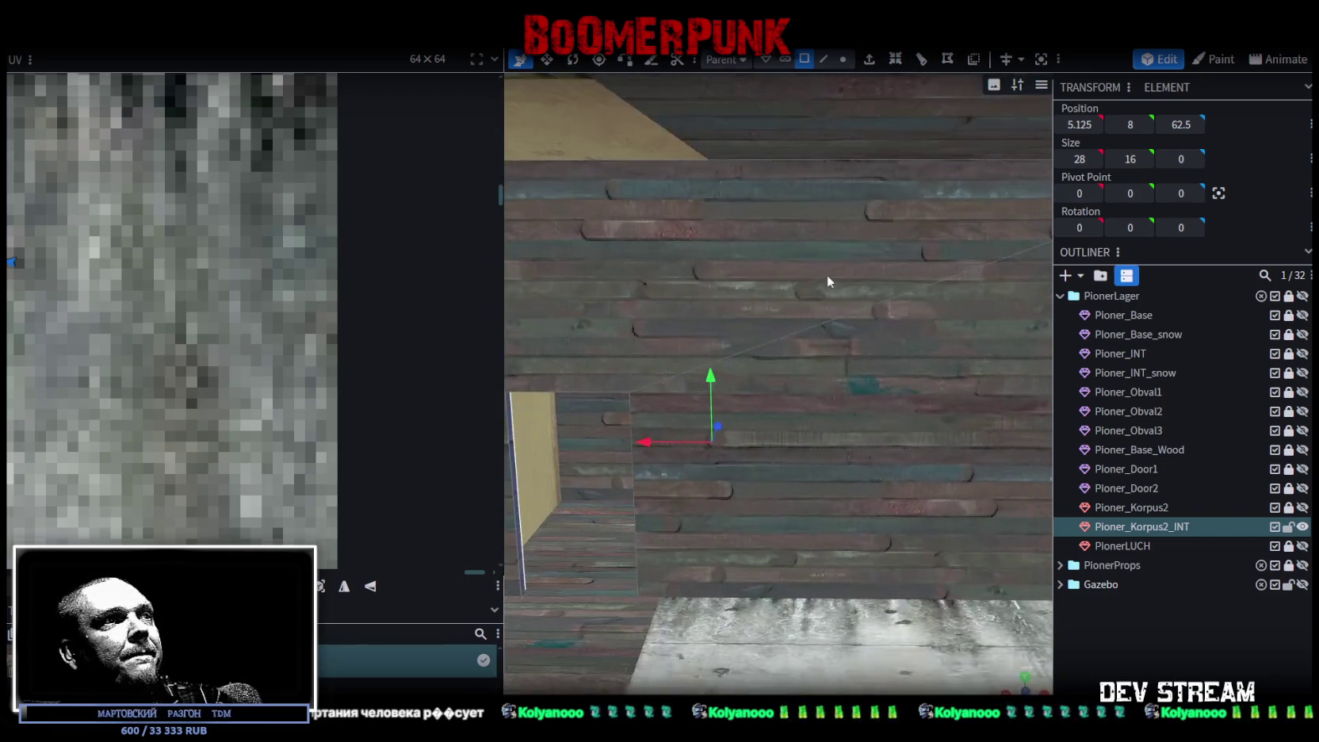
scroll(787, 376, "up", 2)
mouse_move(654, 456)
left_mouse_down()
mouse_move(626, 423)
mouse_move(730, 382)
left_mouse_up()
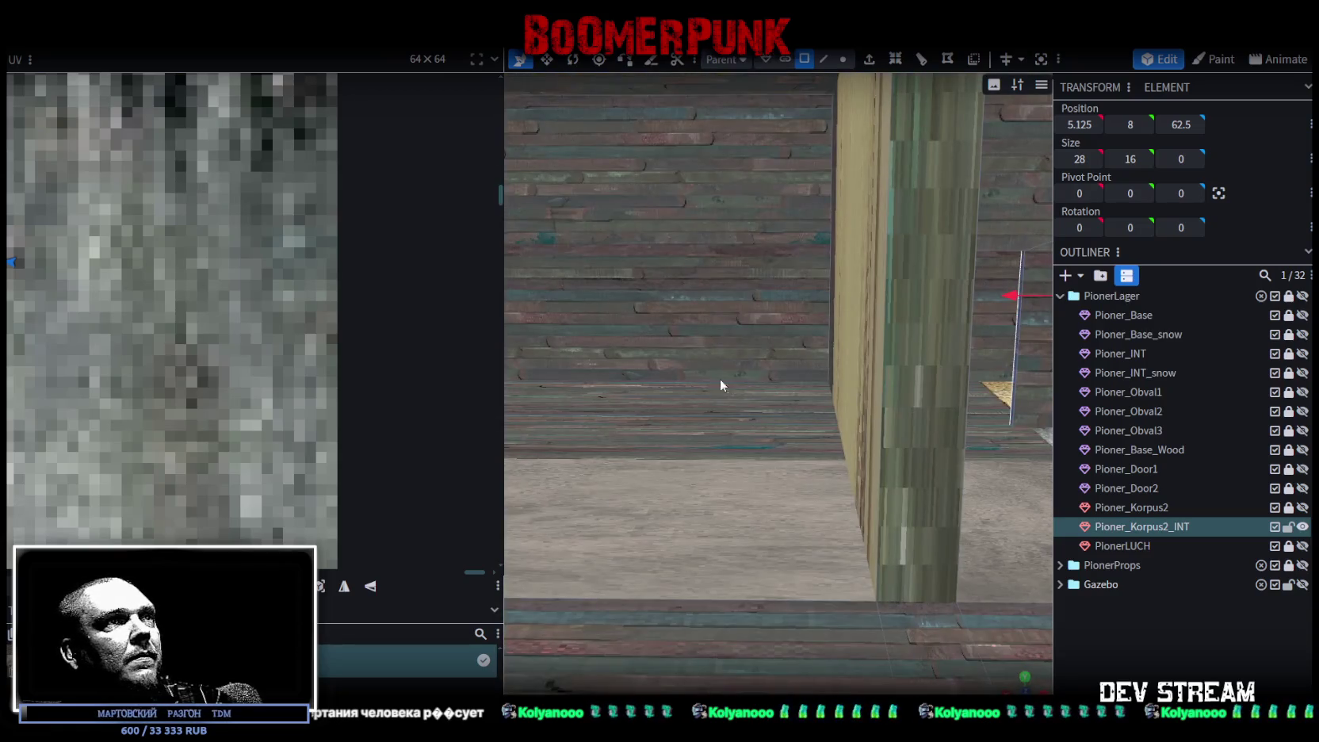
scroll(729, 317, "down", 3)
mouse_move(733, 320)
left_mouse_down()
mouse_move(910, 263)
mouse_move(830, 236)
mouse_move(838, 282)
mouse_move(832, 235)
left_mouse_up()
scroll(844, 282, "up", 3)
scroll(820, 226, "up", 3)
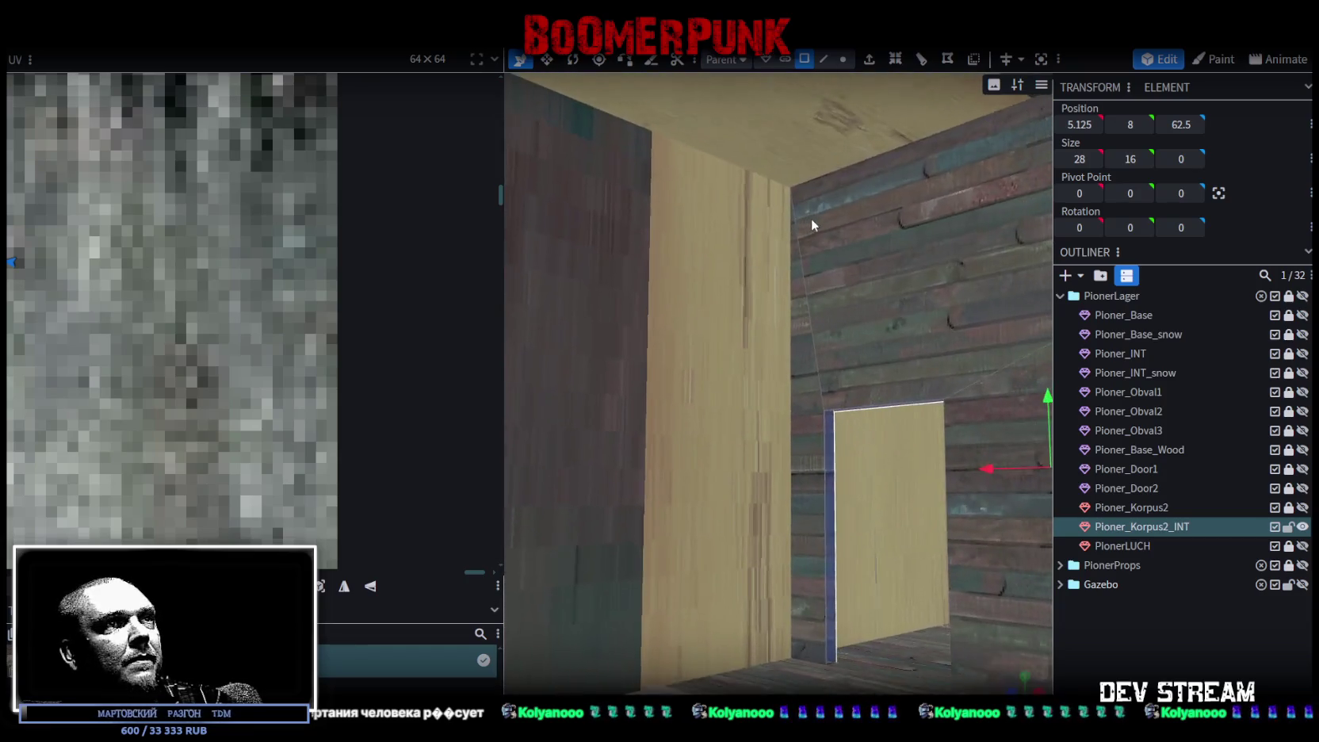
Step: Select the doorway's left vertical edge and top edge in Edge mode
left_click(824, 58)
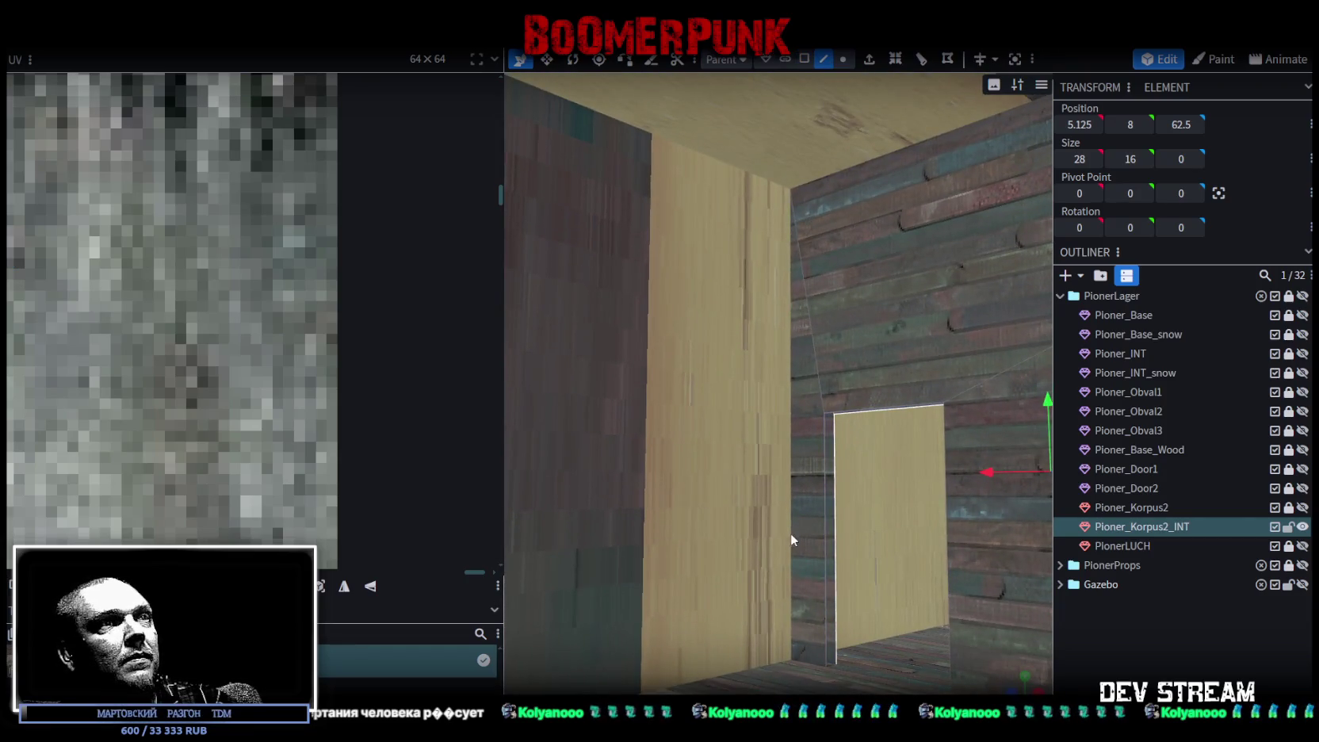
left_click(824, 502)
mouse_move(867, 408)
left_mouse_down()
mouse_move(812, 461)
mouse_move(809, 373)
left_mouse_up()
left_click(820, 290)
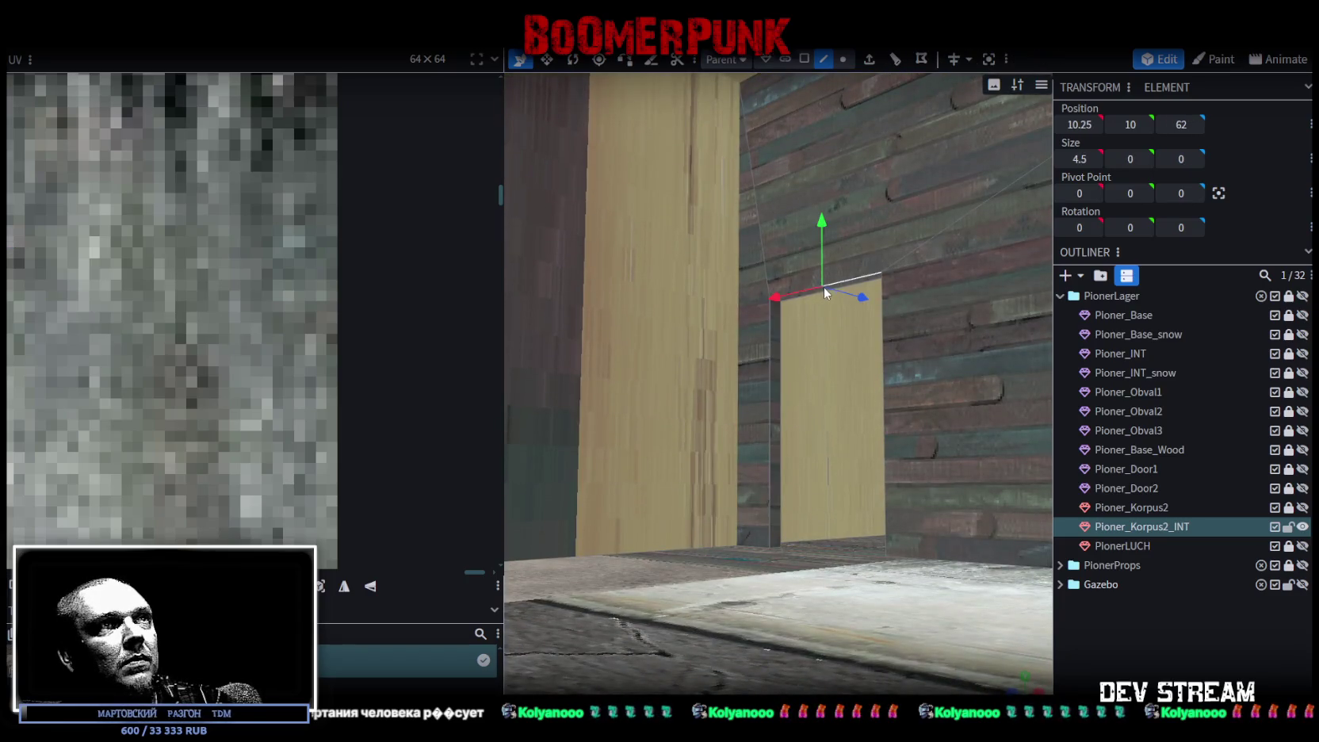
mouse_move(817, 291)
left_mouse_down()
mouse_move(729, 591)
mouse_move(719, 577)
mouse_move(894, 659)
mouse_move(713, 588)
mouse_move(557, 222)
left_mouse_up()
Step: Select a vertical edge of the wall and view the red wall's doorway
scroll(567, 210, "up", 2)
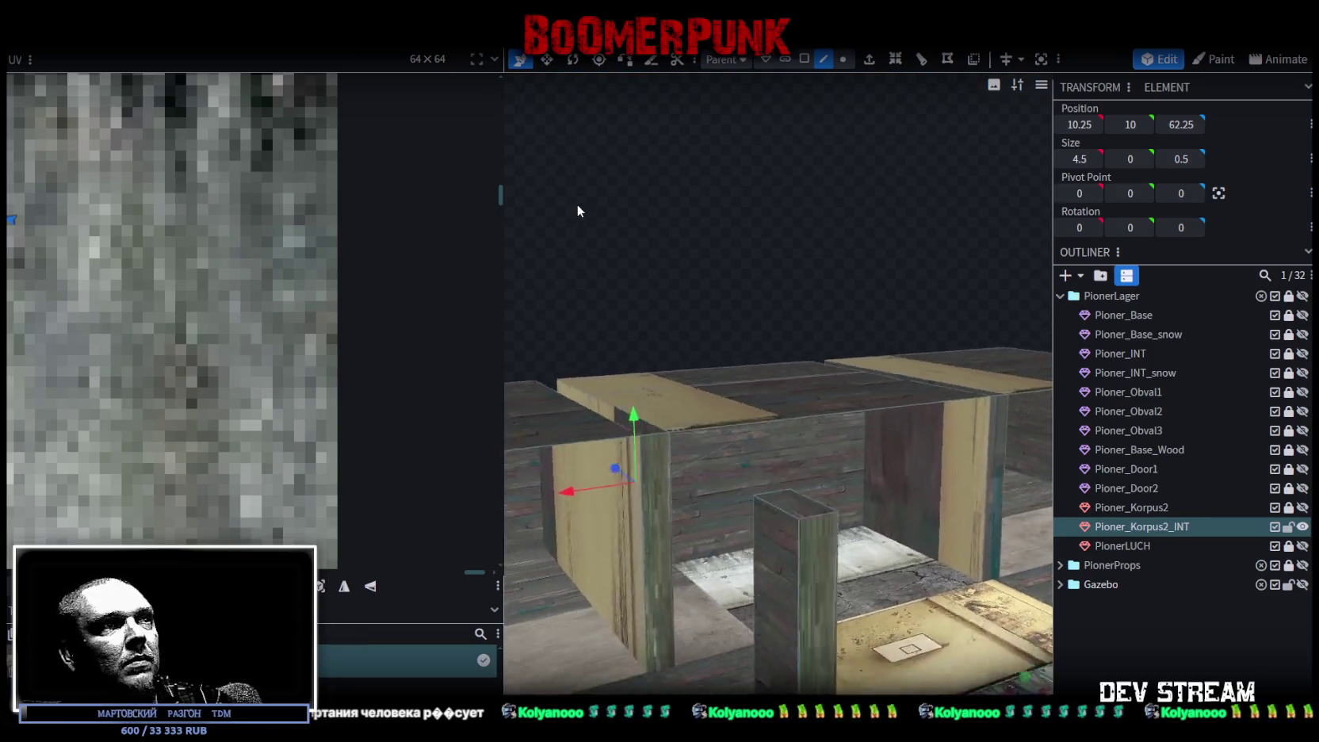
scroll(603, 204, "up", 2)
scroll(618, 188, "up", 2)
scroll(623, 168, "up", 2)
scroll(627, 162, "up", 3)
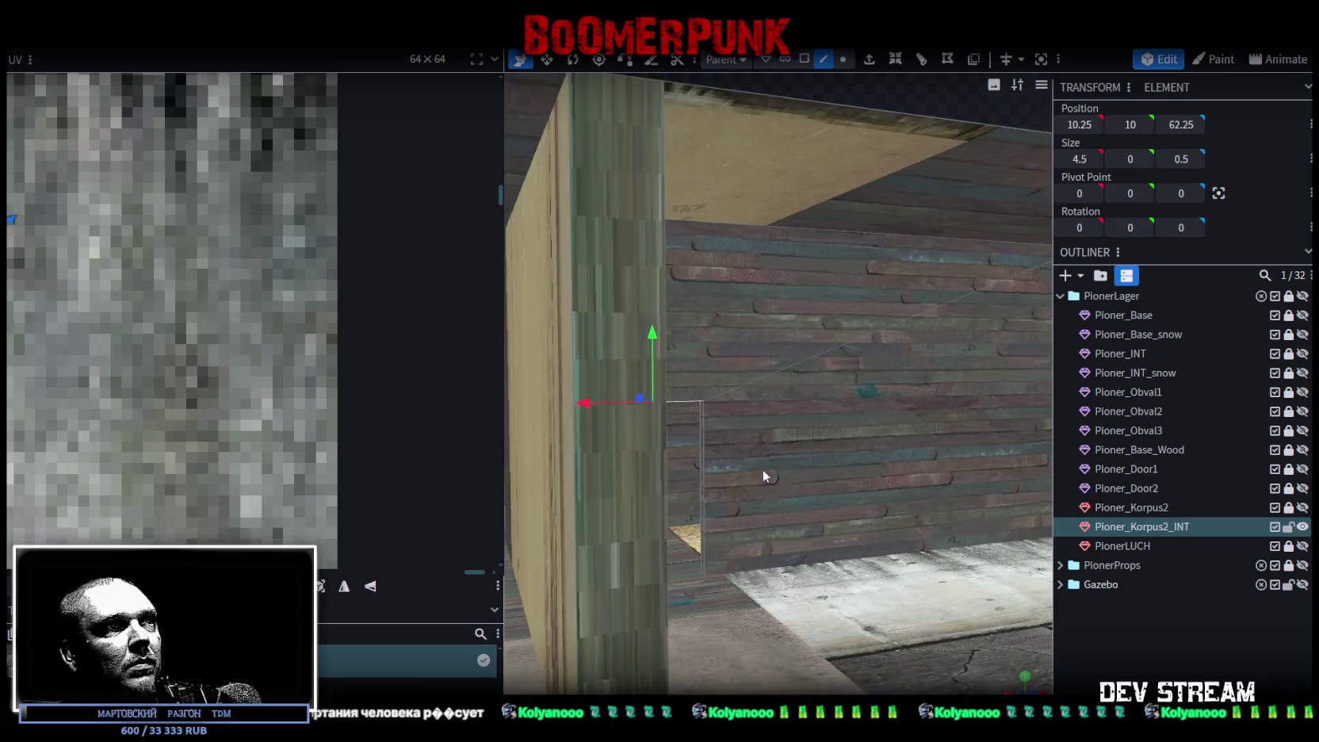
left_click(707, 434)
mouse_move(702, 435)
left_mouse_down()
mouse_move(704, 504)
mouse_move(797, 528)
mouse_move(767, 410)
left_mouse_up()
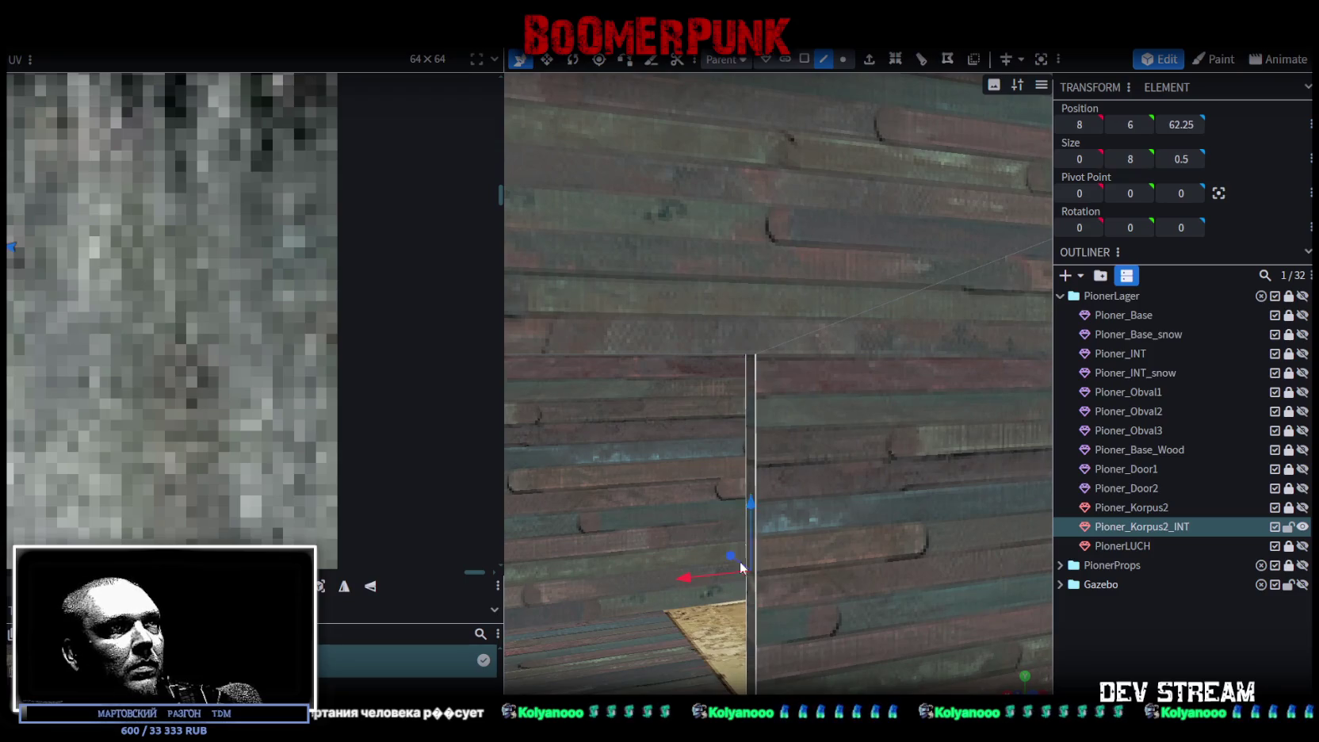
scroll(744, 540, "up", 4)
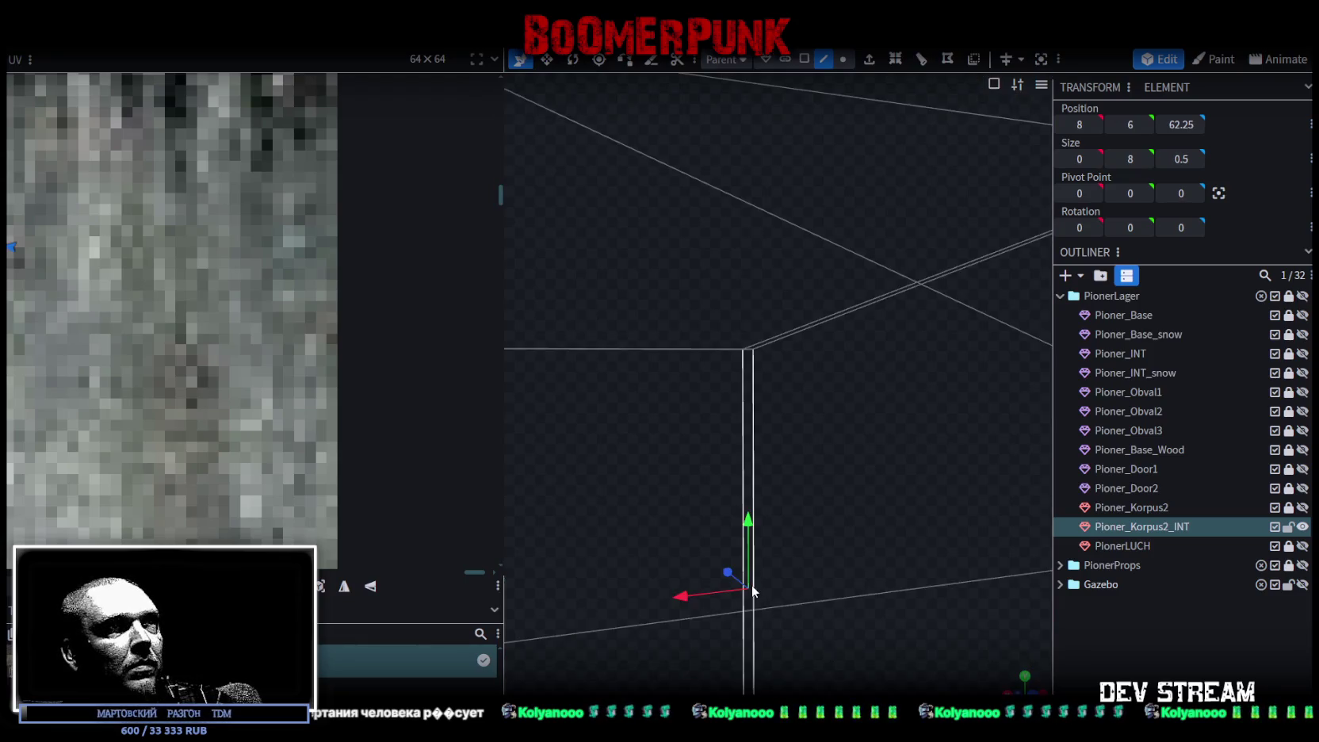
scroll(752, 586, "down", 4)
scroll(754, 580, "down", 3)
mouse_move(743, 198)
left_mouse_down()
mouse_move(682, 157)
mouse_move(401, 203)
mouse_move(394, 164)
mouse_move(836, 505)
mouse_move(1069, 491)
mouse_move(1087, 528)
mouse_move(1047, 516)
mouse_move(1071, 494)
mouse_move(1061, 513)
mouse_move(942, 533)
mouse_move(794, 547)
mouse_move(773, 535)
left_mouse_up()
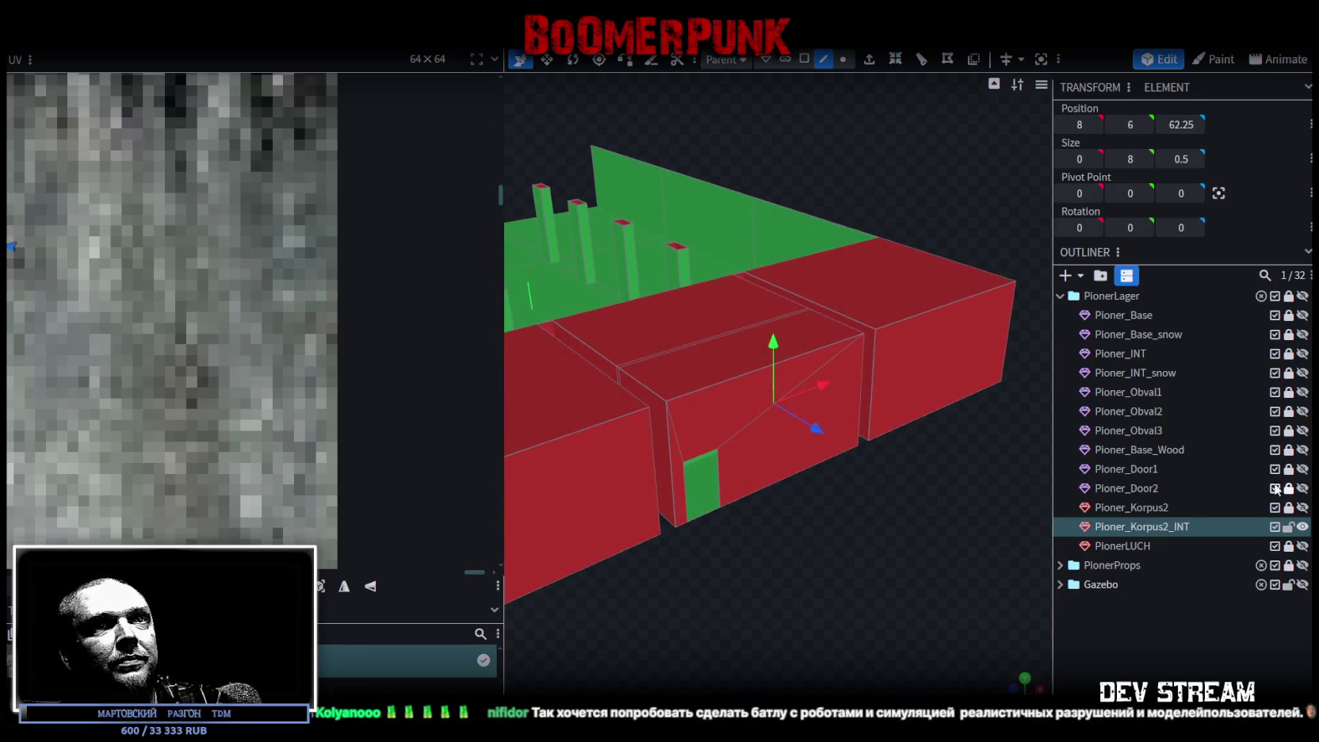
Step: Unhide the Pioner_Korpus2 shell and orbit and zoom in to inspect the interior walls from inside
left_click(1302, 507)
mouse_move(885, 557)
left_mouse_down()
mouse_move(780, 515)
mouse_move(794, 496)
mouse_move(840, 515)
mouse_move(864, 573)
mouse_move(763, 552)
mouse_move(812, 555)
left_mouse_up()
scroll(812, 556, "down", 3)
scroll(901, 550, "down", 3)
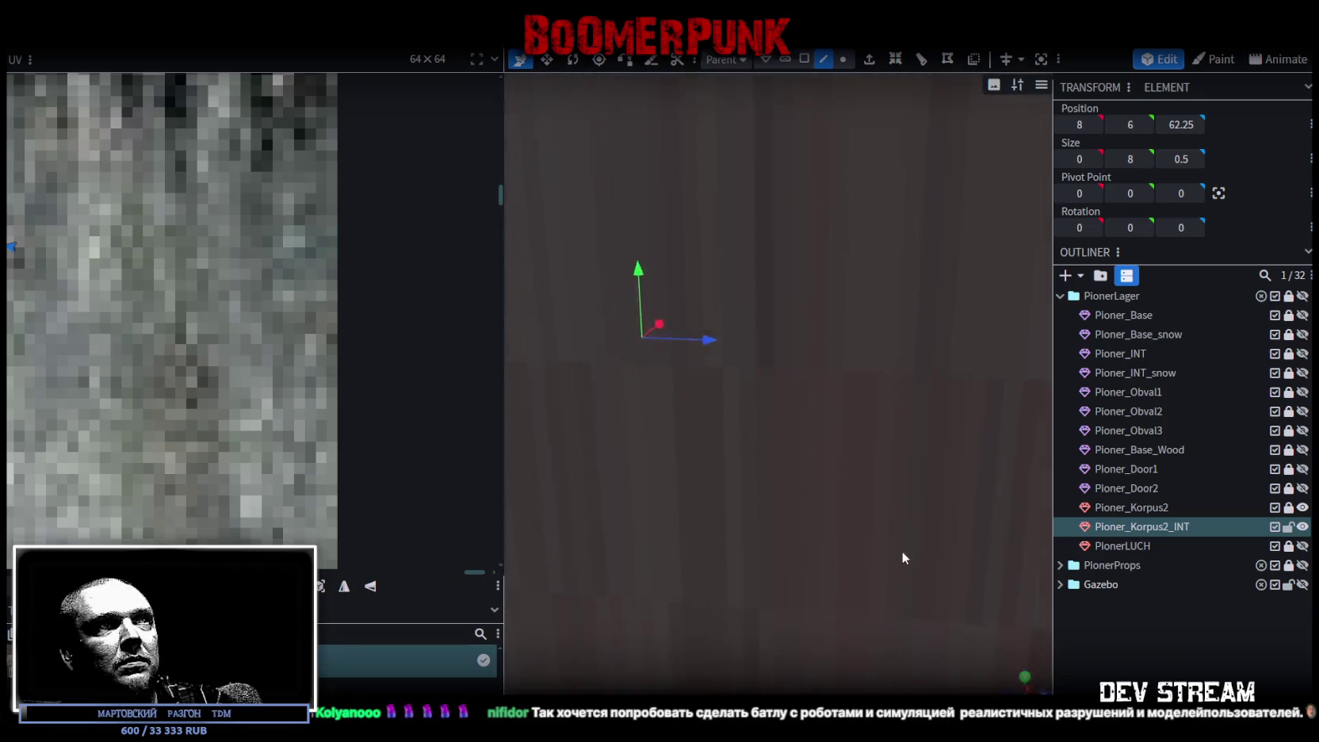
scroll(917, 554, "up", 2)
mouse_move(900, 556)
left_mouse_down()
mouse_move(1167, 502)
mouse_move(1144, 538)
mouse_move(1118, 544)
mouse_move(854, 472)
mouse_move(767, 482)
mouse_move(787, 503)
left_mouse_up()
scroll(768, 481, "down", 2)
scroll(770, 478, "down", 3)
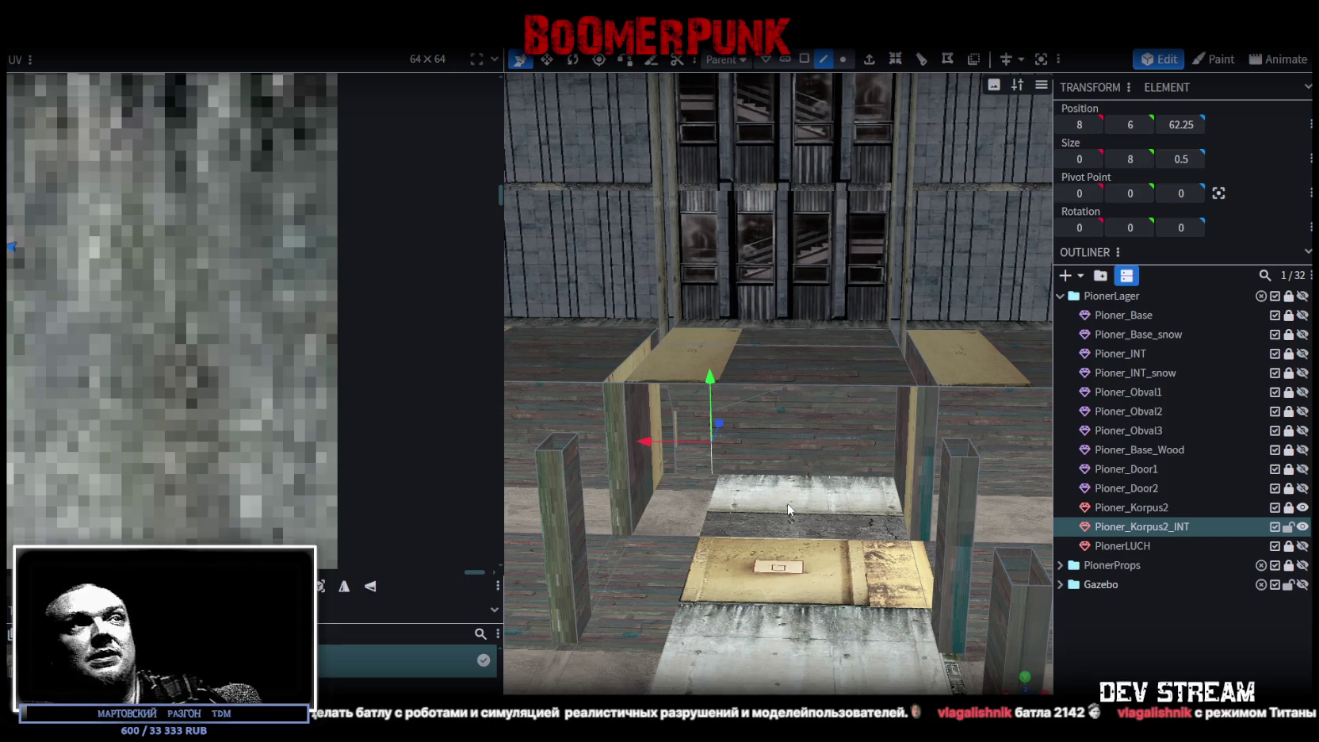
scroll(937, 413, "down", 10)
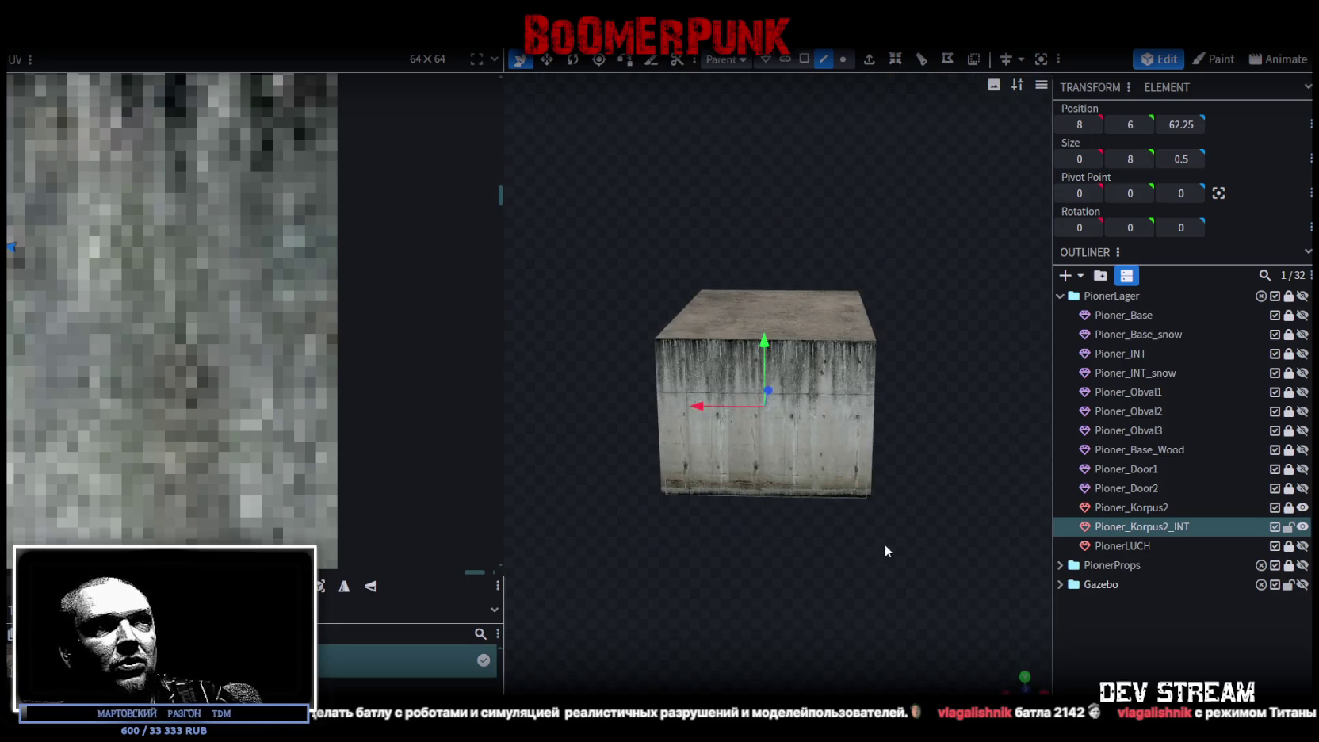
Step: Hide the Pioner_Korpus2 shell and orbit around the exposed Pioner_Korpus2_INT rooms and pillars
scroll(742, 556, "up", 3)
scroll(806, 545, "up", 3)
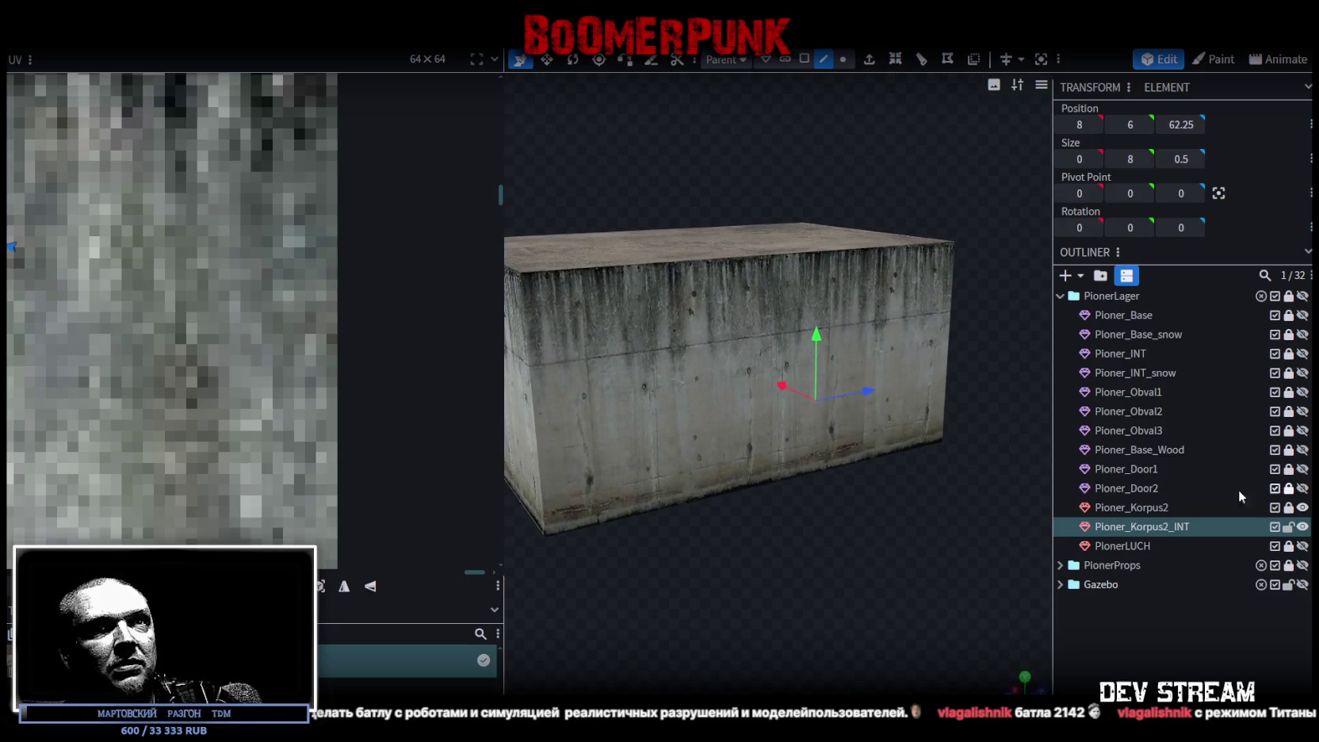
left_click(1302, 507)
left_click_drag(885, 476, 944, 499)
scroll(944, 500, "up", 2)
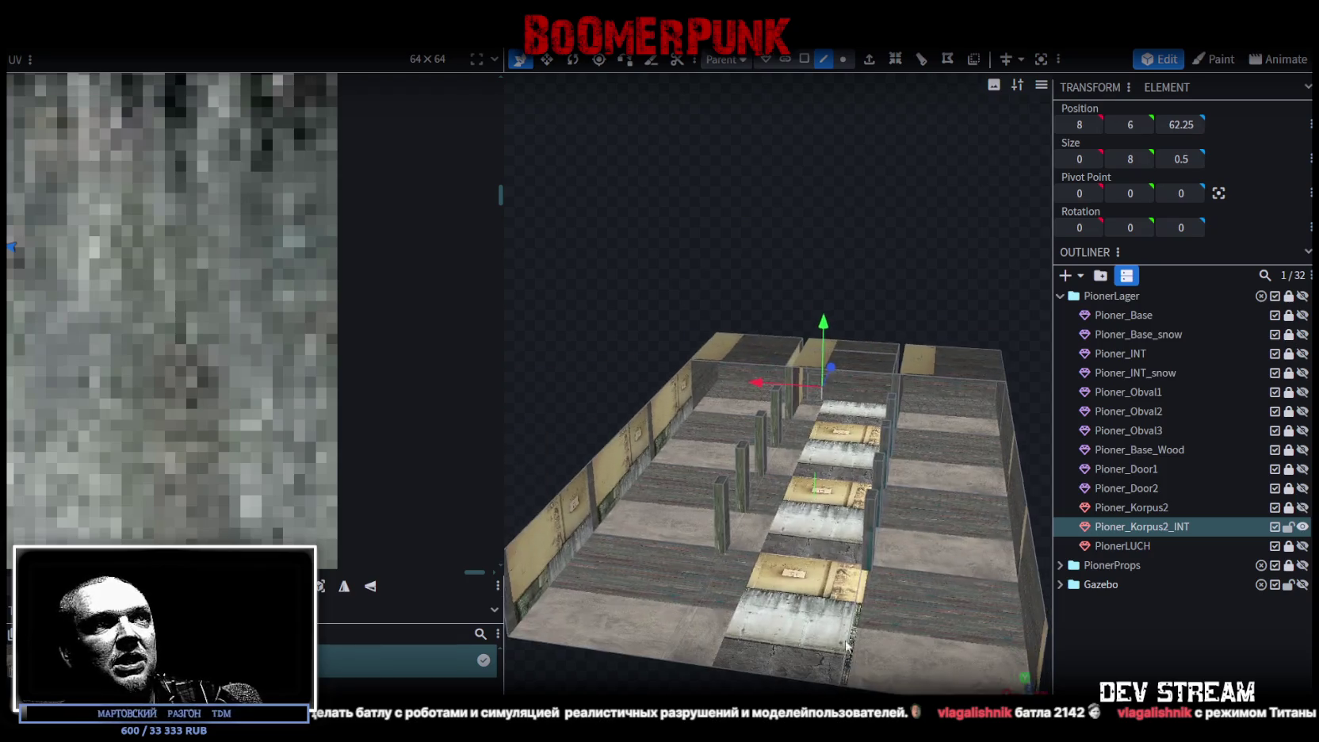
scroll(858, 554, "up", 2)
mouse_move(857, 554)
left_mouse_down()
mouse_move(804, 507)
mouse_move(741, 544)
mouse_move(822, 567)
mouse_move(729, 575)
mouse_move(740, 559)
mouse_move(837, 608)
mouse_move(735, 548)
mouse_move(816, 572)
mouse_move(696, 564)
mouse_move(820, 576)
mouse_move(777, 579)
left_mouse_up()
scroll(739, 546, "up", 2)
scroll(758, 539, "up", 2)
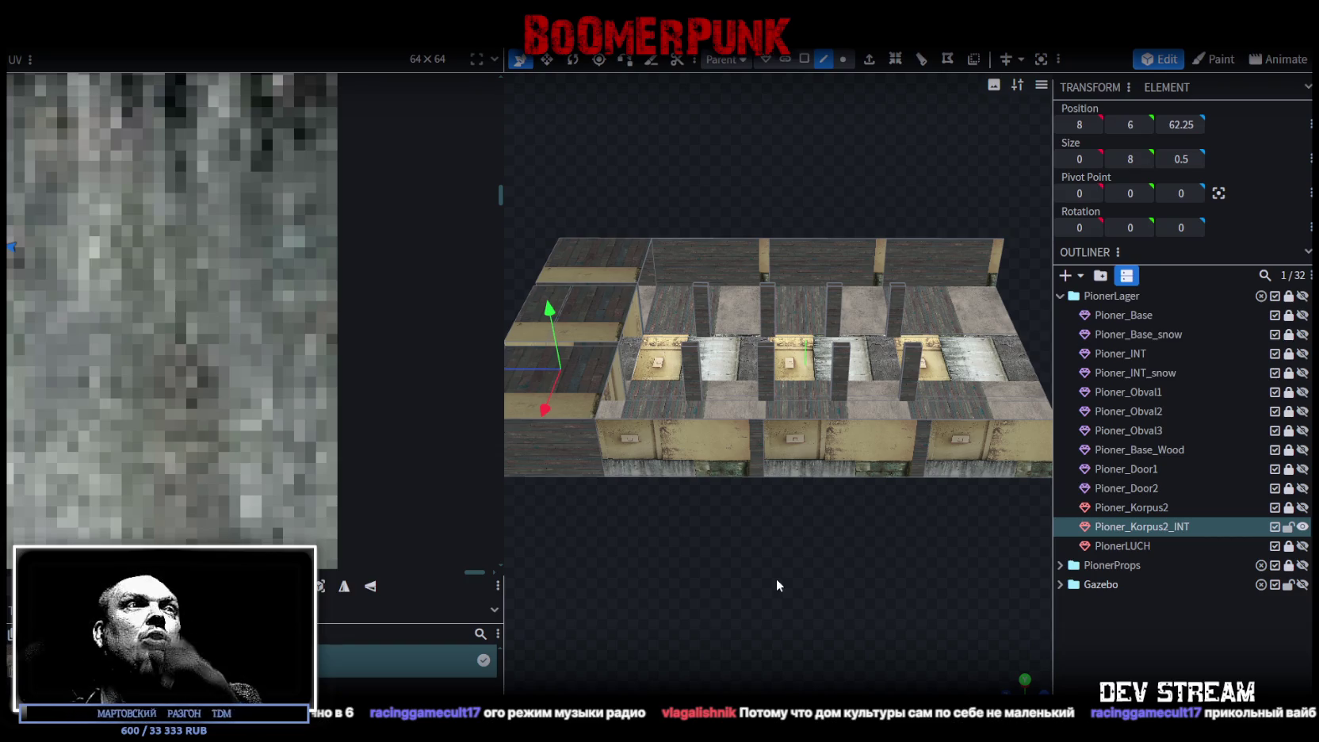
mouse_move(775, 578)
left_mouse_down()
mouse_move(726, 615)
mouse_move(737, 640)
left_mouse_up()
Step: Orbit to a top-down view and select the long full-width interior wall
scroll(654, 637, "up", 3)
mouse_move(654, 637)
left_mouse_down()
mouse_move(657, 610)
mouse_move(684, 609)
left_mouse_up()
mouse_move(717, 242)
left_mouse_down()
mouse_move(746, 182)
mouse_move(716, 214)
left_mouse_up()
left_click(721, 259)
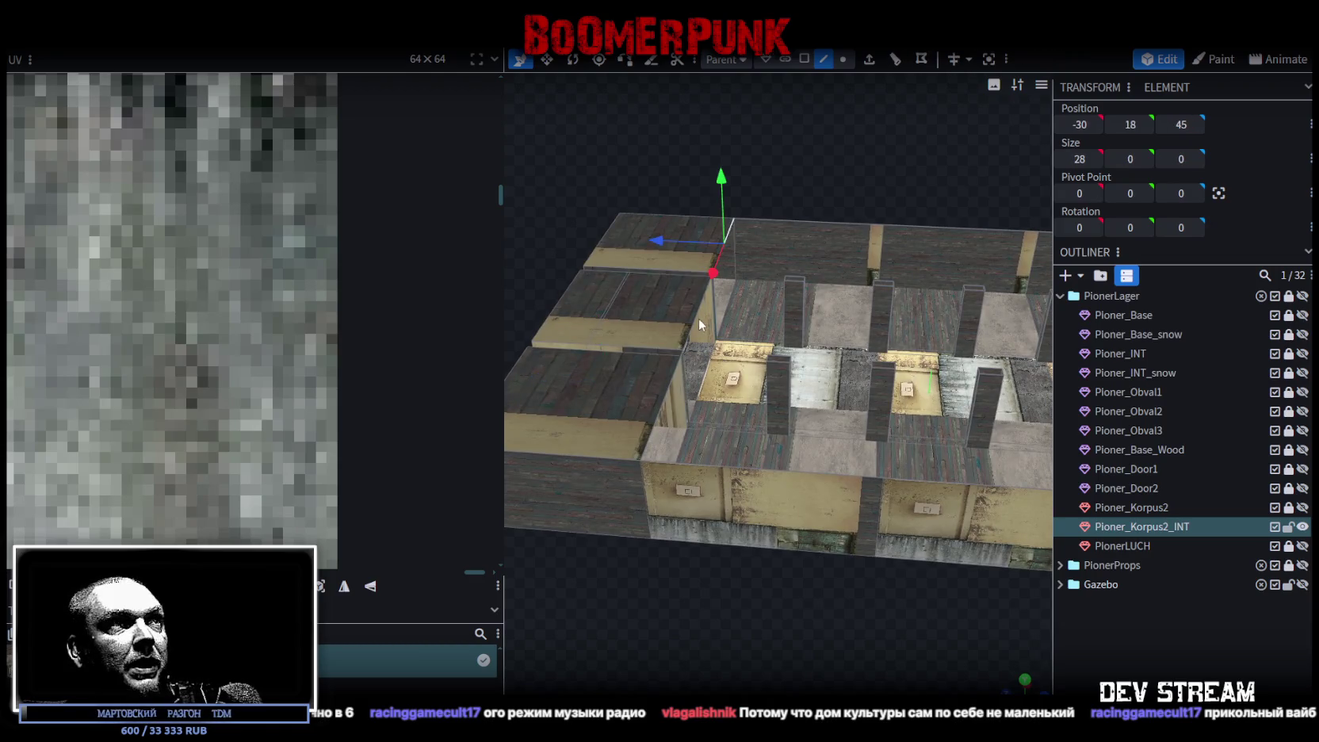
left_click(694, 314)
left_click(674, 417)
mouse_move(674, 416)
left_mouse_down()
mouse_move(650, 602)
mouse_move(604, 600)
mouse_move(676, 556)
mouse_move(836, 579)
mouse_move(758, 490)
mouse_move(822, 506)
mouse_move(806, 495)
mouse_move(841, 477)
mouse_move(829, 499)
mouse_move(844, 511)
mouse_move(816, 515)
left_mouse_up()
Step: Briefly show and hide the Pioner_Korpus2 shell again, reframing the interior head-on
left_click(1302, 507)
scroll(817, 499, "up", 2)
scroll(818, 498, "up", 2)
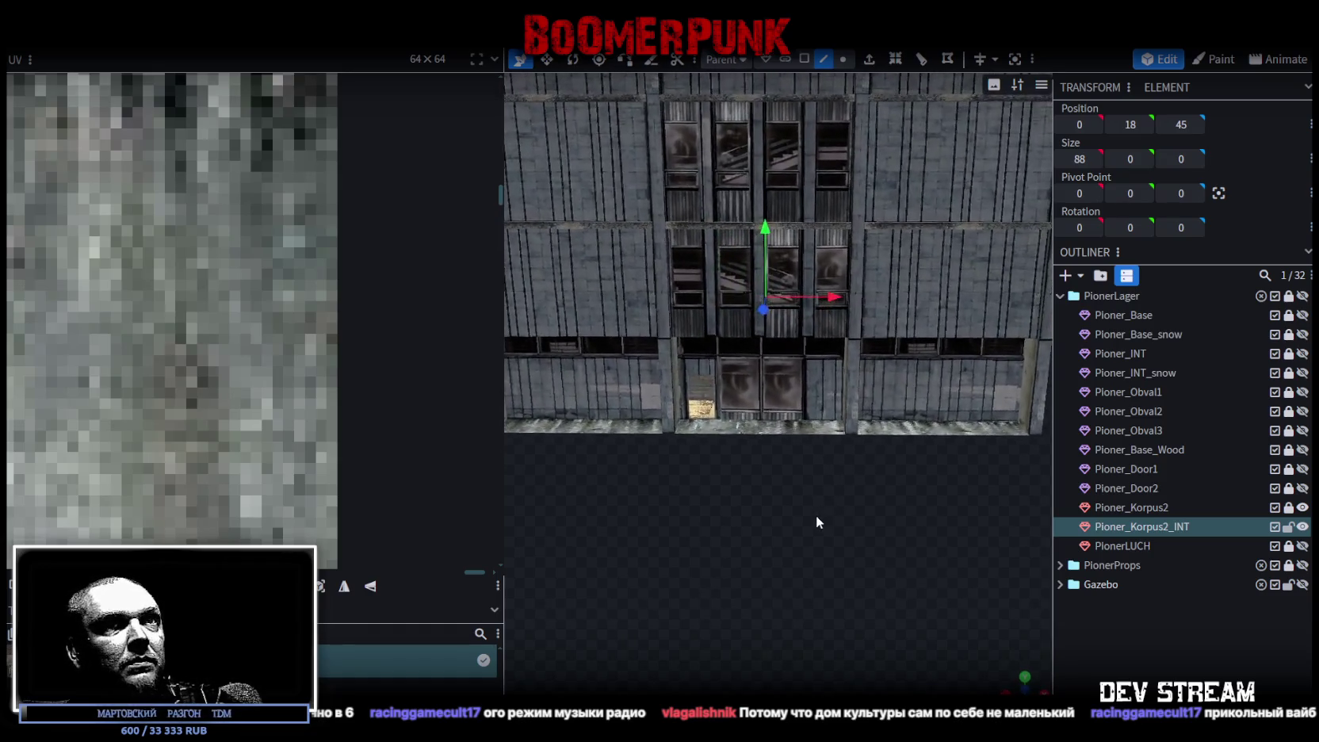
left_click(1302, 507)
left_click_drag(603, 533, 703, 564)
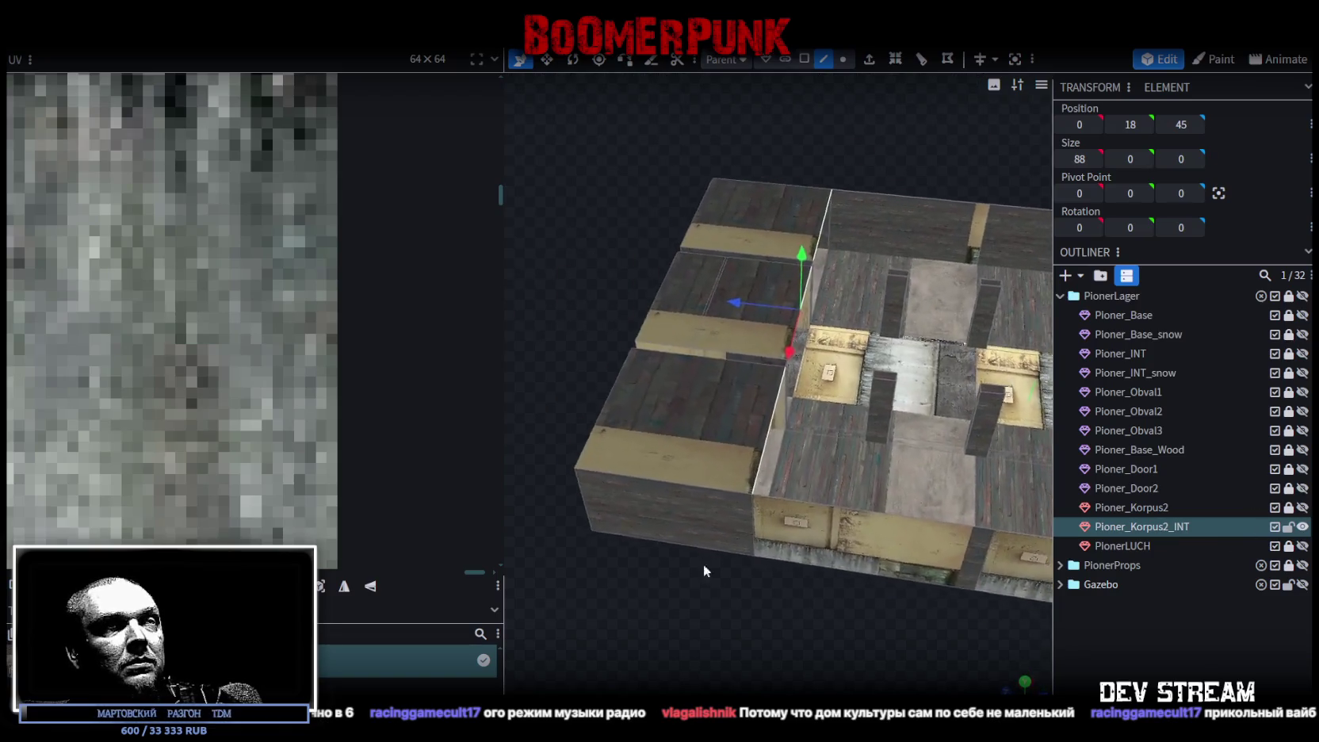
scroll(698, 572, "up", 2)
scroll(741, 588, "up", 2)
scroll(767, 575, "up", 2)
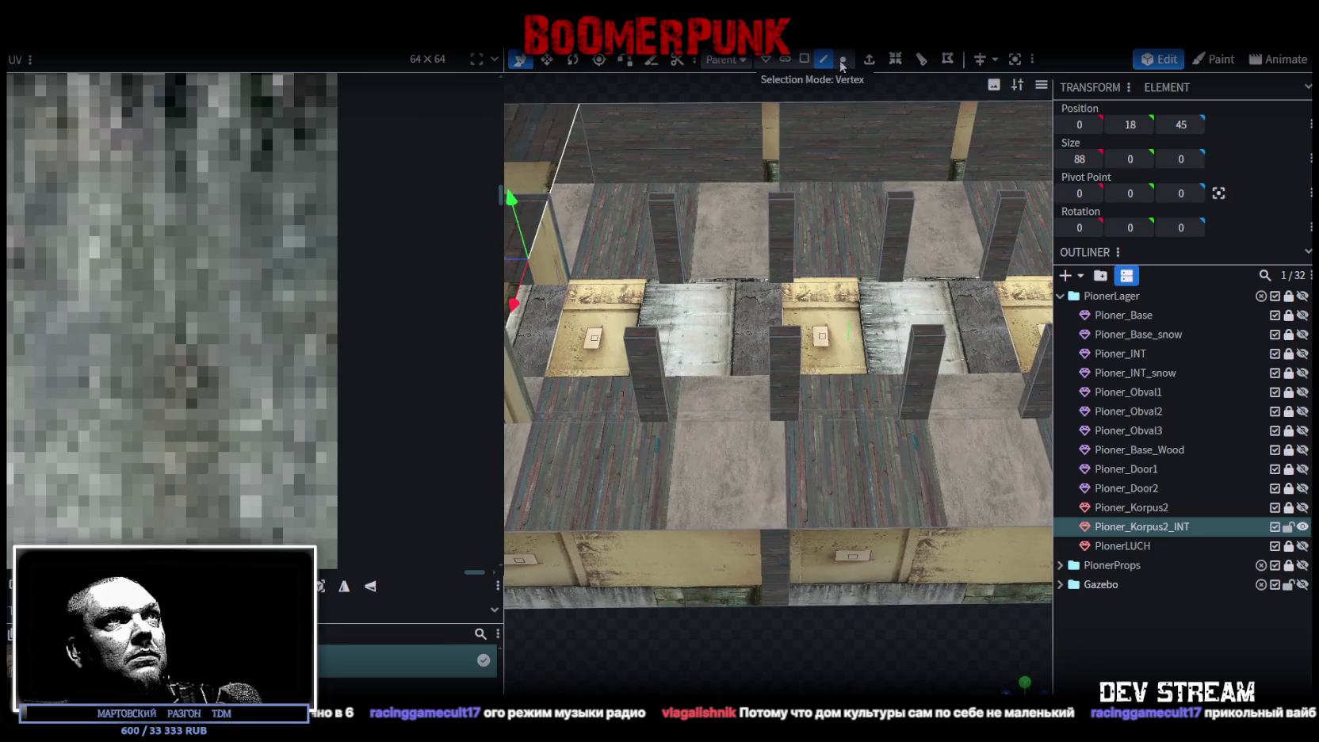
Step: Select the 28-unit edge running along the middle row of pillars
left_click(674, 318)
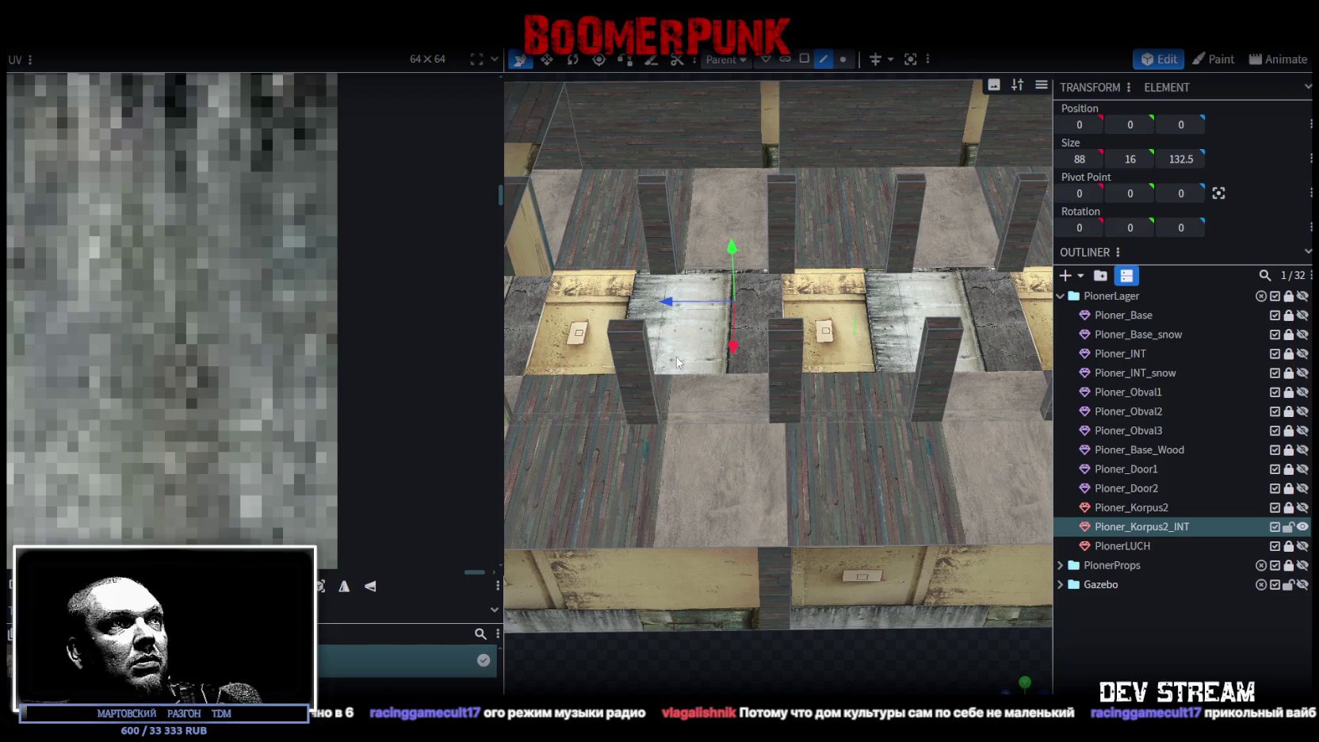
left_click(690, 412)
left_click(780, 349)
scroll(789, 355, "down", 1)
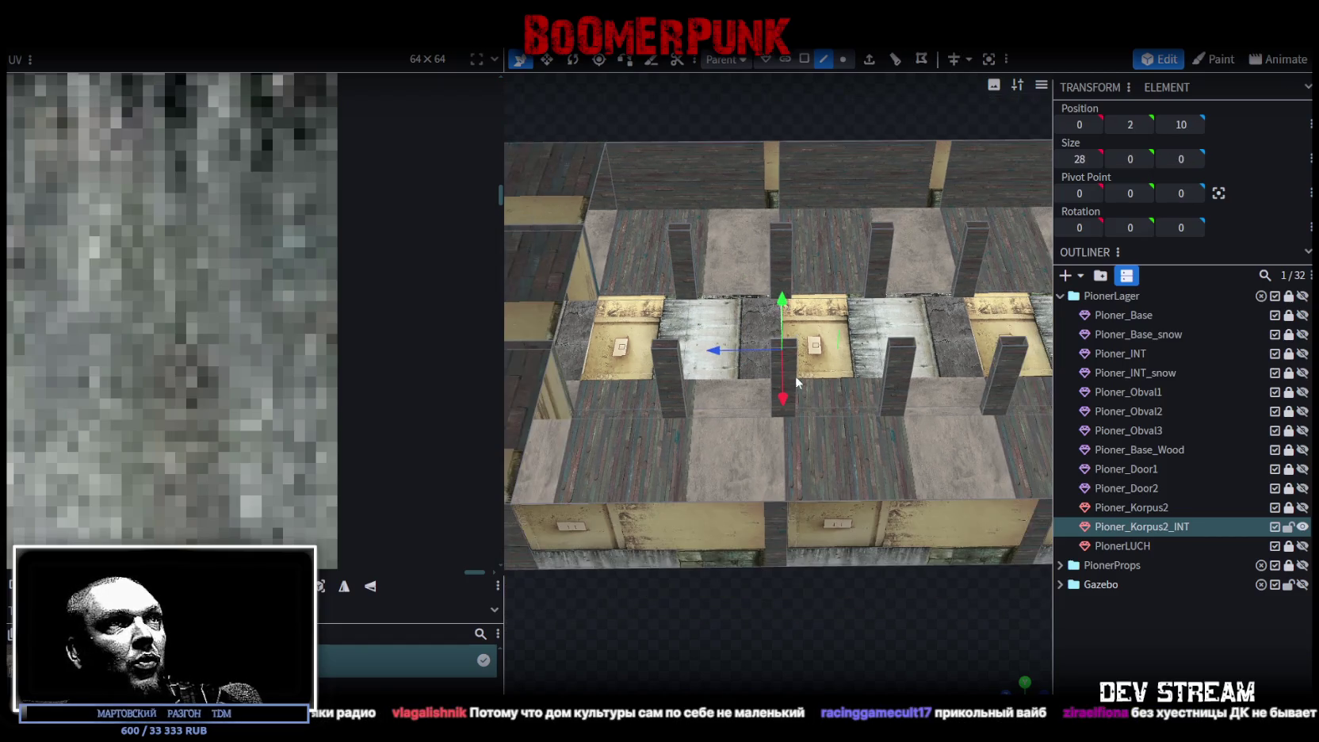
mouse_move(874, 579)
left_mouse_down()
mouse_move(717, 528)
mouse_move(721, 570)
left_mouse_up()
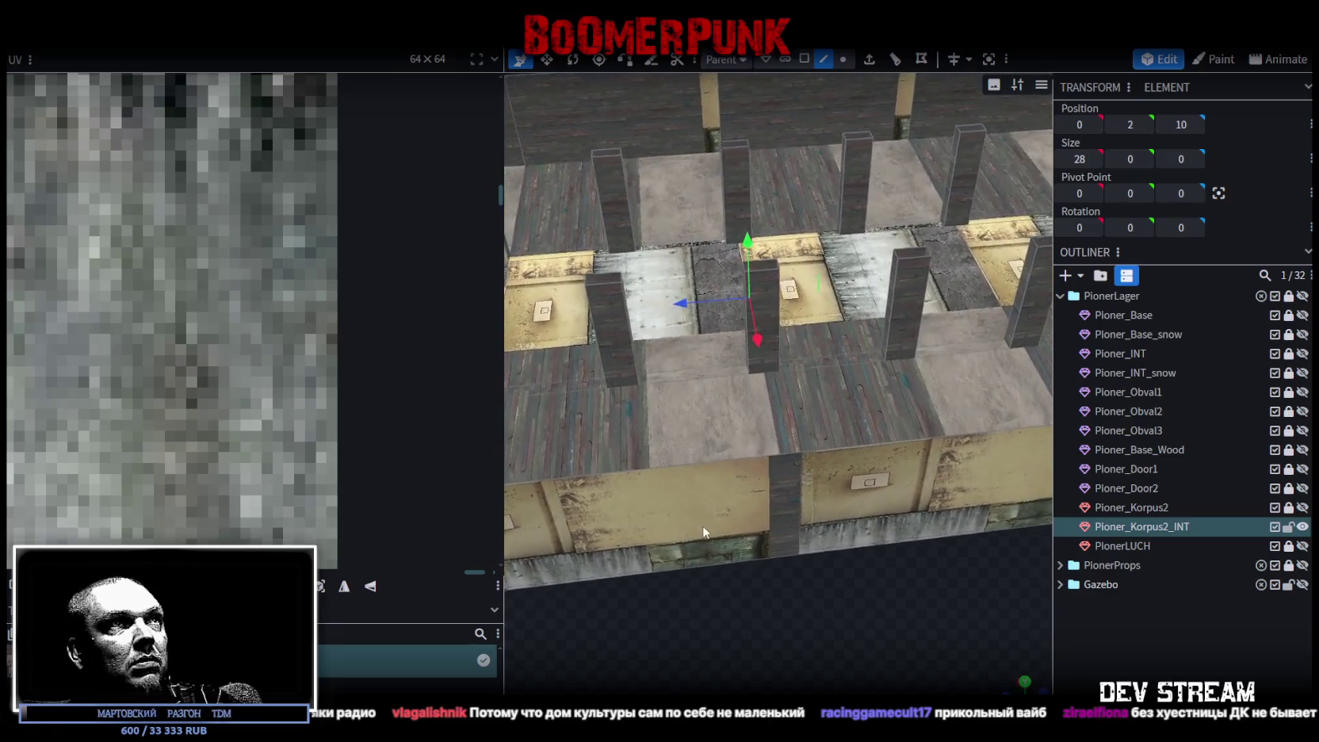
Step: Extrude the edge along Y+, raising it 15 units and pulling it back 34 into a slope
left_click(869, 58)
left_click(827, 687)
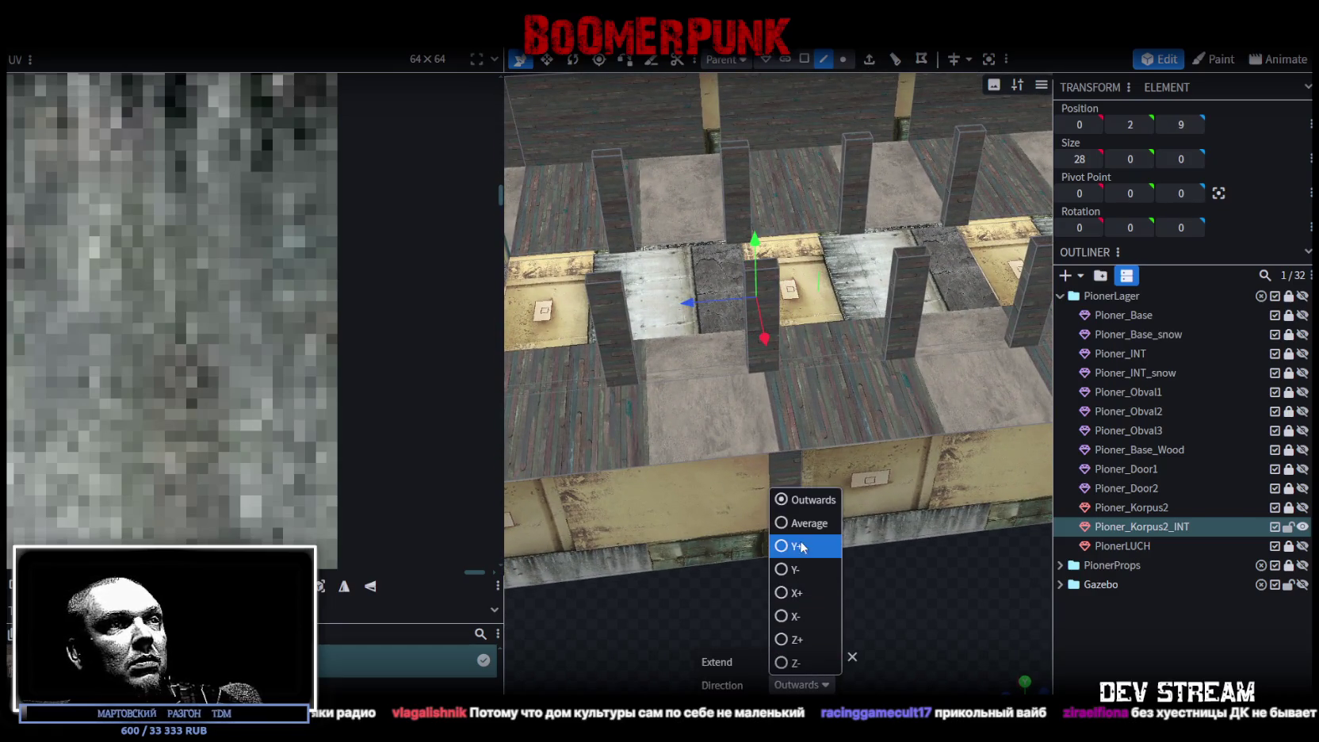
left_click(793, 546)
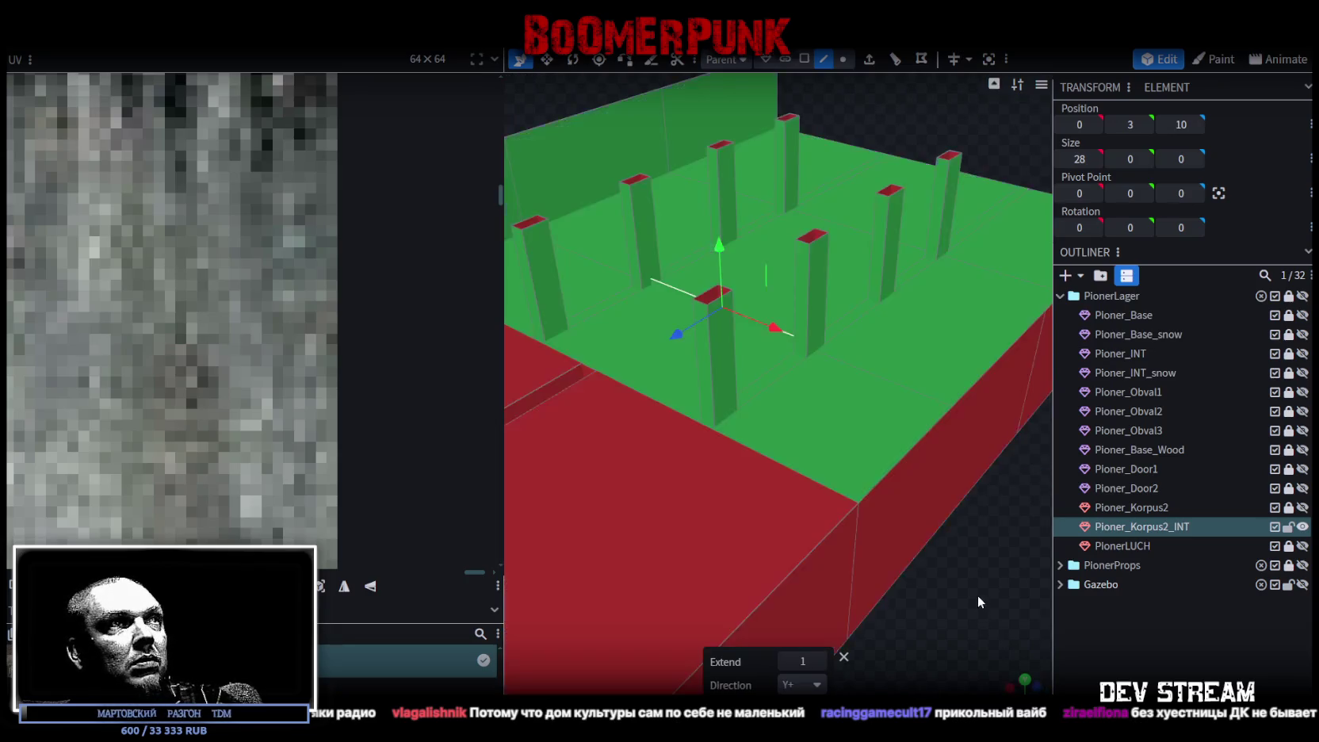
mouse_move(949, 593)
left_mouse_down()
mouse_move(881, 561)
mouse_move(870, 585)
left_mouse_up()
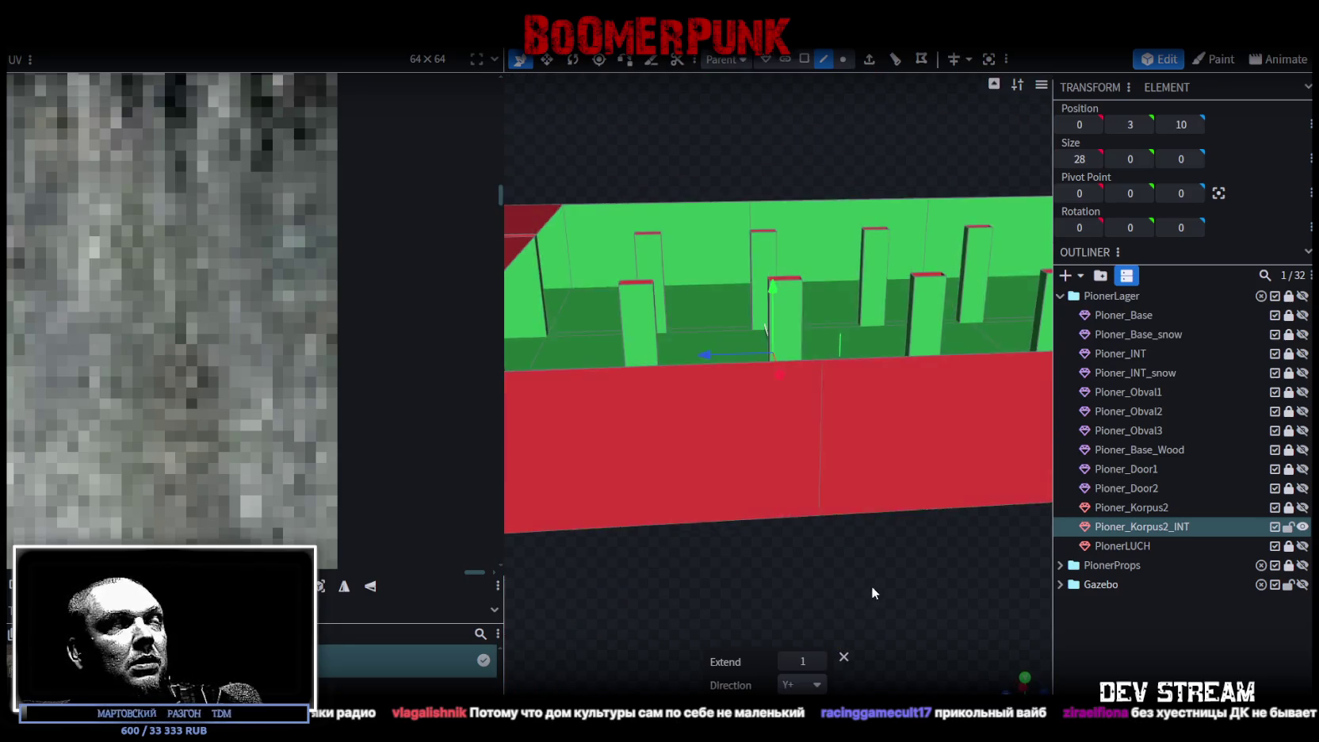
left_click_drag(774, 286, 783, 178)
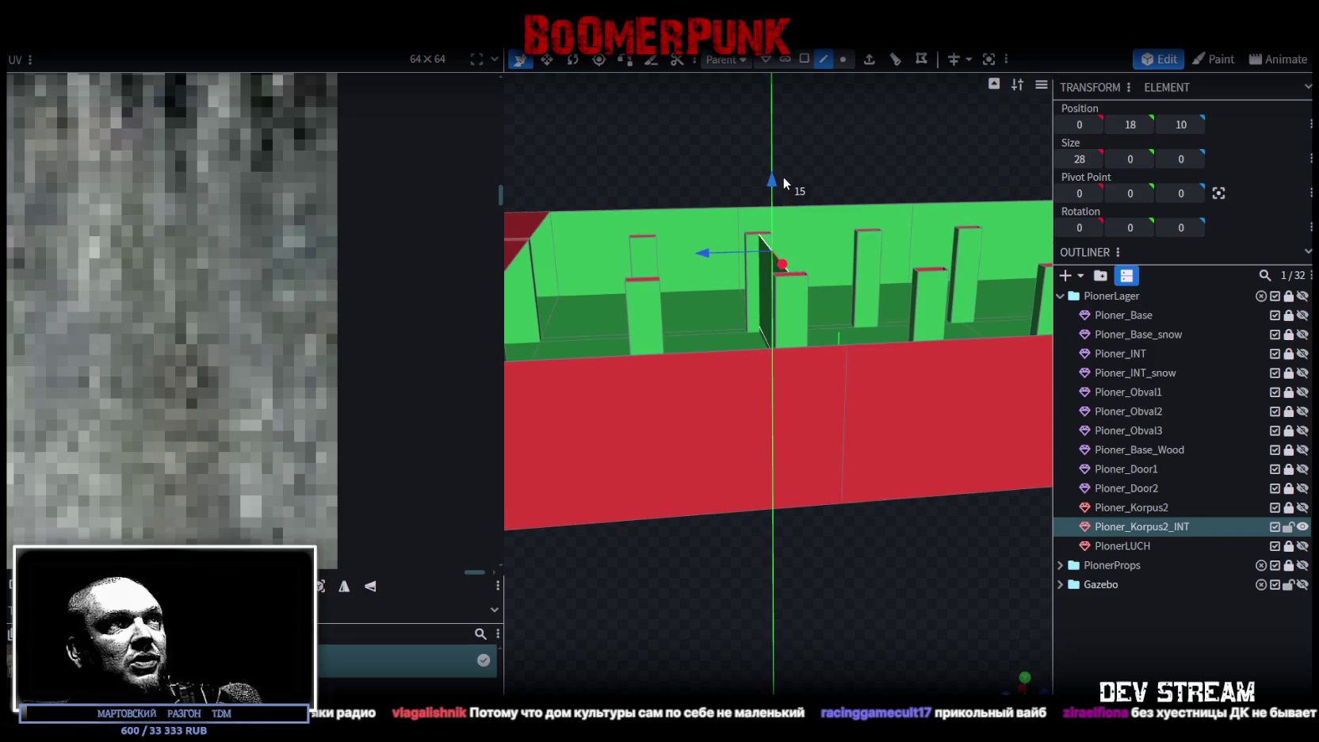
mouse_move(829, 502)
left_mouse_down()
mouse_move(844, 656)
mouse_move(685, 304)
mouse_move(903, 274)
mouse_move(881, 277)
left_mouse_up()
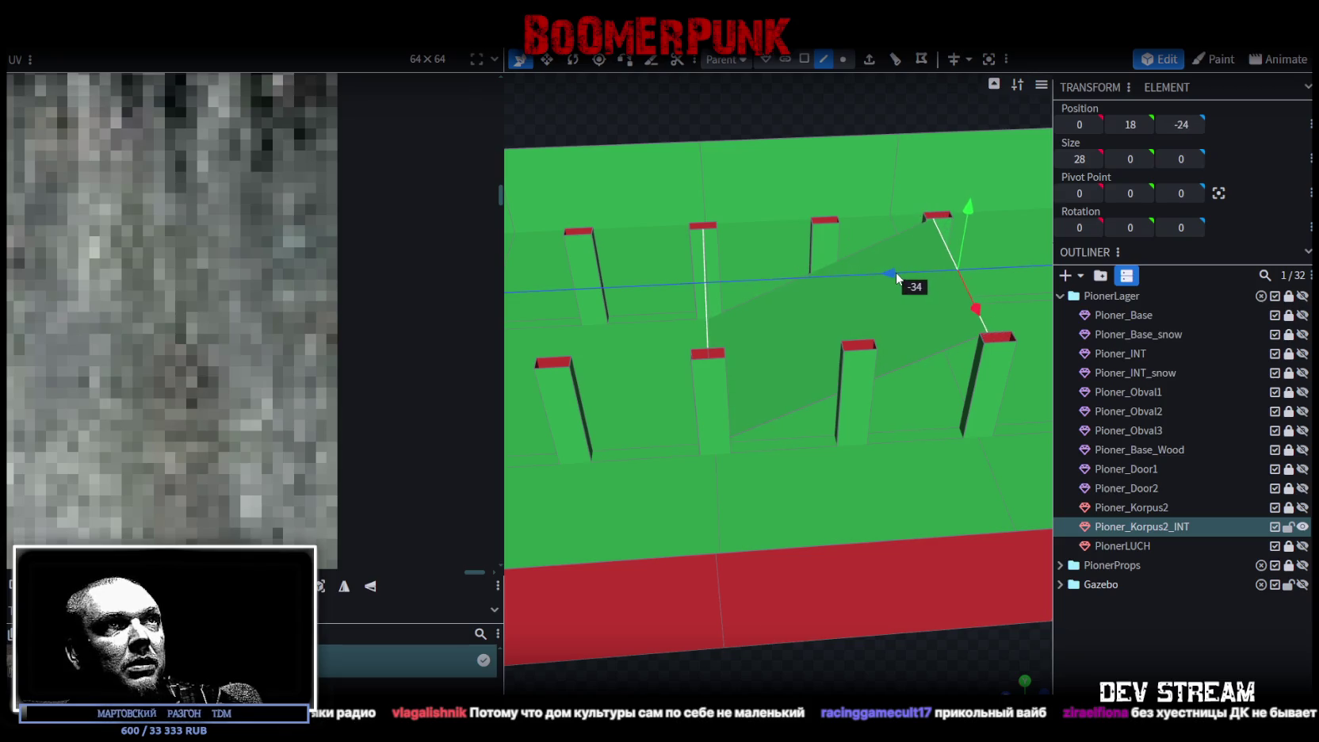
Step: Select the new slope's side edge and switch to face selection mode
mouse_move(881, 273)
left_mouse_down()
mouse_move(790, 464)
mouse_move(704, 579)
mouse_move(766, 594)
mouse_move(748, 590)
mouse_move(753, 554)
mouse_move(773, 581)
mouse_move(718, 367)
left_mouse_up()
left_click(728, 406)
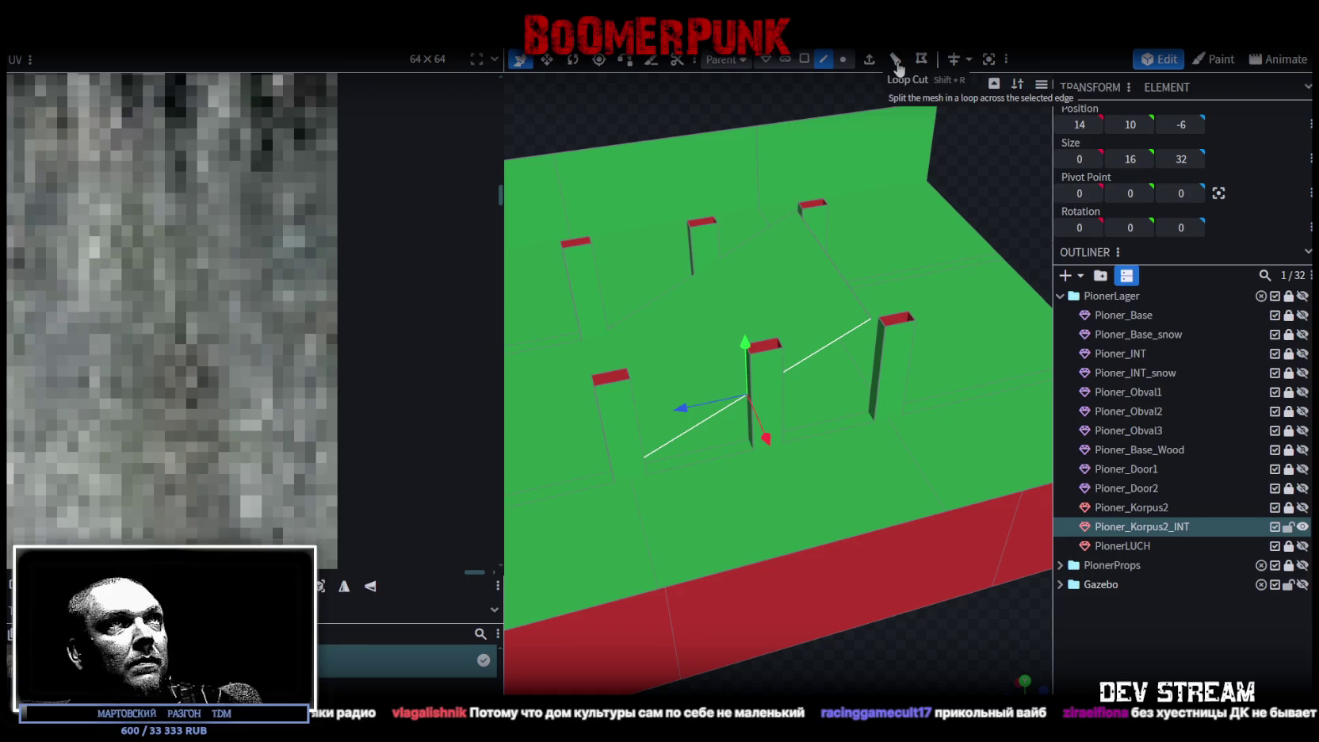
mouse_move(842, 305)
left_mouse_down()
mouse_move(968, 631)
mouse_move(785, 632)
left_mouse_up()
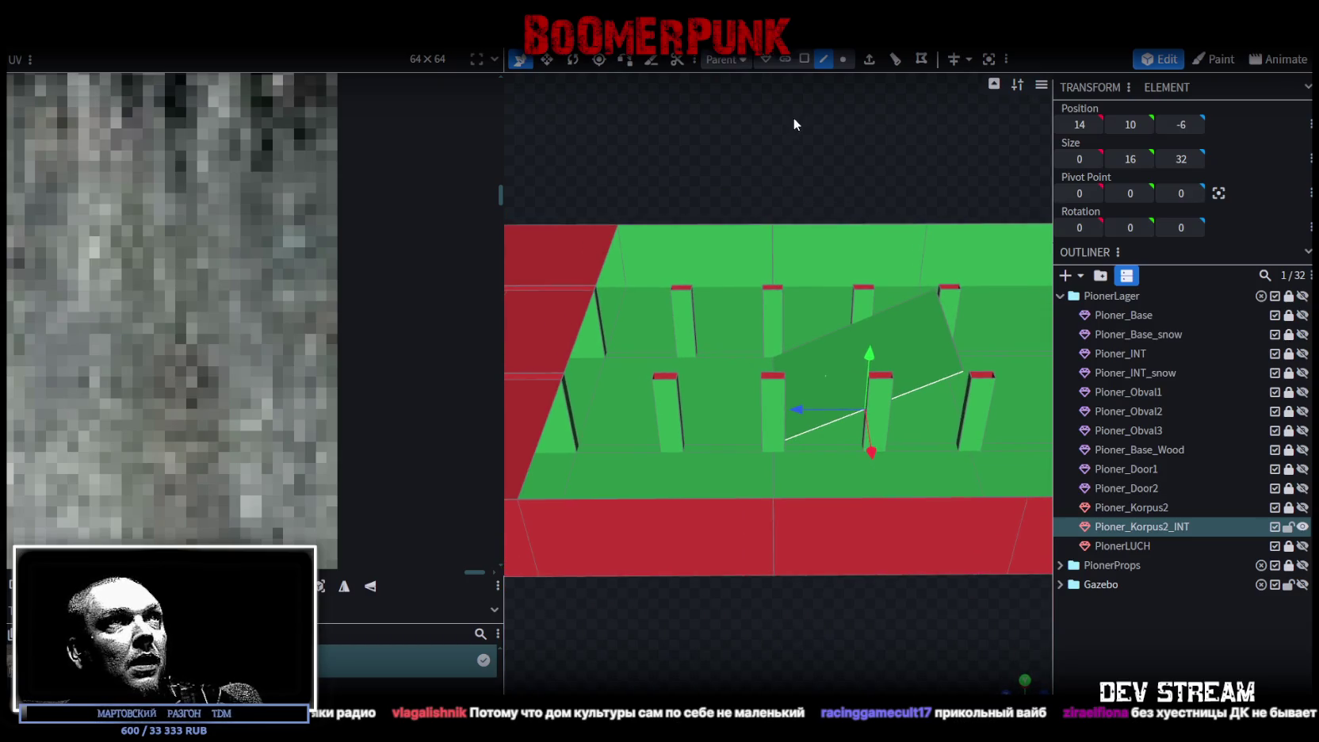
left_click(803, 59)
Step: Split the sloped face into its own mesh and shift it 4 units back along Z
left_click(808, 372)
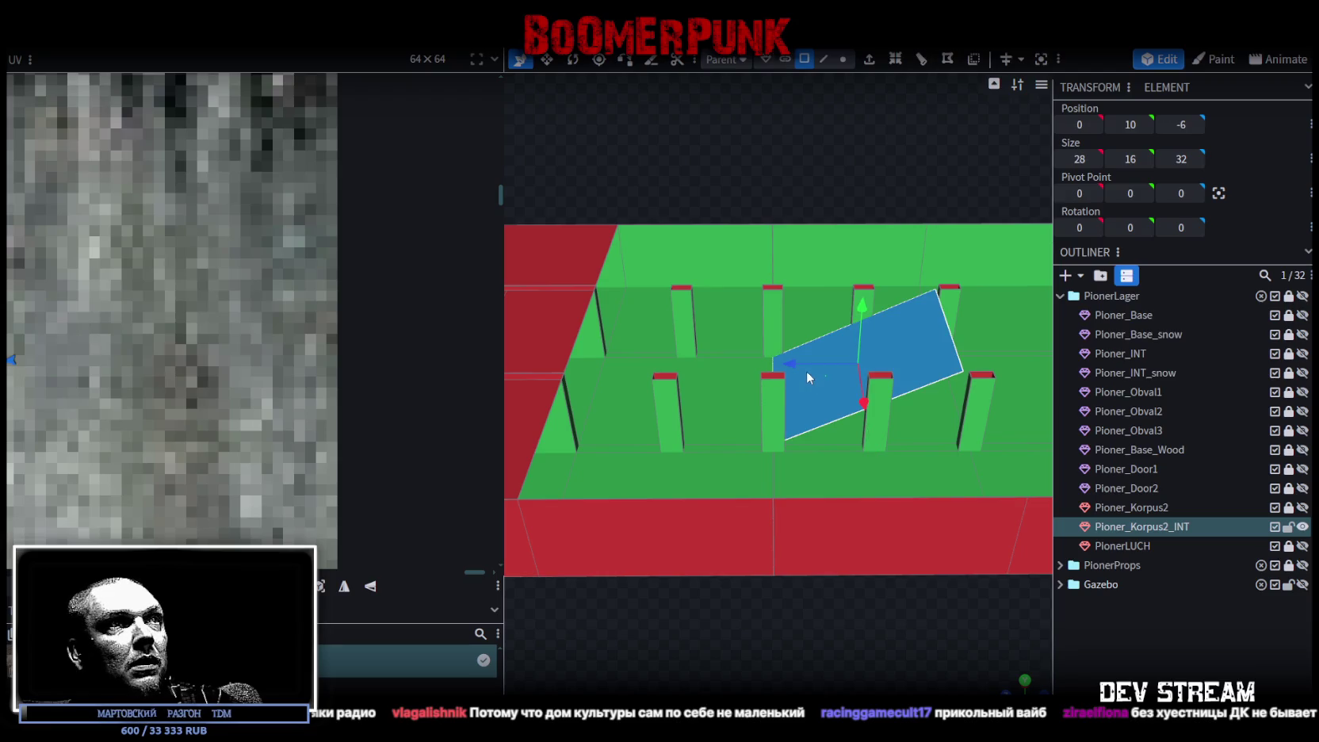
right_click(822, 400)
left_click(874, 462)
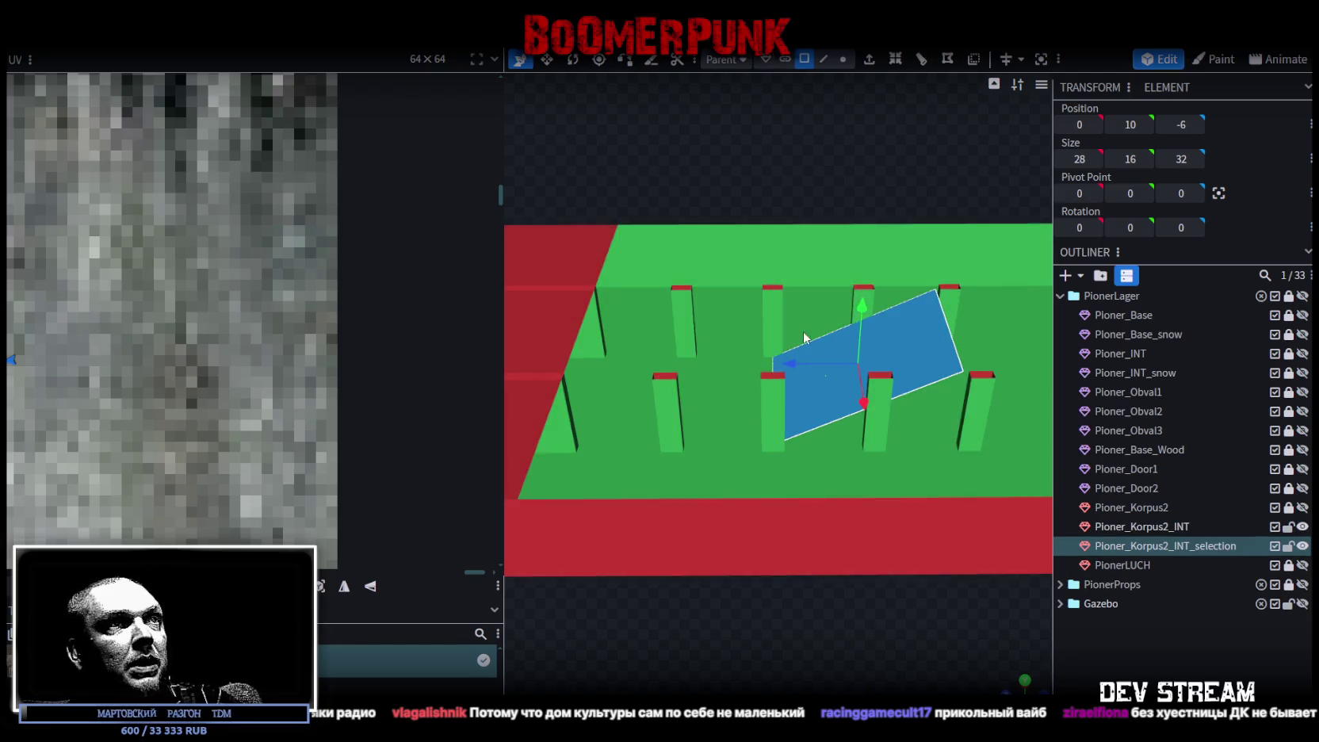
left_click_drag(790, 363, 688, 363)
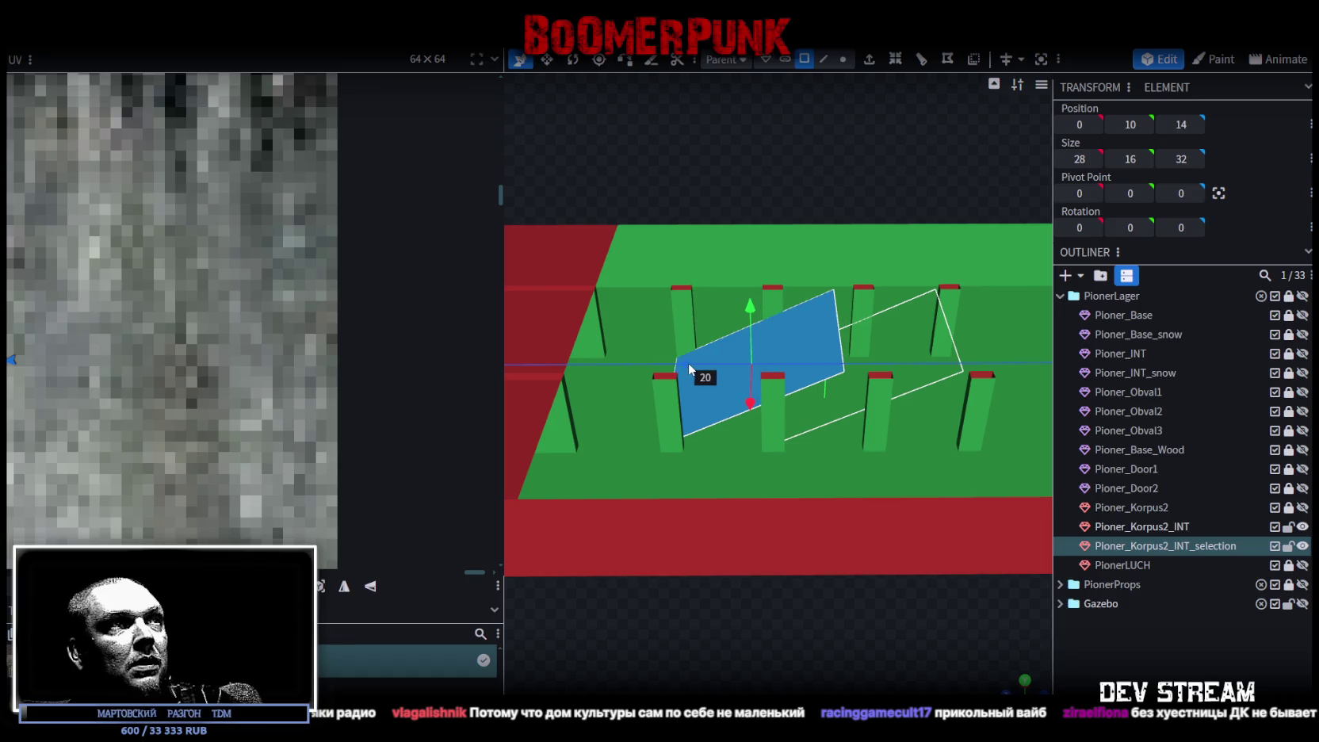
left_click_drag(714, 467, 737, 597)
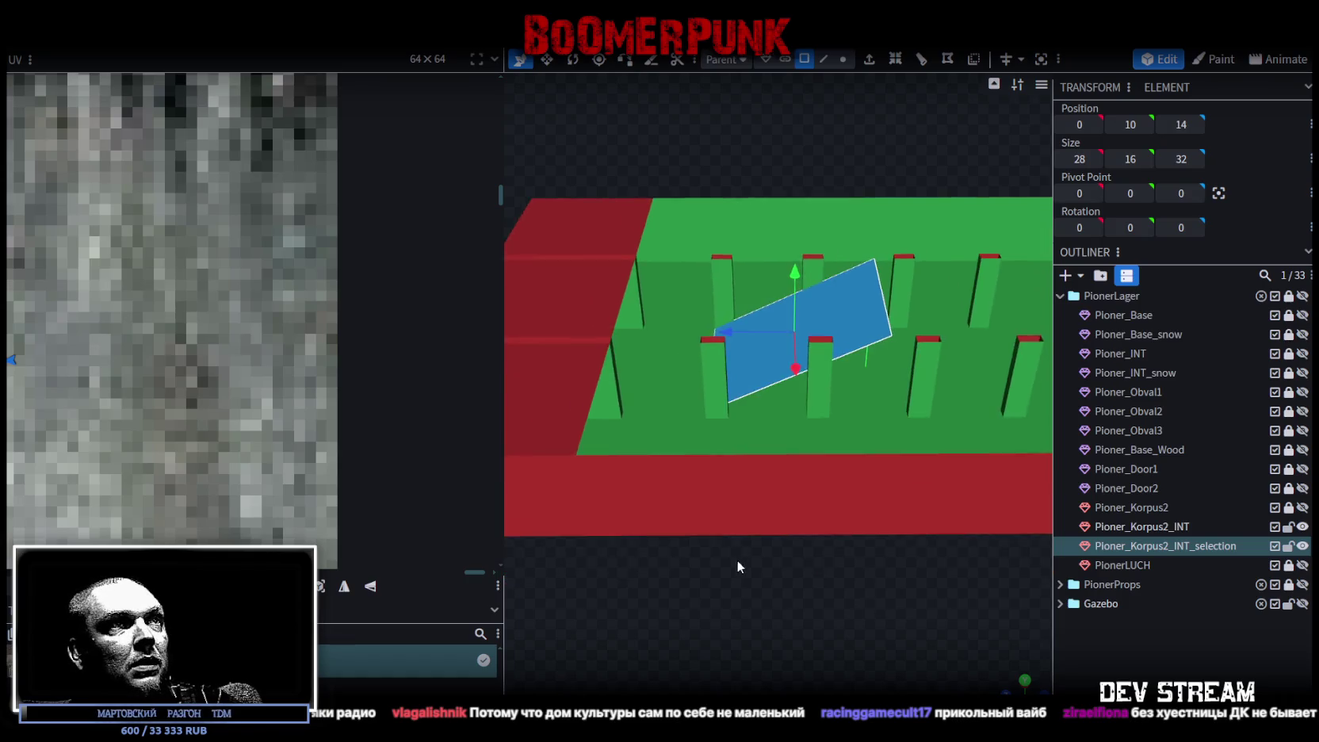
scroll(741, 311, "up", 3)
left_click_drag(733, 300, 765, 307)
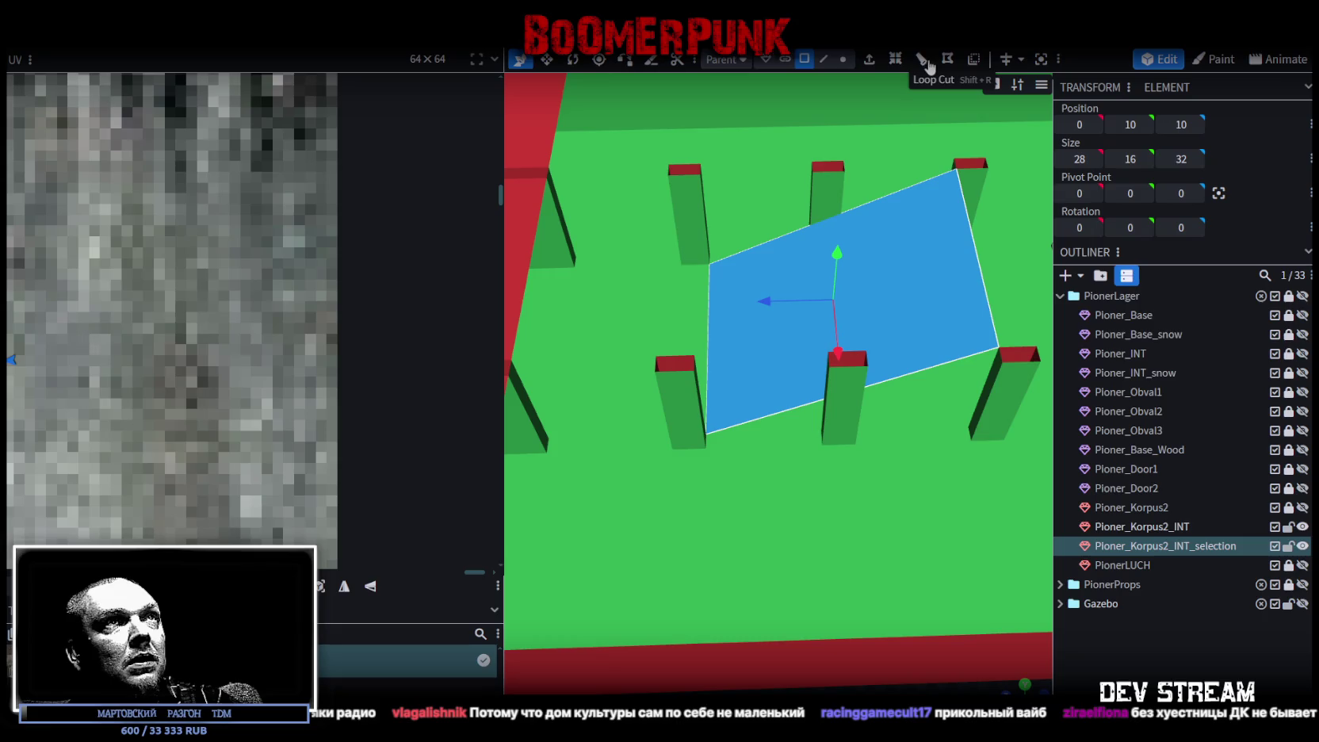
Step: Loop cut the face across its middle and set the far edge's Y position to 10
left_click(923, 69)
scroll(913, 144, "down", 2)
scroll(903, 161, "down", 2)
scroll(880, 255, "down", 2)
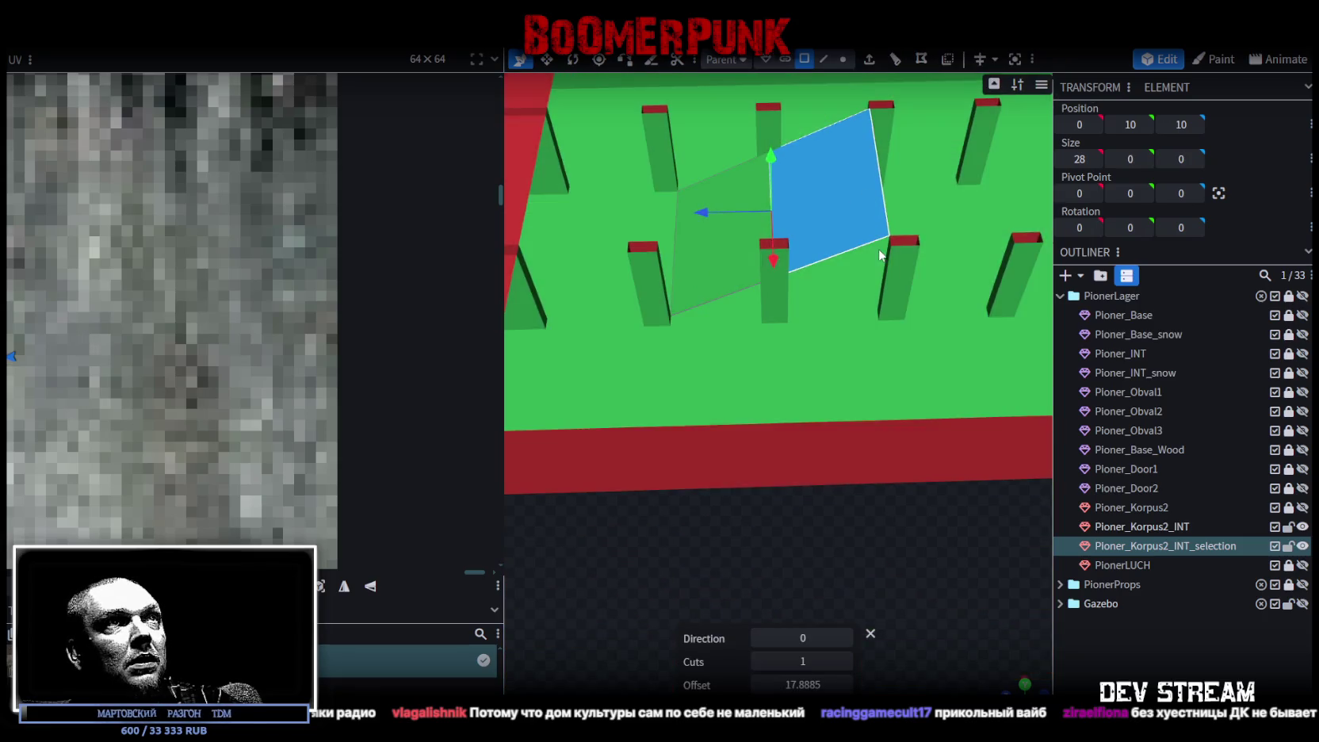
left_click(823, 58)
left_click(881, 158)
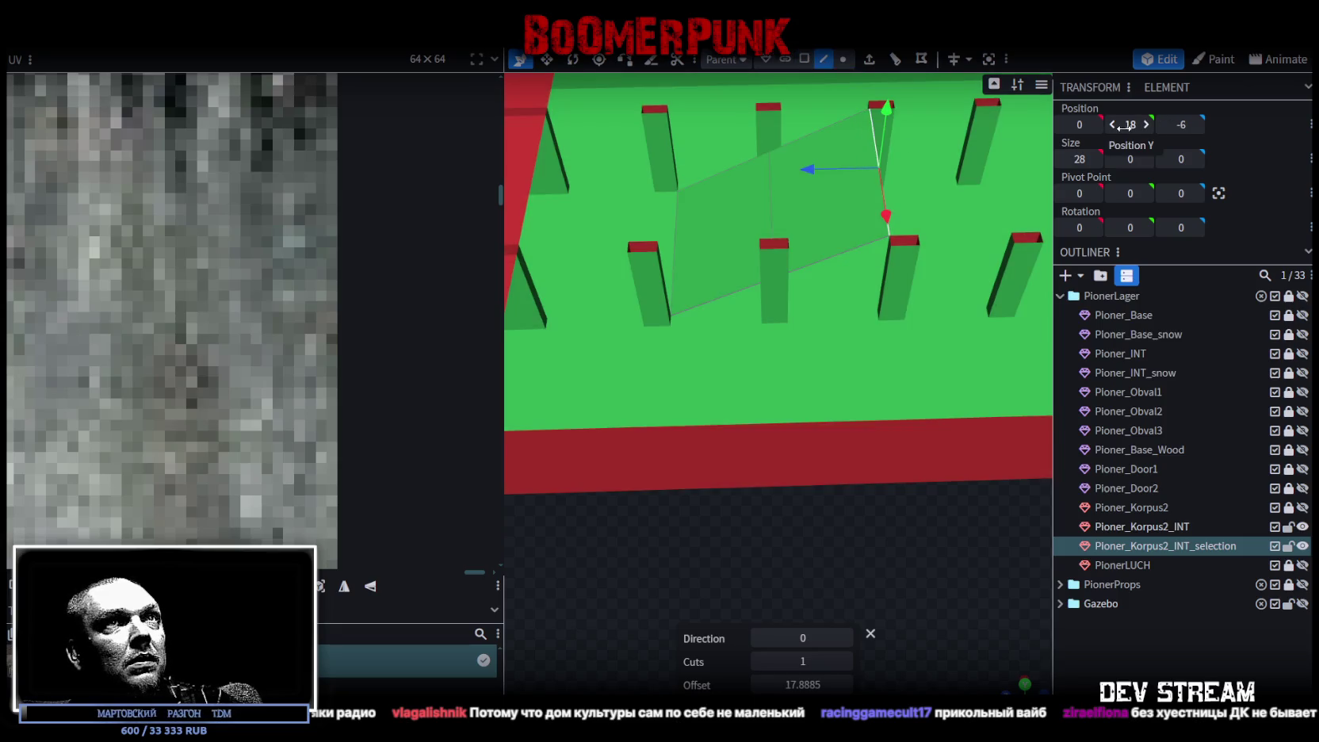
type("10")
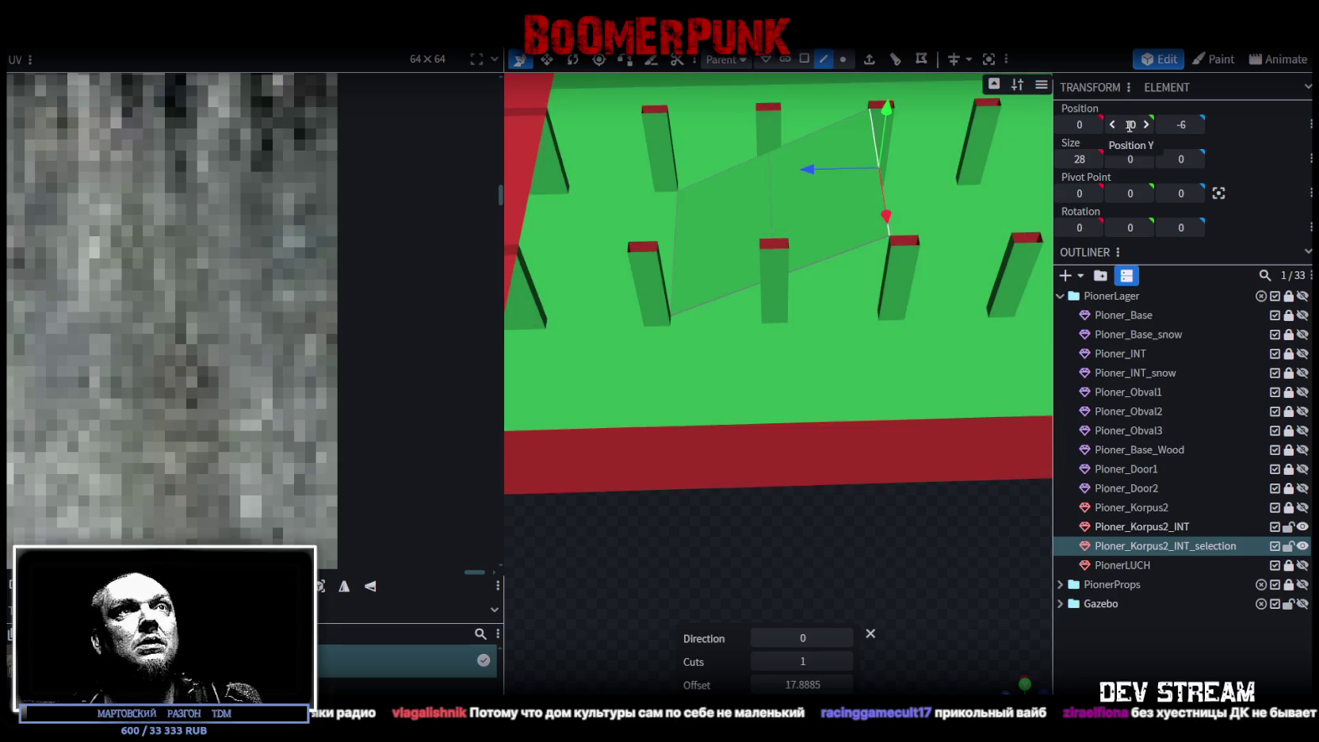
key("Return")
Step: Move the selected part 2 units back along Z and select the stair piece's side edge
mouse_move(863, 564)
left_mouse_down()
mouse_move(878, 584)
mouse_move(825, 587)
left_mouse_up()
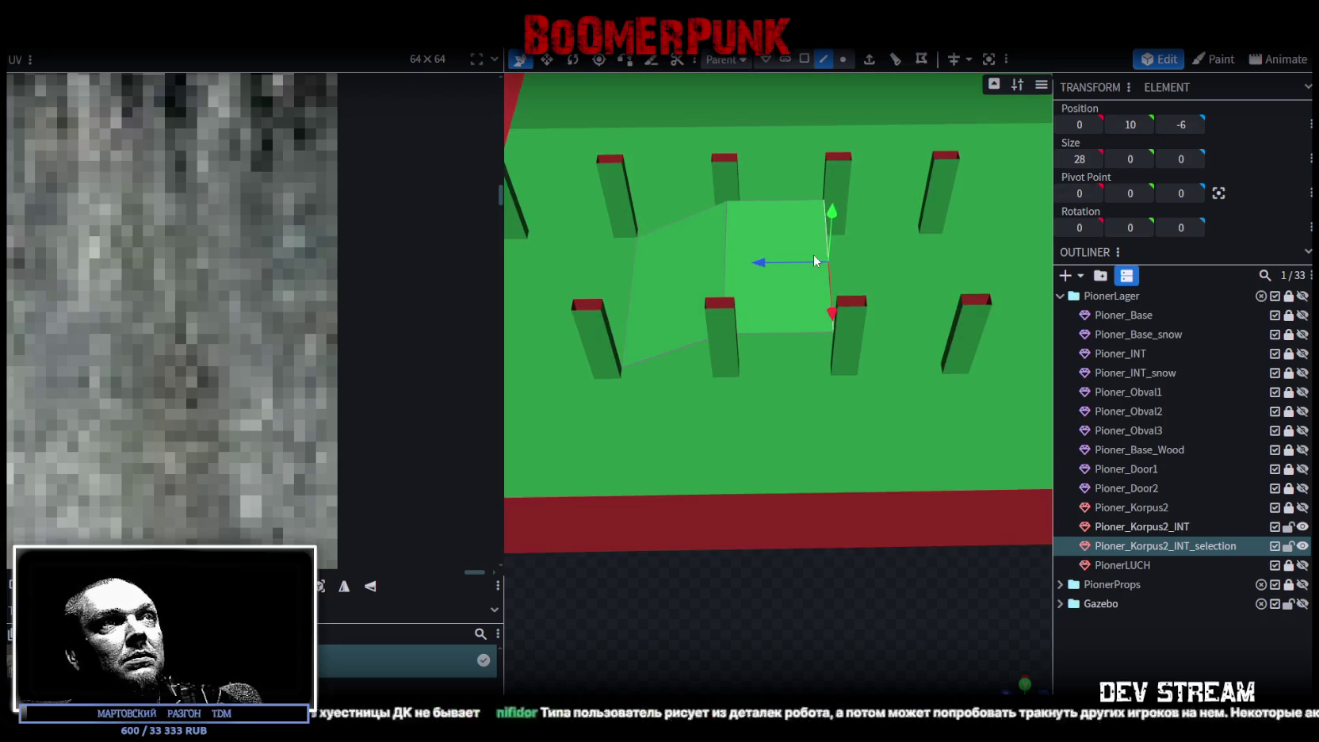
left_click_drag(758, 261, 783, 270)
left_click_drag(757, 425, 773, 574)
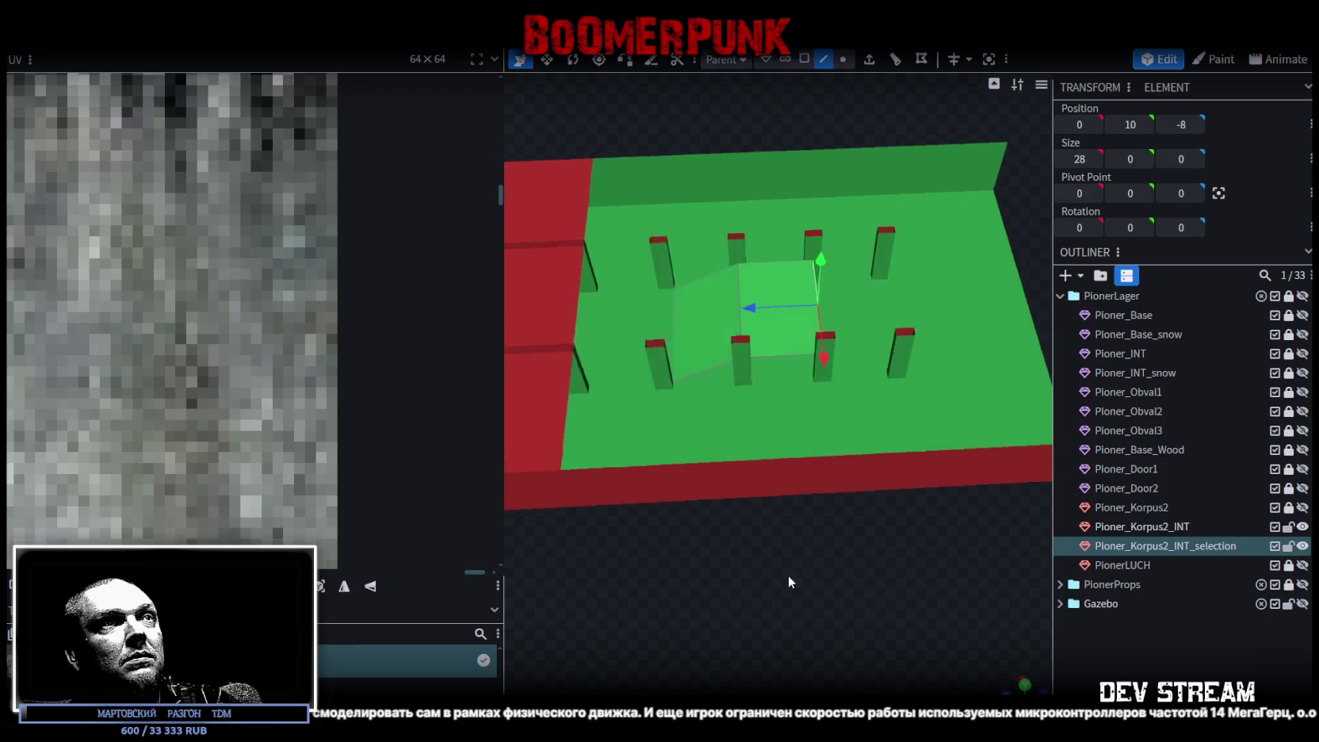
scroll(966, 559, "up", 3)
left_click(765, 320)
Step: Extrude the stair piece's side edge with an Extend distance of 6
mouse_move(769, 321)
left_mouse_down()
mouse_move(996, 247)
mouse_move(984, 301)
mouse_move(1012, 264)
mouse_move(1002, 284)
mouse_move(968, 280)
mouse_move(955, 252)
mouse_move(962, 277)
mouse_move(984, 272)
mouse_move(818, 92)
left_mouse_up()
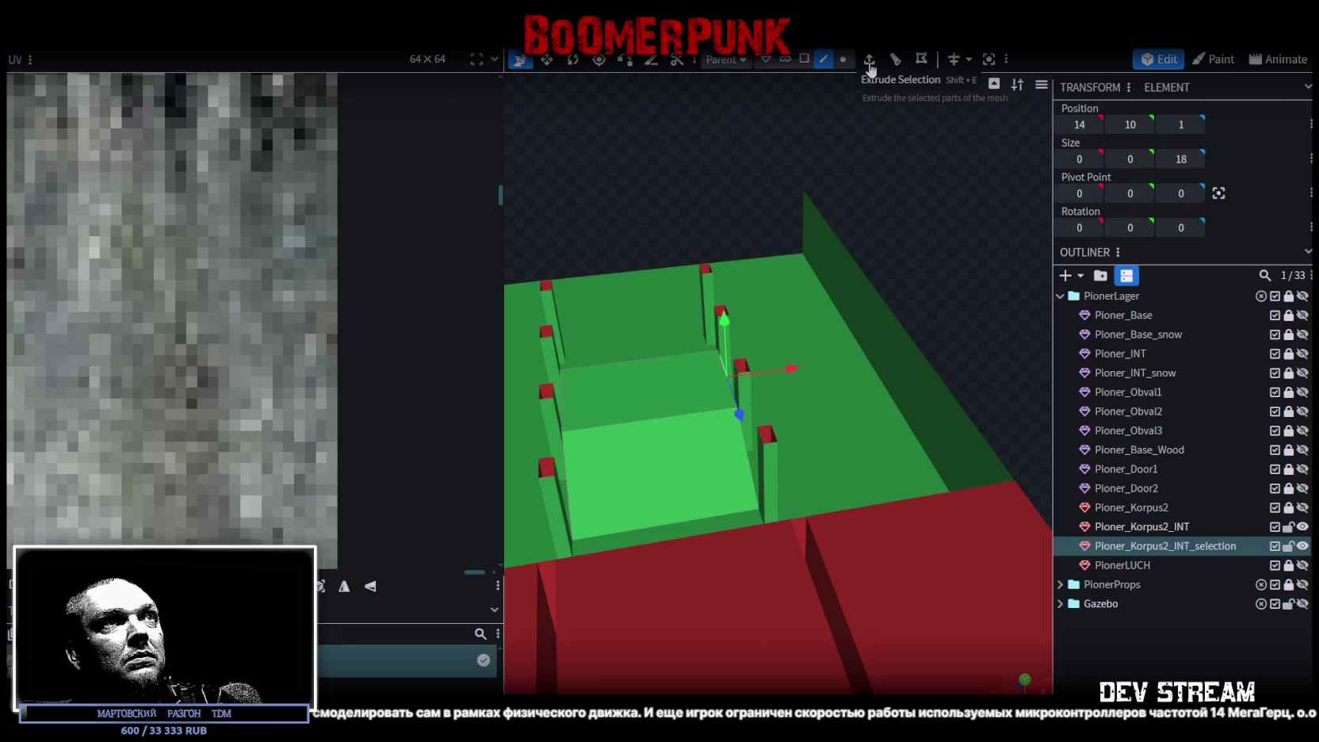
mouse_move(880, 198)
left_mouse_down()
mouse_move(886, 263)
mouse_move(918, 286)
mouse_move(927, 243)
mouse_move(935, 275)
mouse_move(969, 277)
mouse_move(981, 263)
mouse_move(973, 285)
mouse_move(870, 265)
mouse_move(939, 286)
mouse_move(920, 262)
left_mouse_up()
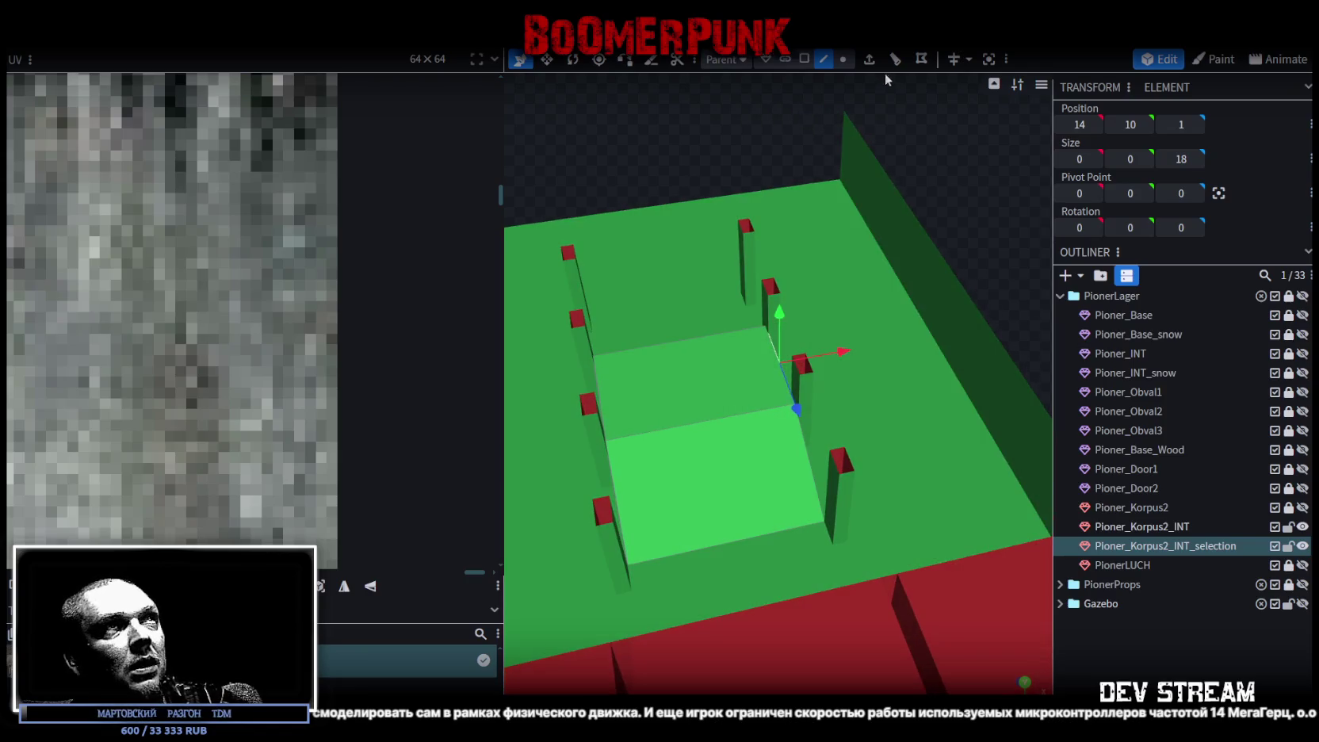
left_click(869, 60)
mouse_move(960, 218)
left_mouse_down()
mouse_move(933, 226)
mouse_move(850, 624)
left_mouse_up()
left_click(828, 661)
left_click(828, 661)
left_click(828, 661)
left_click(828, 661)
left_click(828, 661)
Step: Raise the extruded edge one unit and slide it 18 units along X to 32, 19, 1
mouse_move(985, 272)
left_mouse_down()
mouse_move(823, 251)
mouse_move(774, 225)
mouse_move(773, 201)
left_mouse_up()
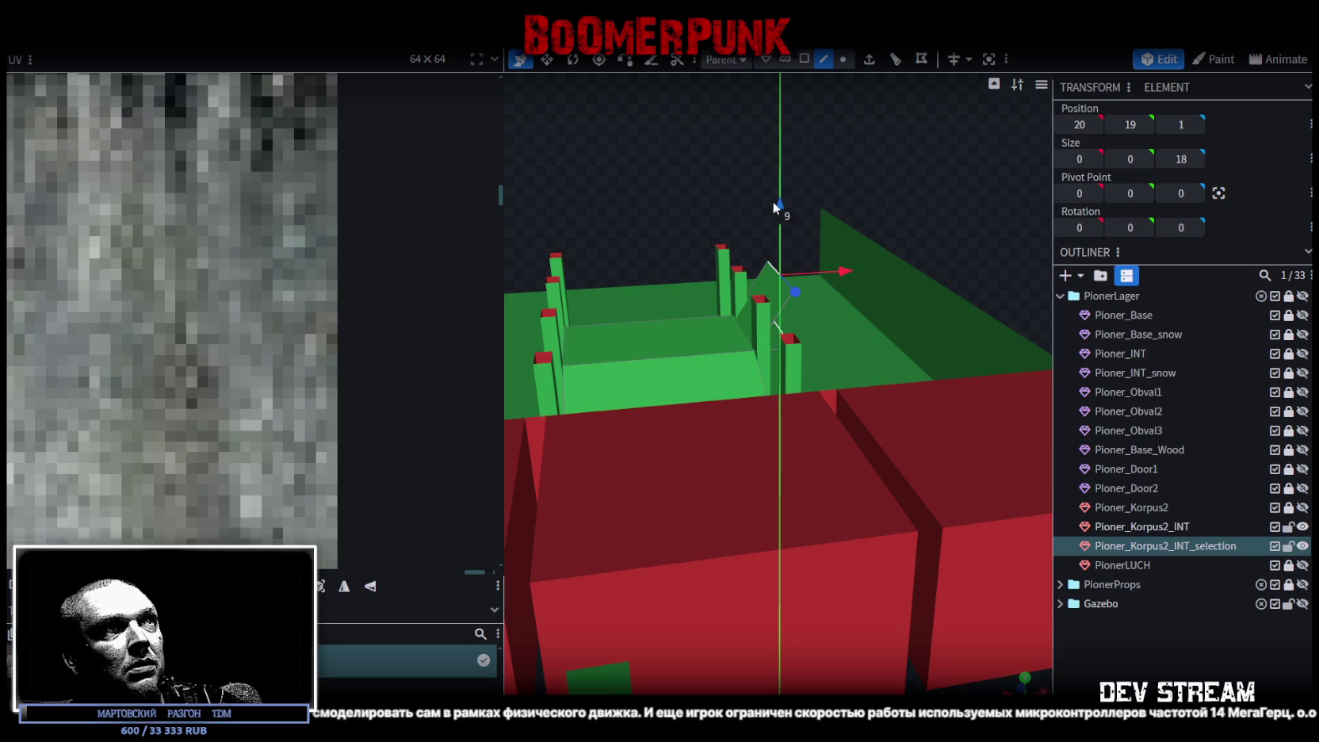
mouse_move(840, 275)
left_mouse_down()
mouse_move(803, 272)
mouse_move(896, 408)
left_mouse_up()
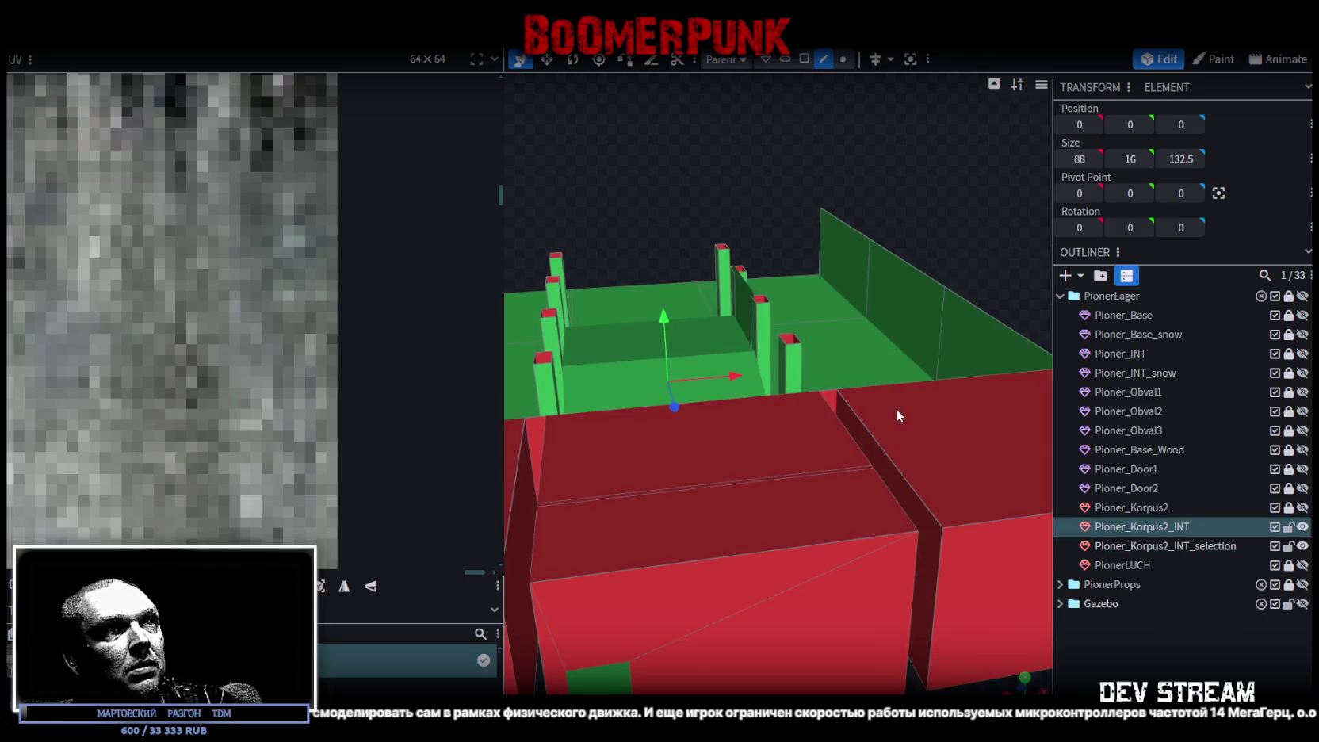
mouse_move(879, 333)
left_mouse_down()
mouse_move(975, 195)
mouse_move(765, 278)
left_mouse_up()
left_click(767, 278)
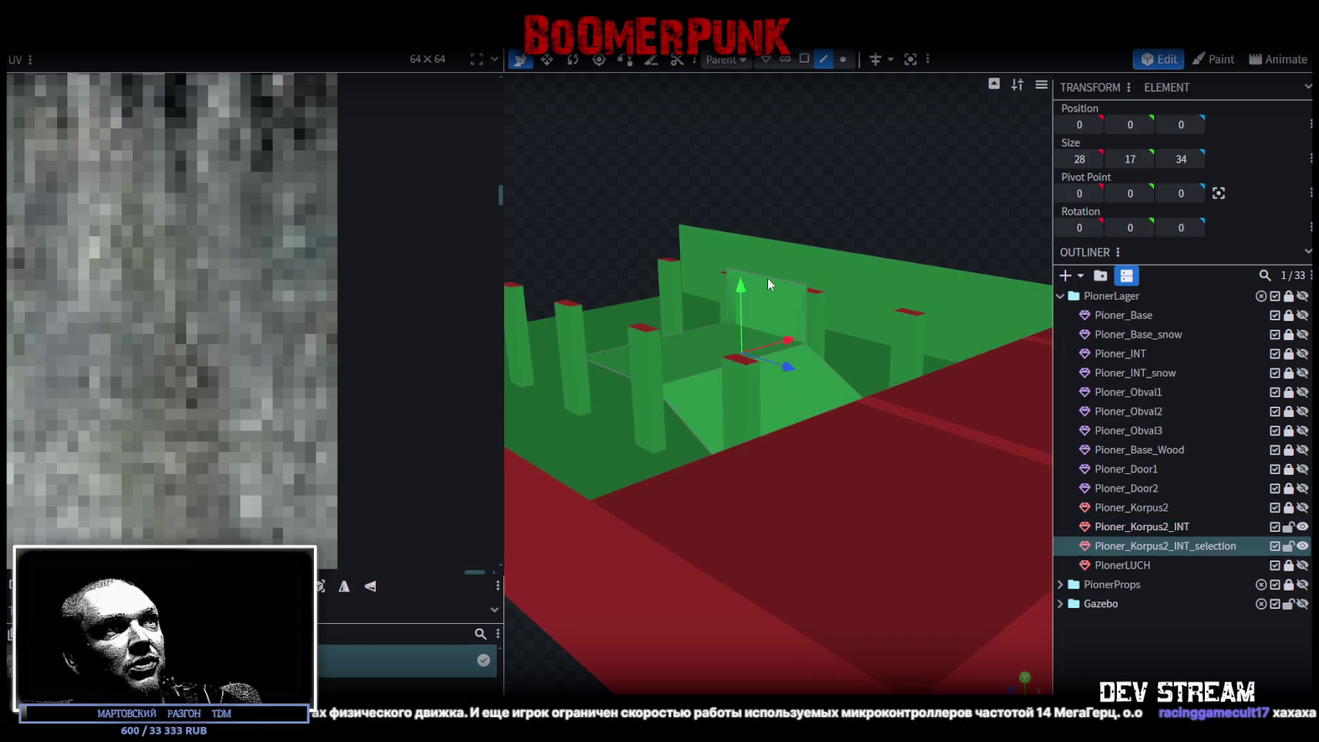
left_click_drag(901, 168, 816, 203)
mouse_move(807, 283)
left_mouse_down()
mouse_move(988, 285)
mouse_move(880, 278)
mouse_move(849, 319)
mouse_move(507, 336)
mouse_move(656, 449)
mouse_move(614, 473)
mouse_move(657, 487)
mouse_move(770, 474)
mouse_move(820, 445)
mouse_move(789, 494)
mouse_move(864, 533)
mouse_move(909, 513)
mouse_move(923, 526)
mouse_move(958, 349)
mouse_move(970, 334)
mouse_move(999, 346)
mouse_move(934, 169)
mouse_move(897, 181)
left_mouse_up()
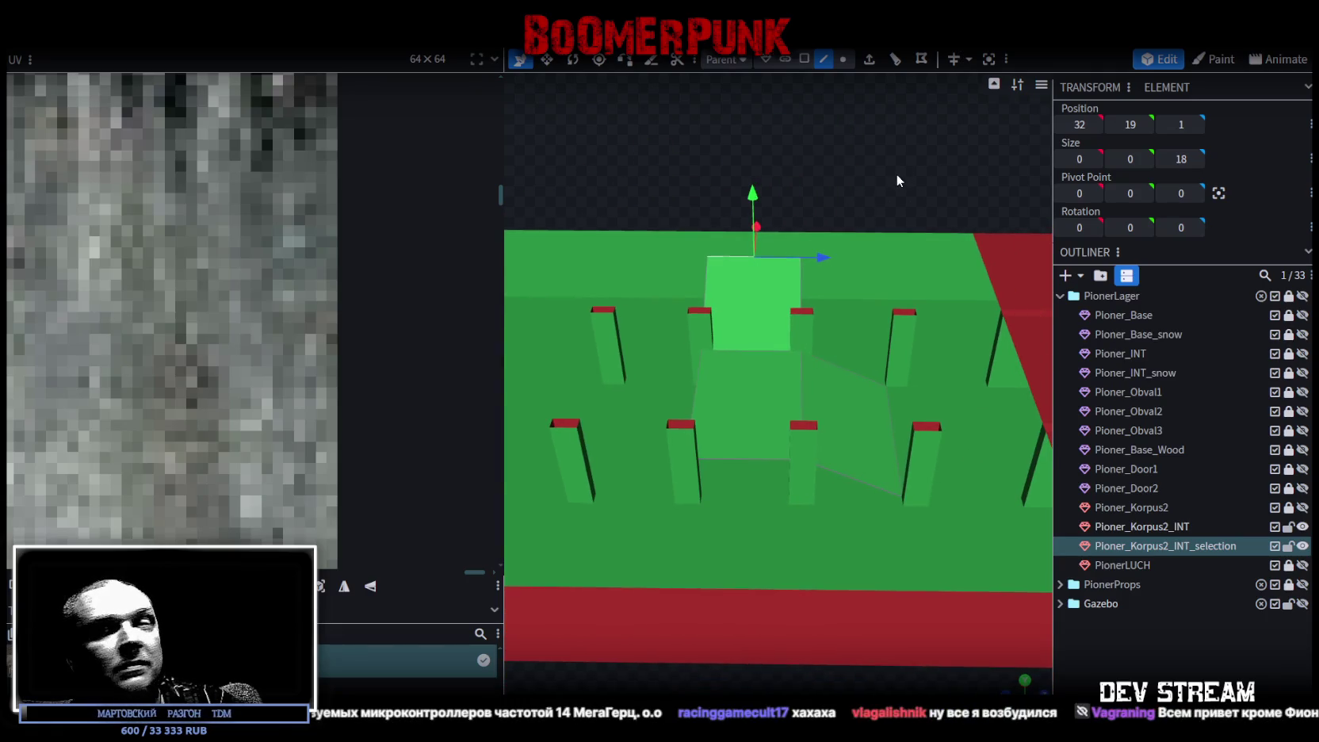
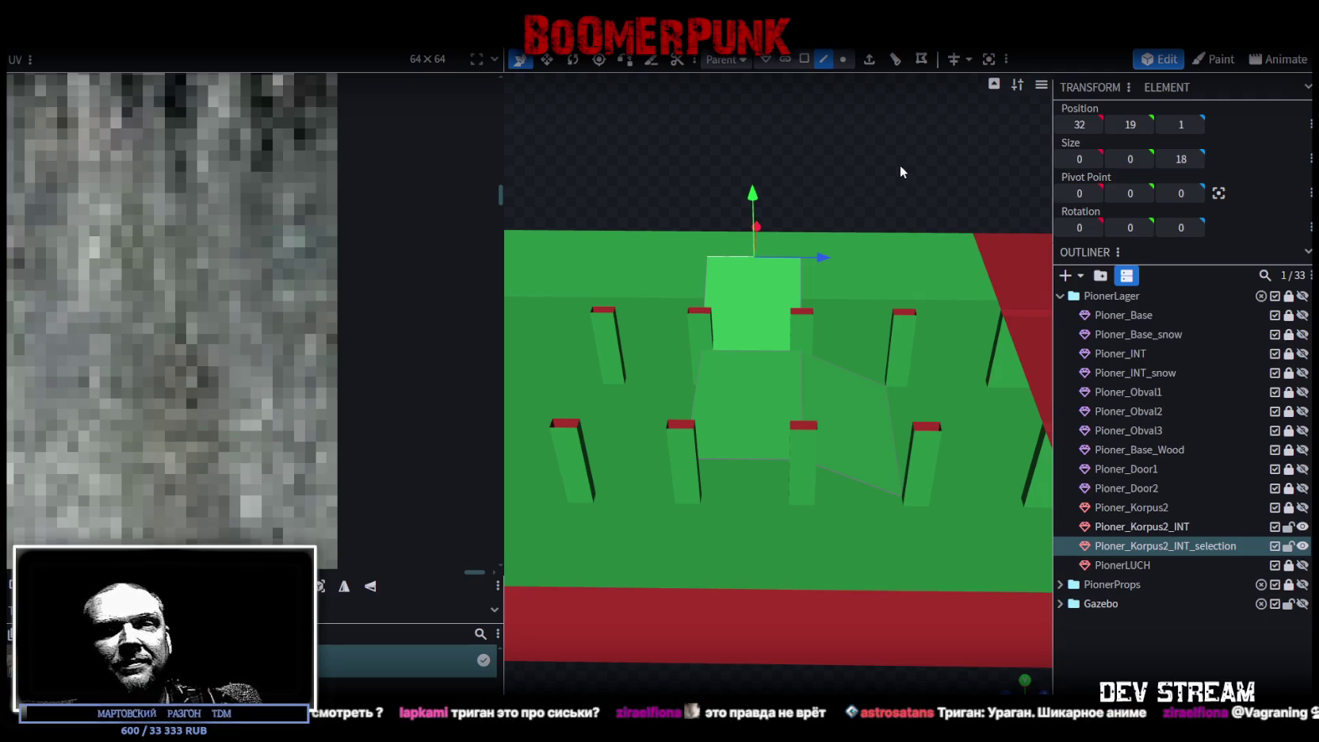
Step: Pick an edge of the plane among the pillars and add one loop cut at offset 9
left_click(750, 460)
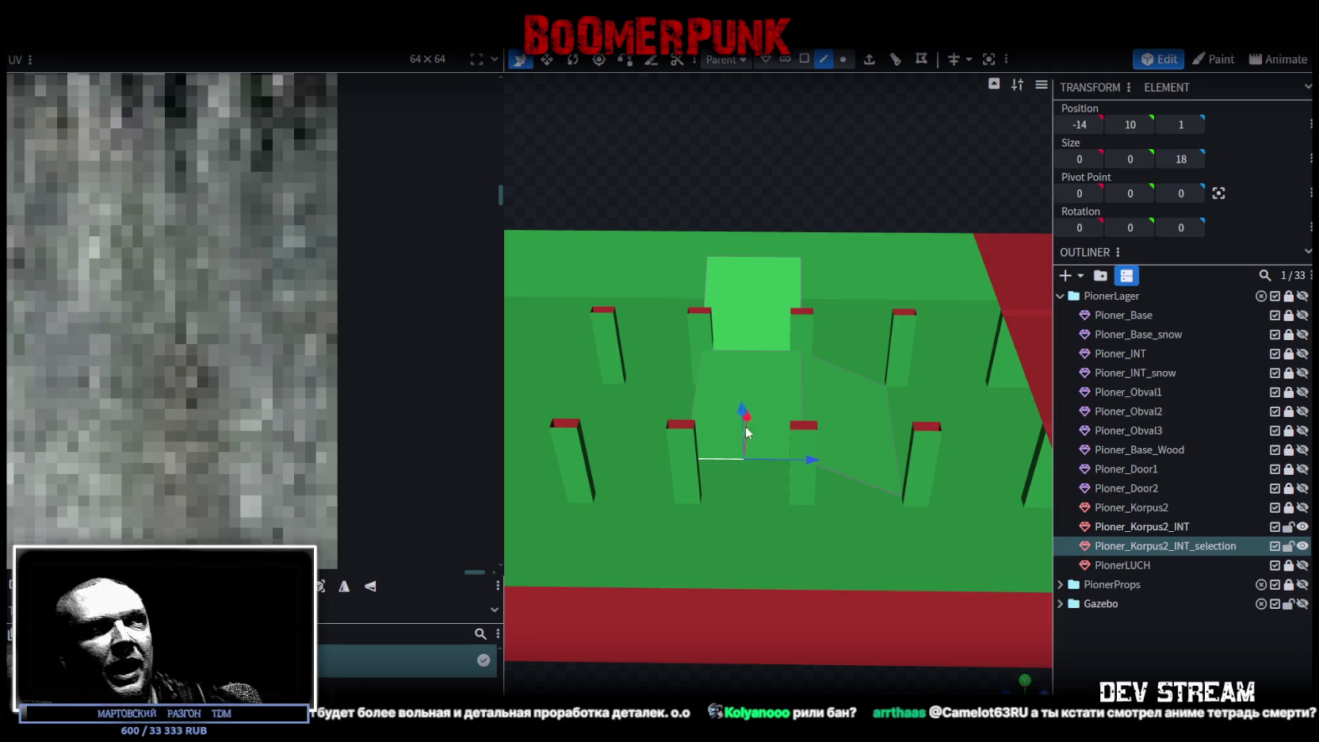
left_click(894, 60)
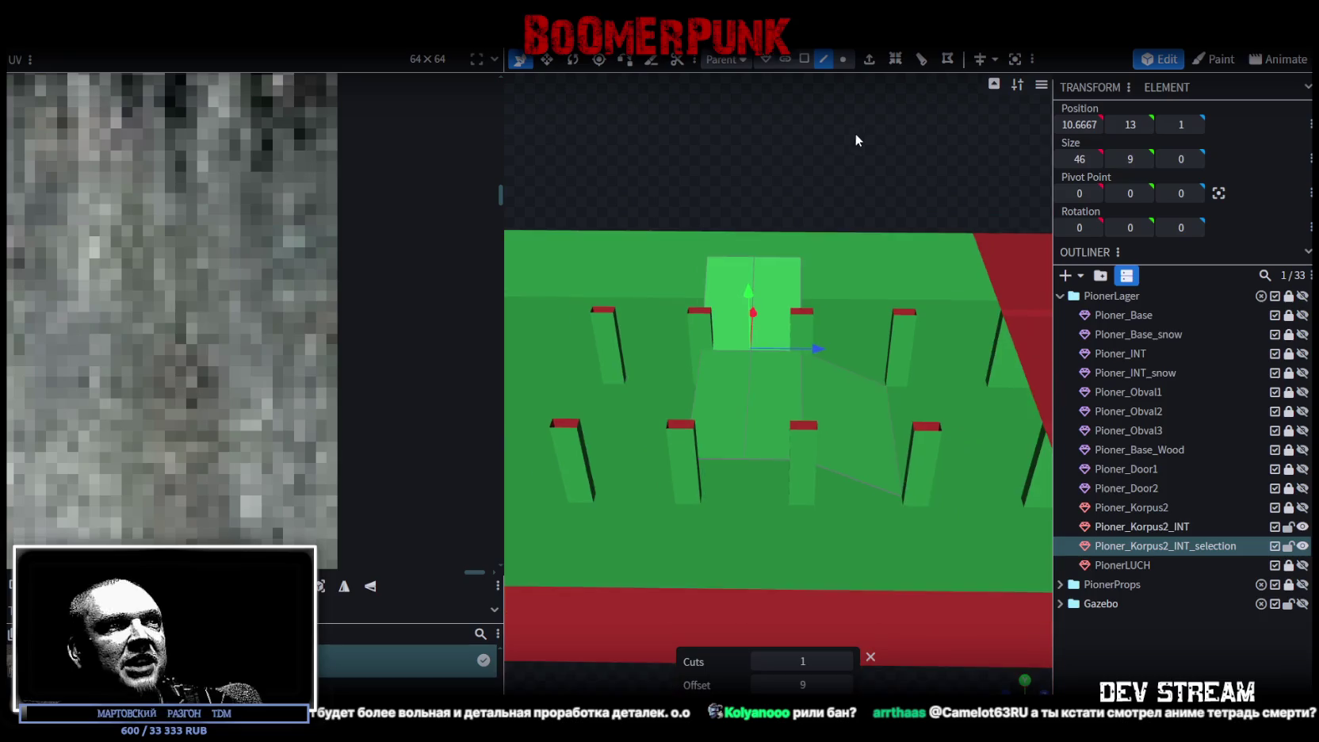
Step: Slide the loop cut to a new position on the plane
left_click_drag(859, 131, 927, 155)
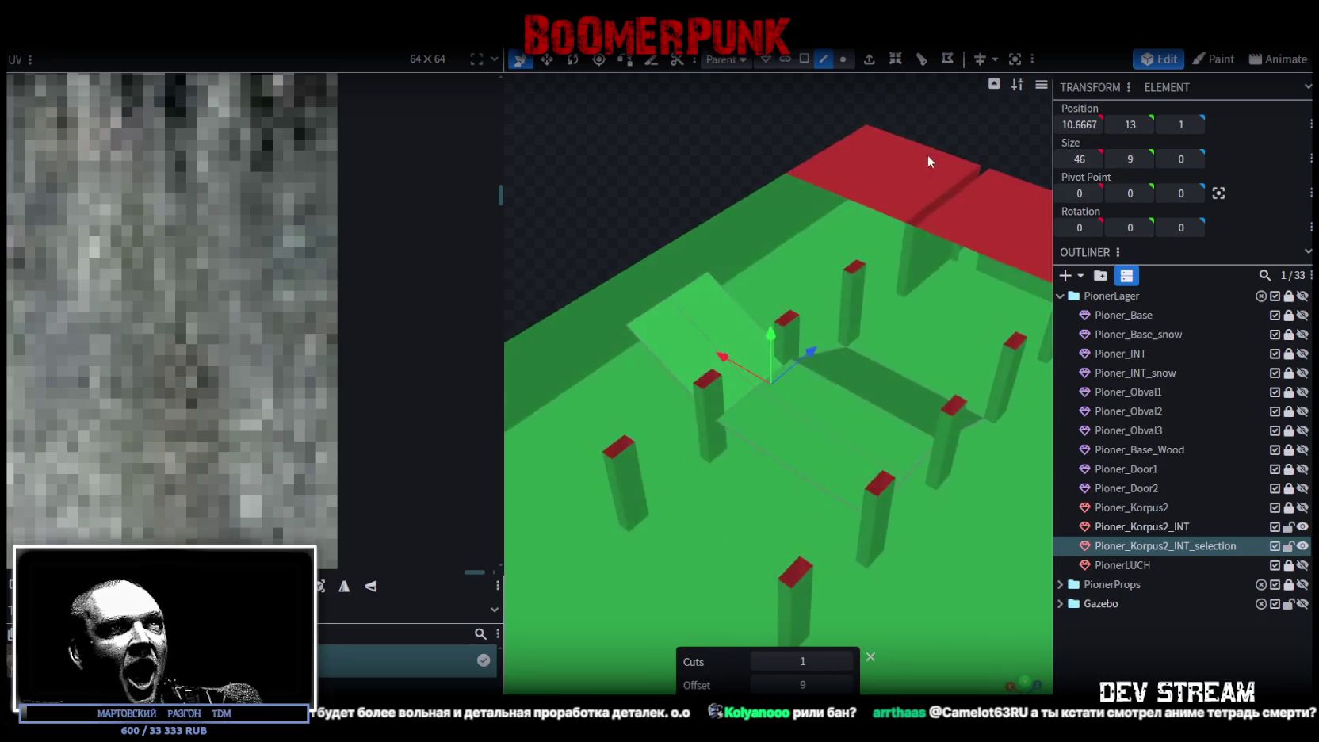
mouse_move(924, 152)
left_mouse_down()
mouse_move(843, 126)
mouse_move(807, 140)
mouse_move(942, 142)
mouse_move(1026, 125)
mouse_move(988, 150)
mouse_move(963, 132)
mouse_move(900, 150)
mouse_move(898, 344)
left_mouse_up()
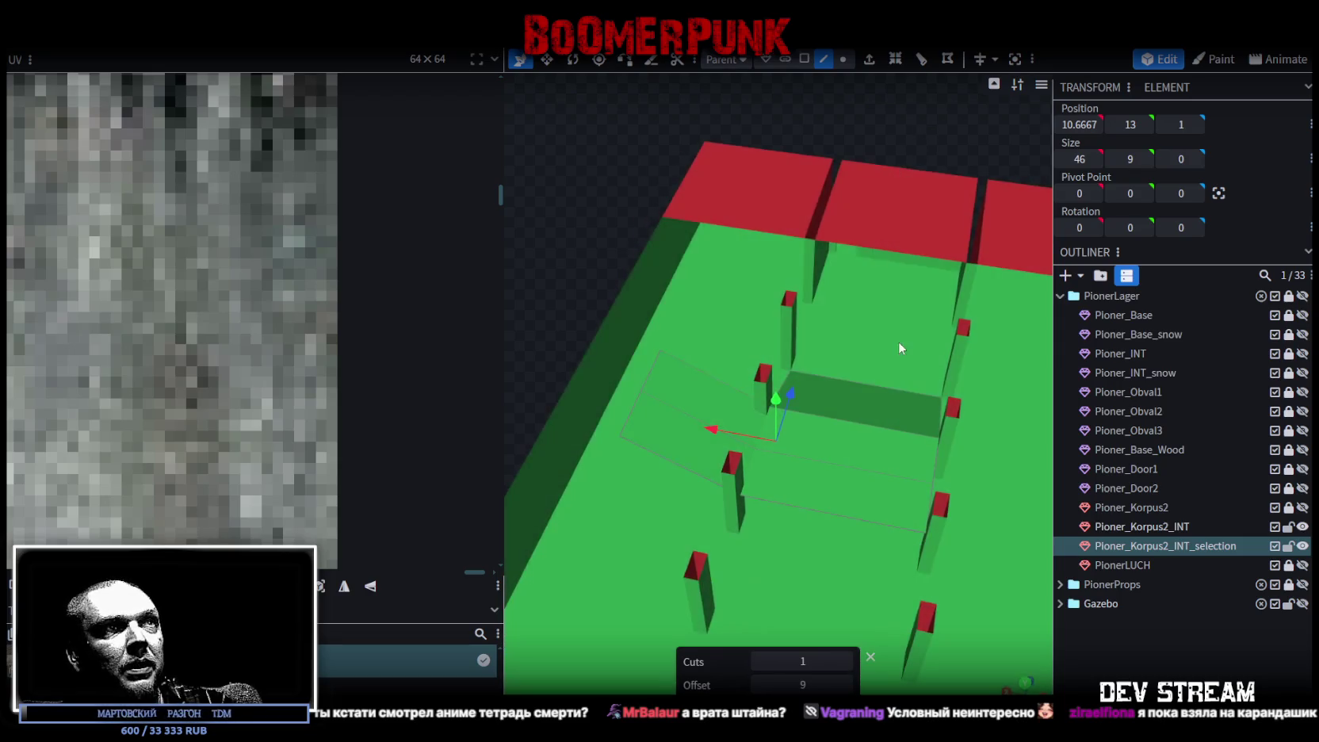
mouse_move(862, 79)
left_mouse_down()
mouse_move(847, 249)
mouse_move(876, 434)
left_mouse_up()
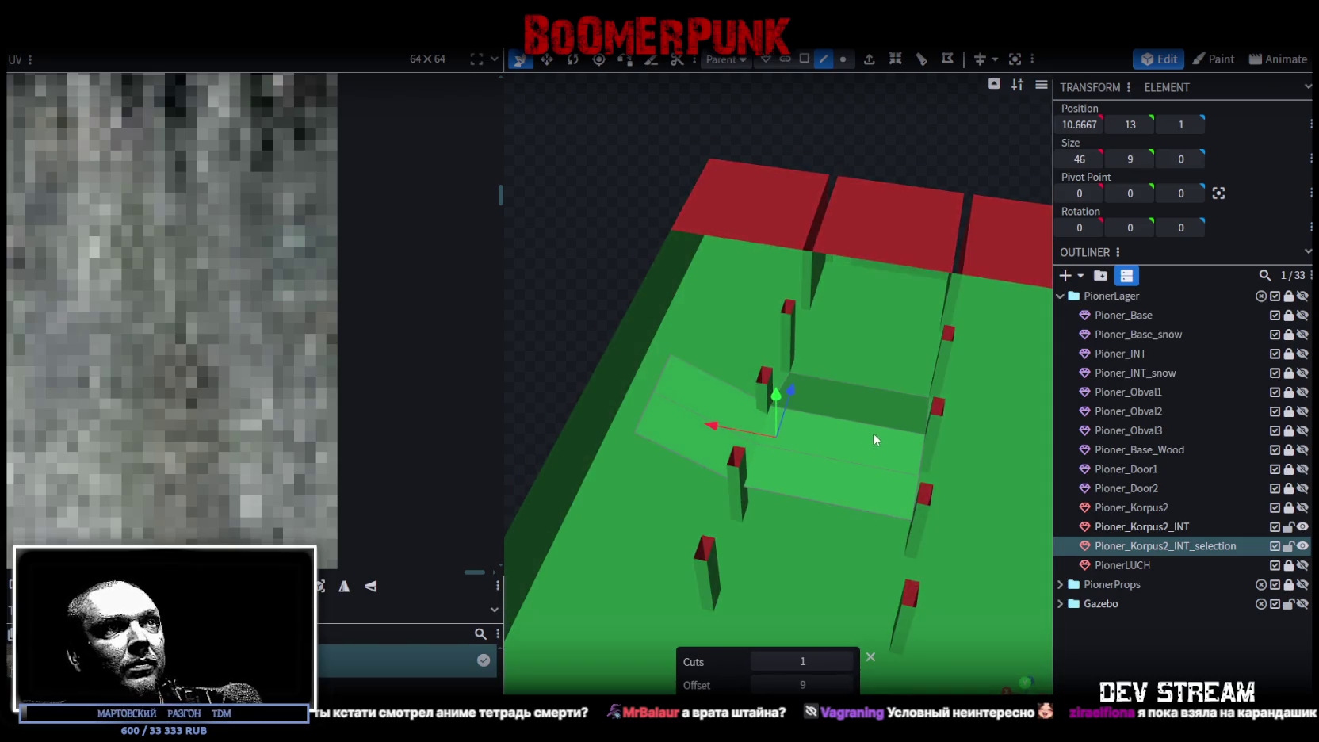
left_click(827, 500)
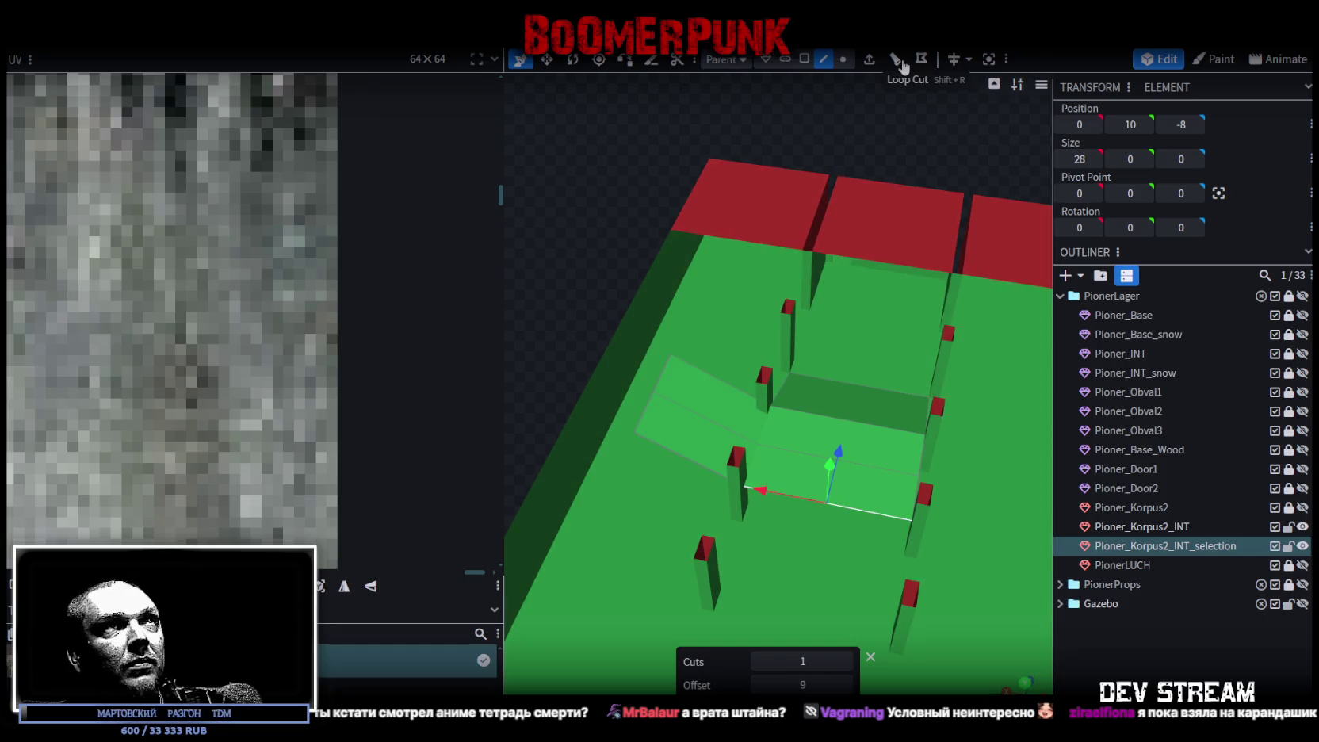
Step: Delete four unwanted faces of the plane, including the slanted one
left_click(805, 60)
left_click(872, 412)
left_click(879, 451, "shift")
left_click(792, 477, "shift")
left_click(710, 448, "shift")
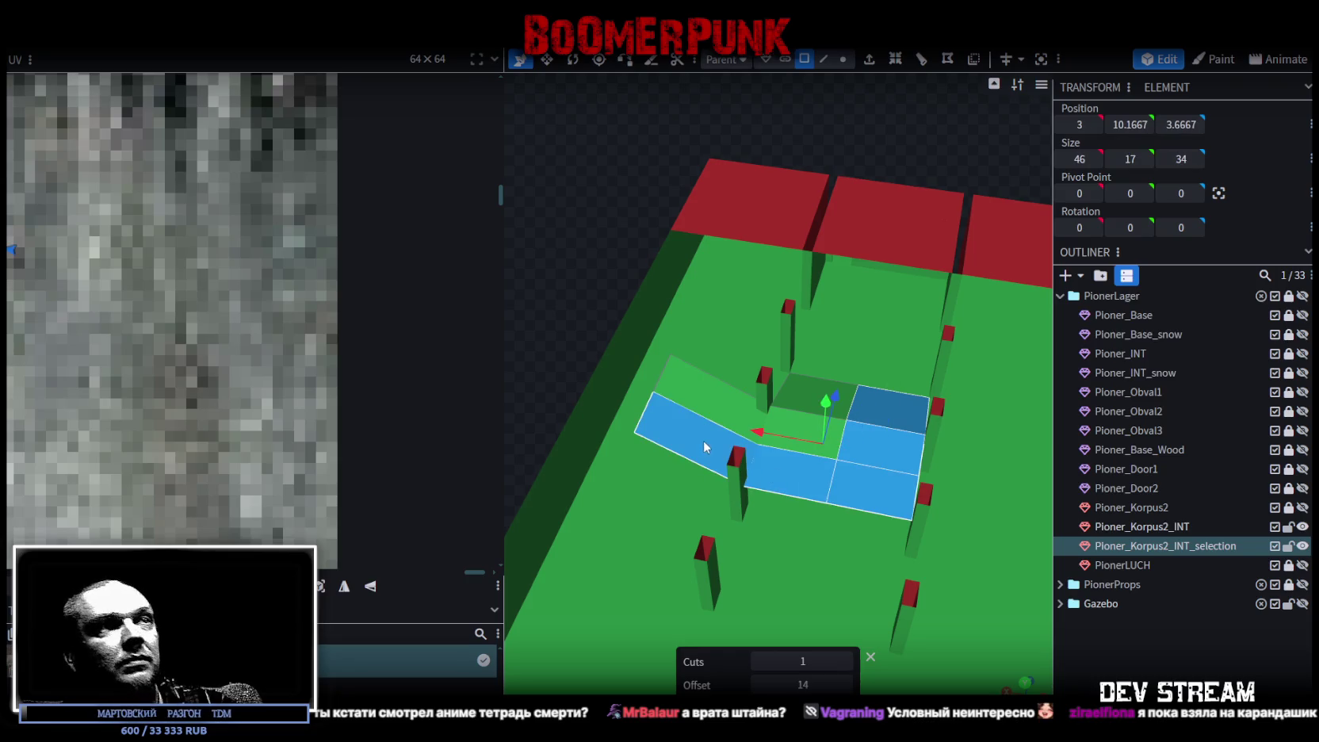
key("Delete")
Step: Rotate the remaining connected strip faces 90° on Y
left_click(845, 399)
double_click(791, 423)
key("r")
mouse_move(786, 448)
left_mouse_down()
mouse_move(670, 452)
mouse_move(587, 430)
mouse_move(593, 320)
mouse_move(575, 379)
mouse_move(768, 479)
mouse_move(896, 658)
mouse_move(795, 519)
mouse_move(802, 501)
mouse_move(741, 607)
mouse_move(572, 671)
mouse_move(732, 496)
mouse_move(805, 482)
left_mouse_up()
key("v")
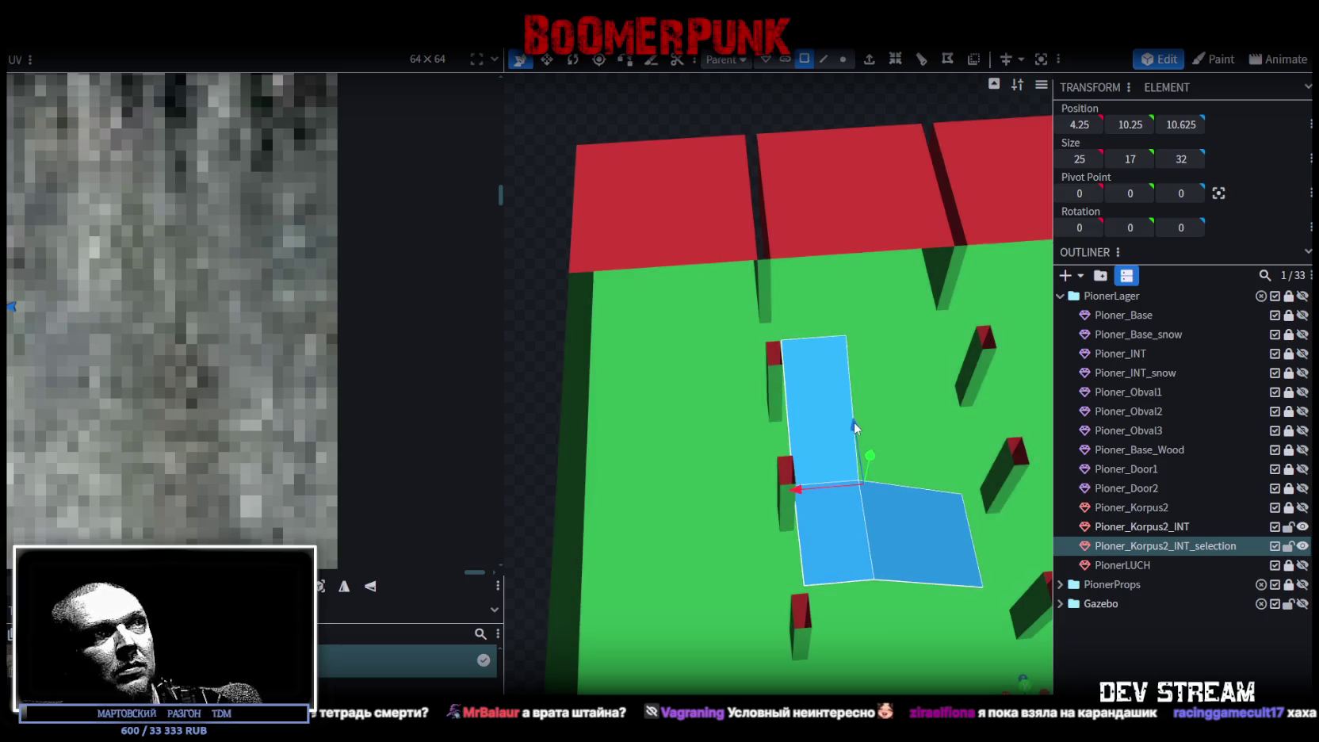
Step: Slide the selected strip along Z so it runs between the pillars
left_click_drag(854, 423, 808, 360)
scroll(618, 579, "down", 3)
mouse_move(618, 578)
left_mouse_down()
mouse_move(812, 506)
mouse_move(760, 594)
mouse_move(858, 665)
mouse_move(823, 640)
mouse_move(833, 665)
mouse_move(826, 650)
left_mouse_up()
mouse_move(800, 436)
left_mouse_down()
mouse_move(781, 428)
mouse_move(726, 600)
mouse_move(798, 635)
mouse_move(792, 619)
left_mouse_up()
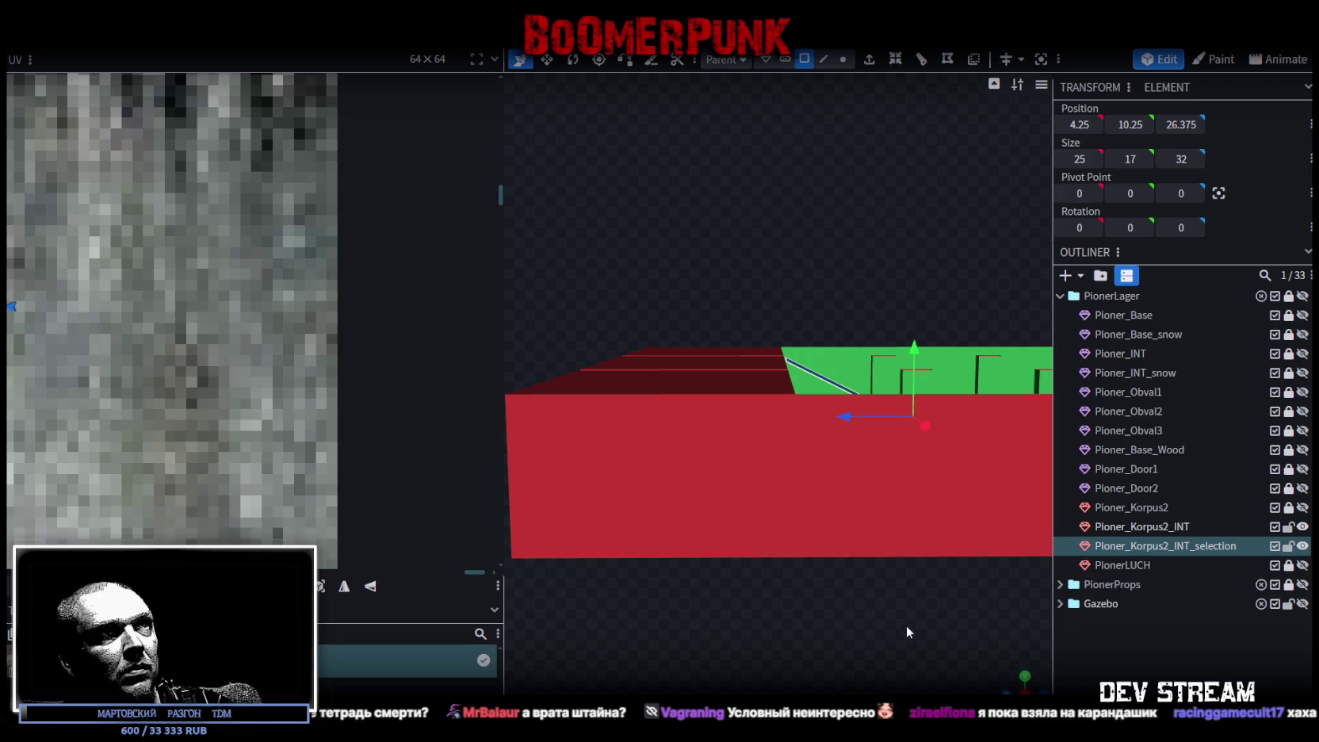
left_click_drag(906, 625, 832, 673)
left_click(1024, 680)
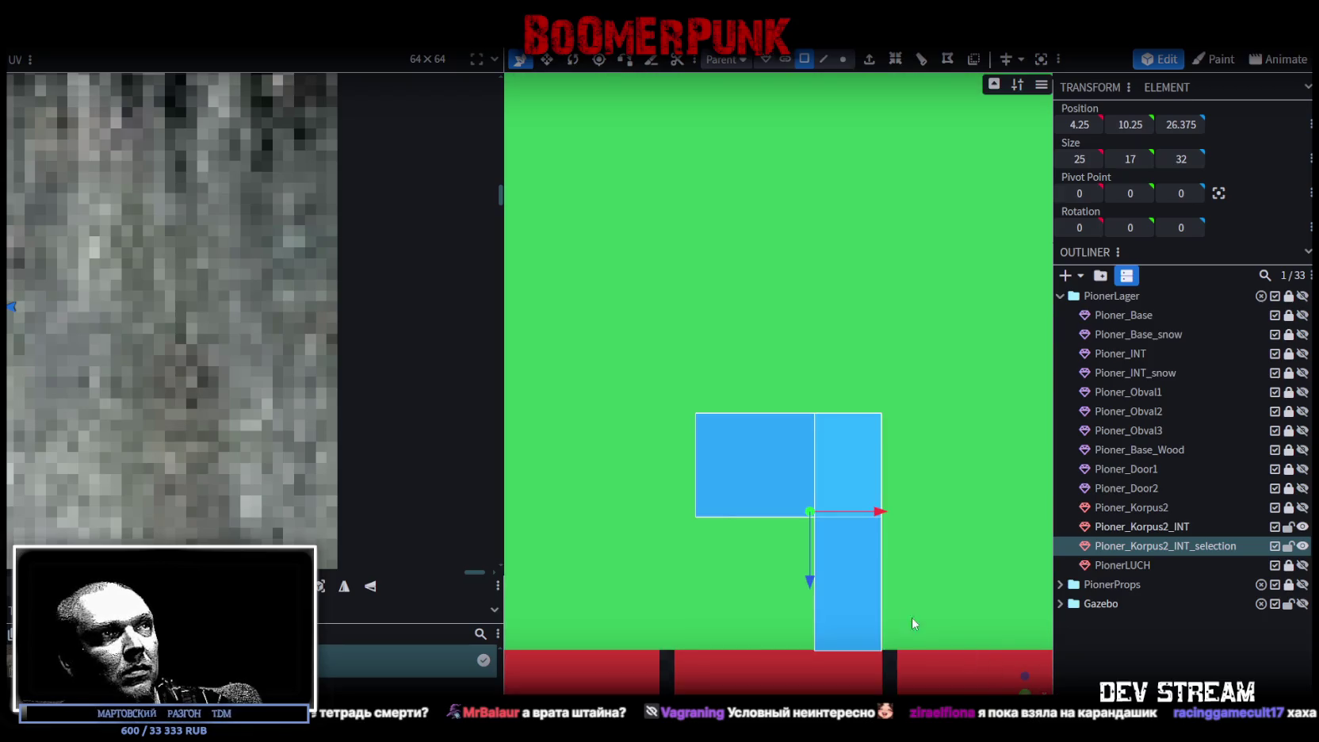
Step: In top view, fine-tune the strip's Z position by a half and a quarter unit
left_click_drag(816, 587, 817, 589)
scroll(823, 575, "up", 5)
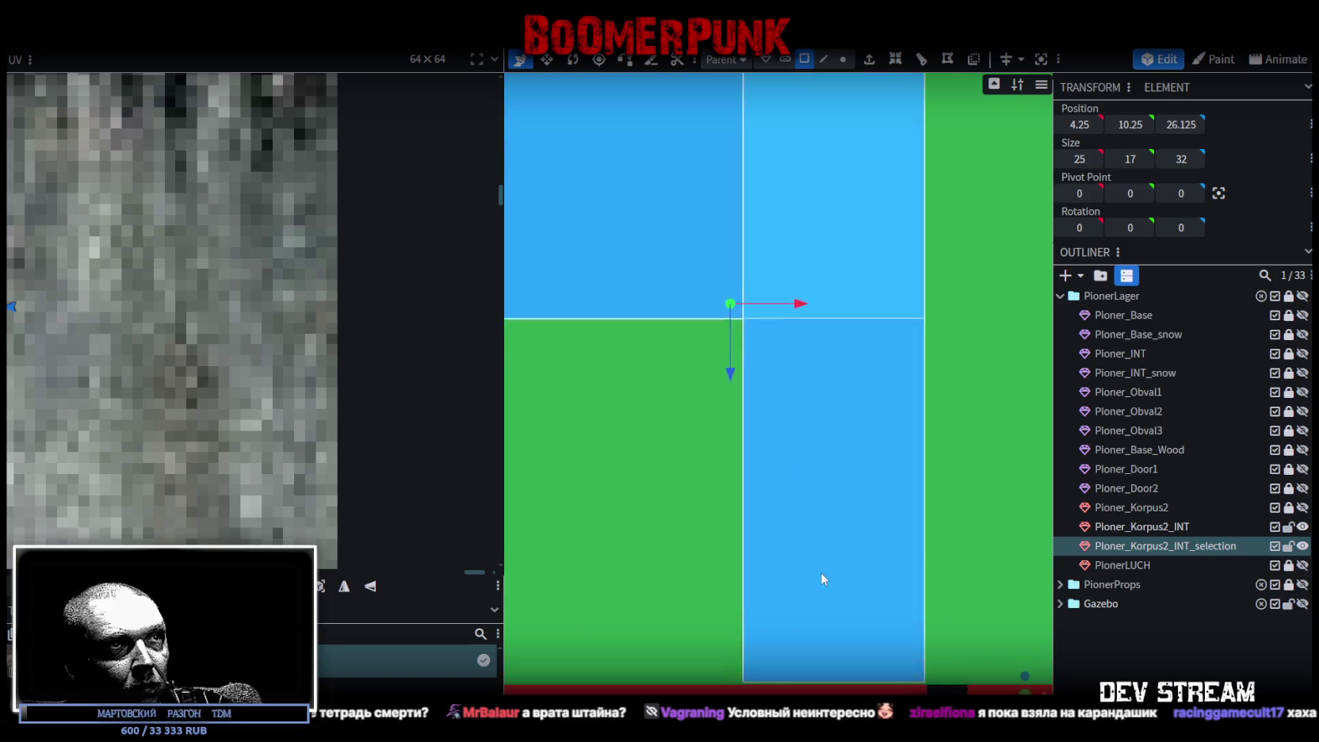
scroll(848, 499, "up", 3)
right_click_drag(849, 499, 771, 406)
scroll(773, 420, "down", 1)
scroll(724, 319, "down", 1)
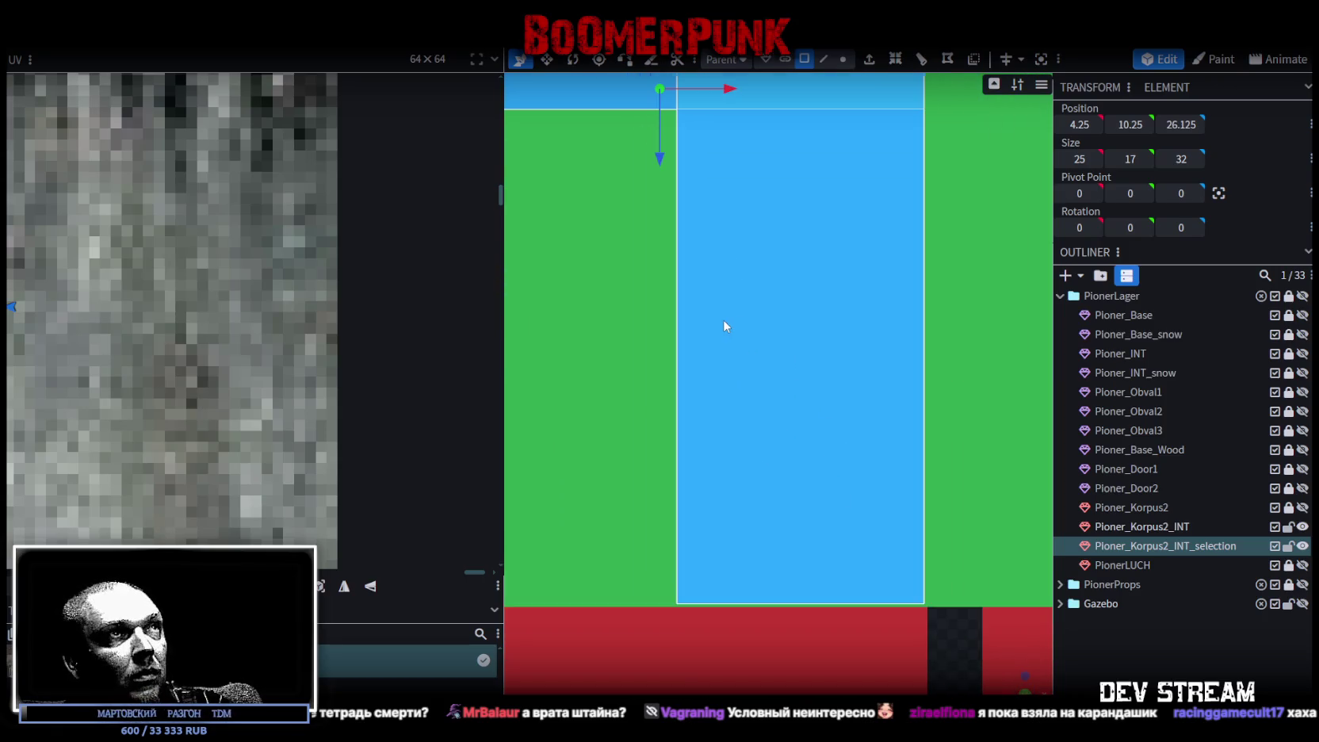
scroll(723, 318, "down", 1)
left_click_drag(658, 157, 661, 160)
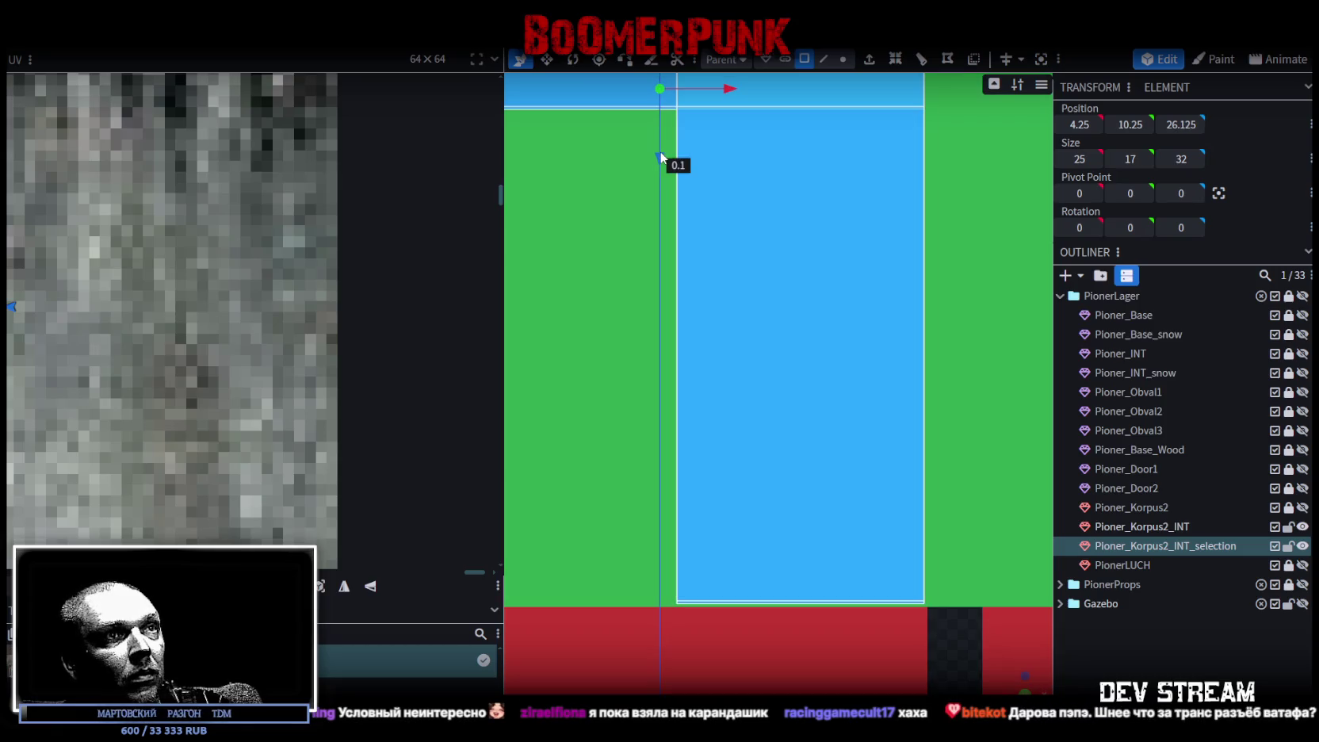
Step: Shift the strip slightly along X to sit at X 4.35
scroll(777, 409, "down", 2)
scroll(777, 409, "down", 3)
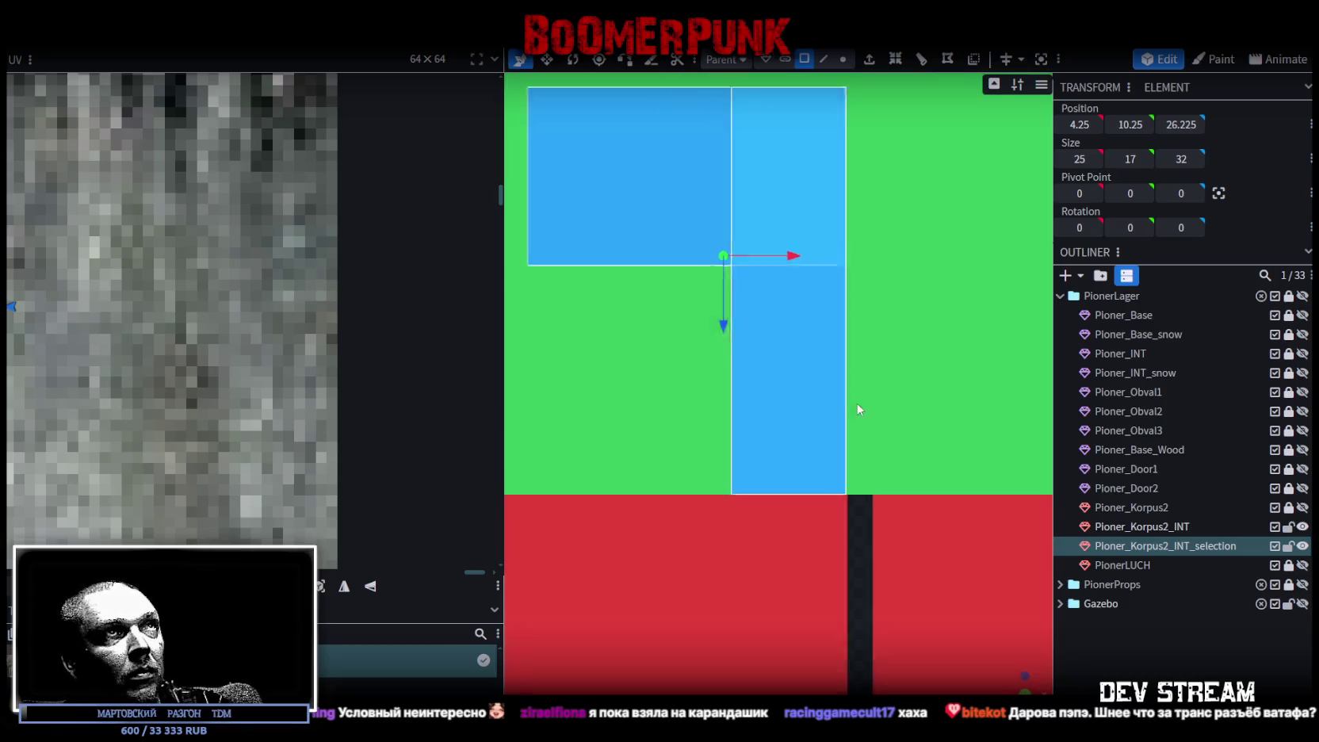
scroll(781, 410, "up", 2)
scroll(852, 592, "up", 1)
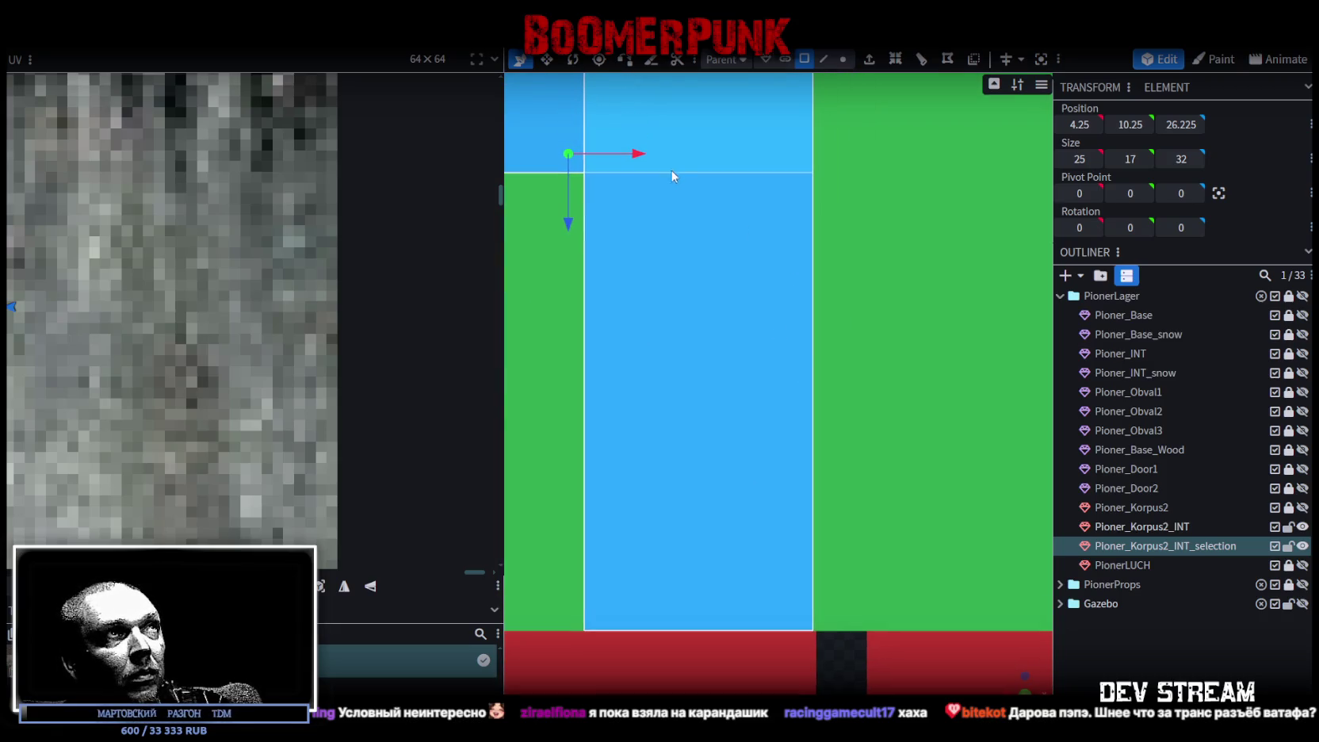
left_click_drag(632, 156, 646, 158)
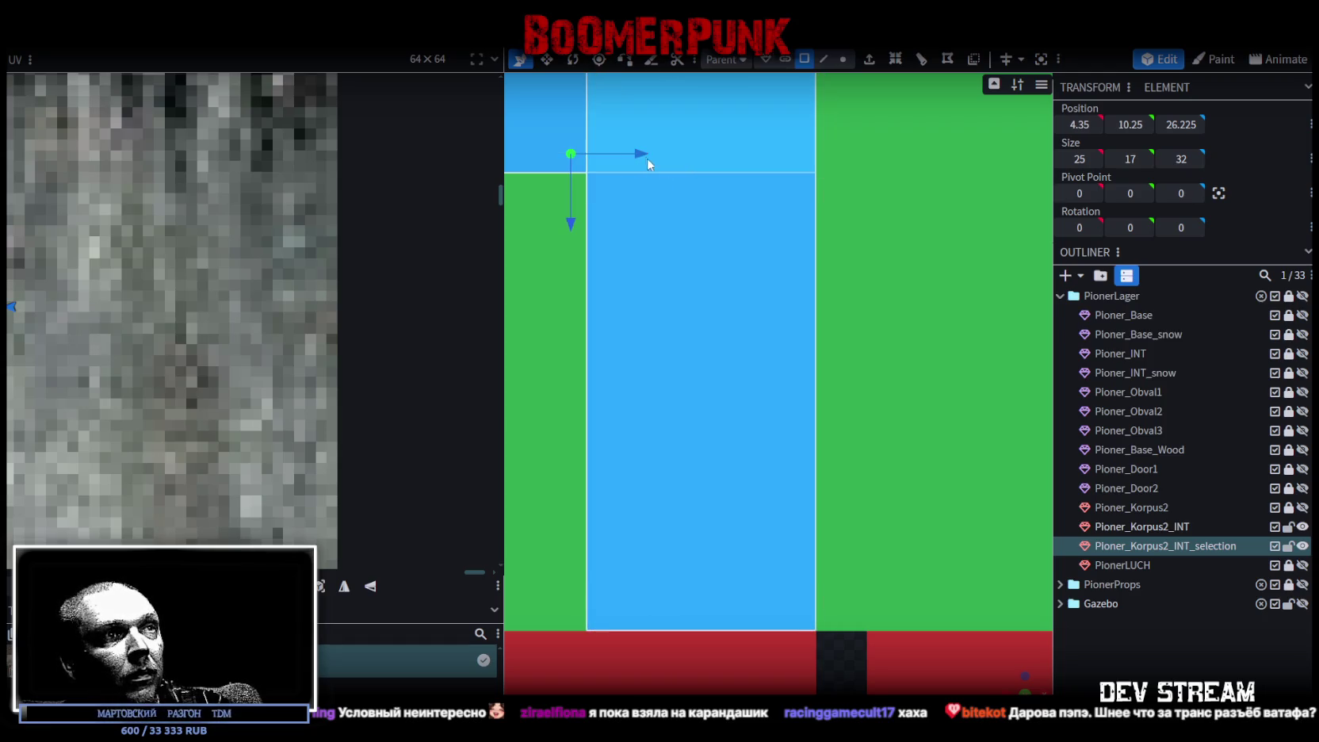
scroll(802, 487, "down", 3)
mouse_move(1015, 688)
left_mouse_down()
mouse_move(973, 671)
mouse_move(689, 665)
mouse_move(708, 614)
mouse_move(610, 646)
mouse_move(713, 476)
left_mouse_up()
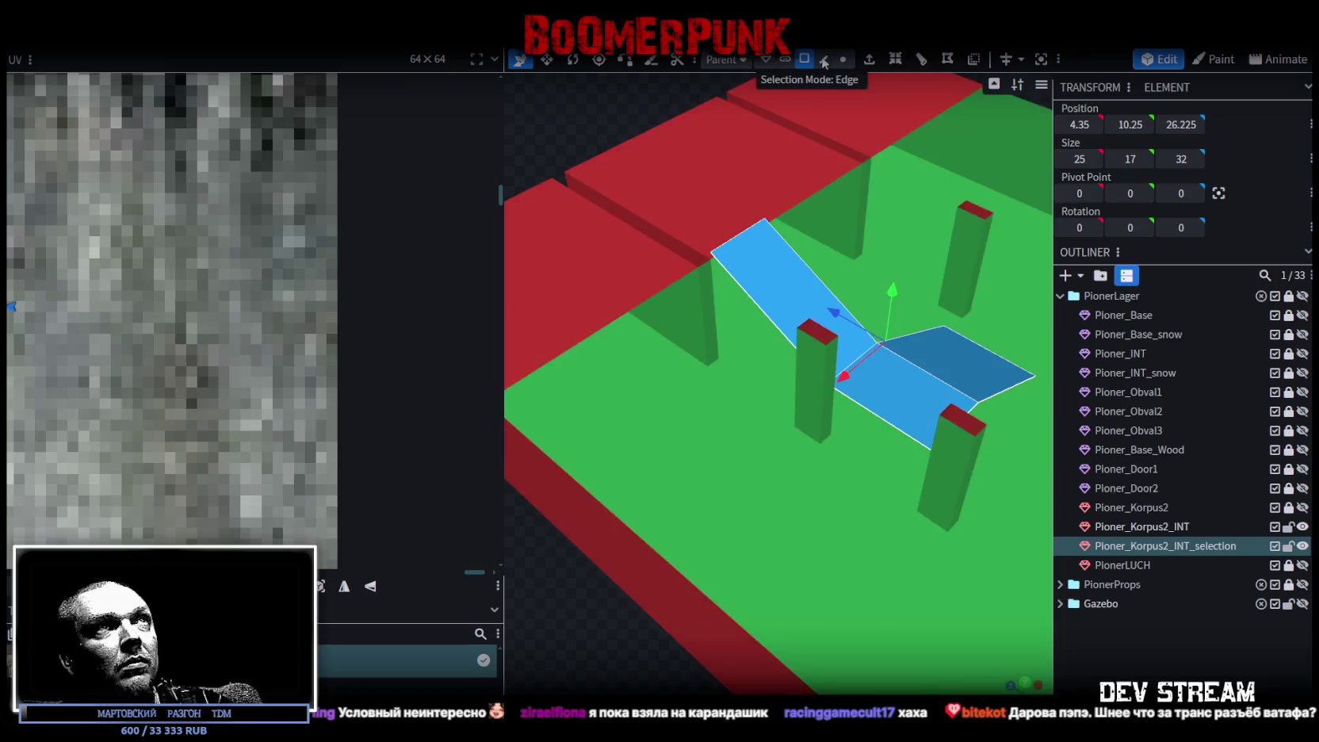
Step: In edge mode, set the ramp's side edges to X 14 and X 5
left_click(823, 60)
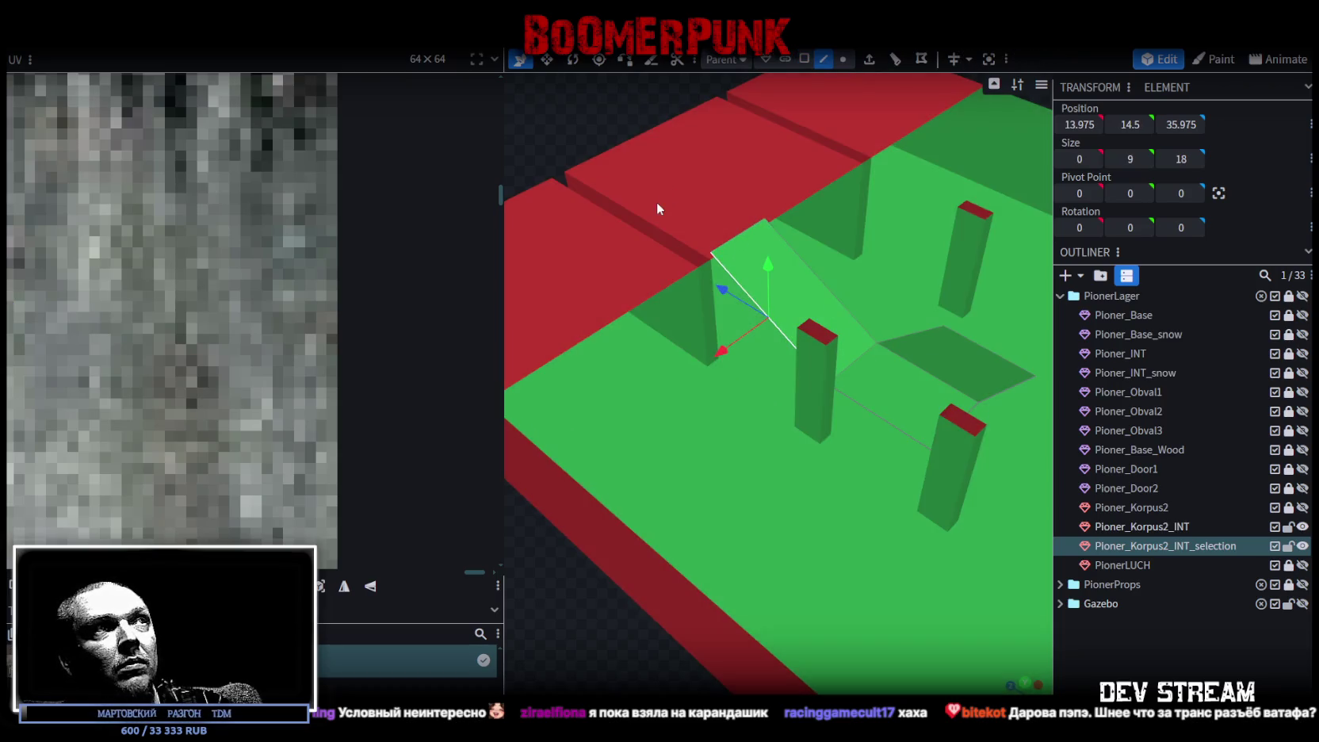
left_click(654, 221)
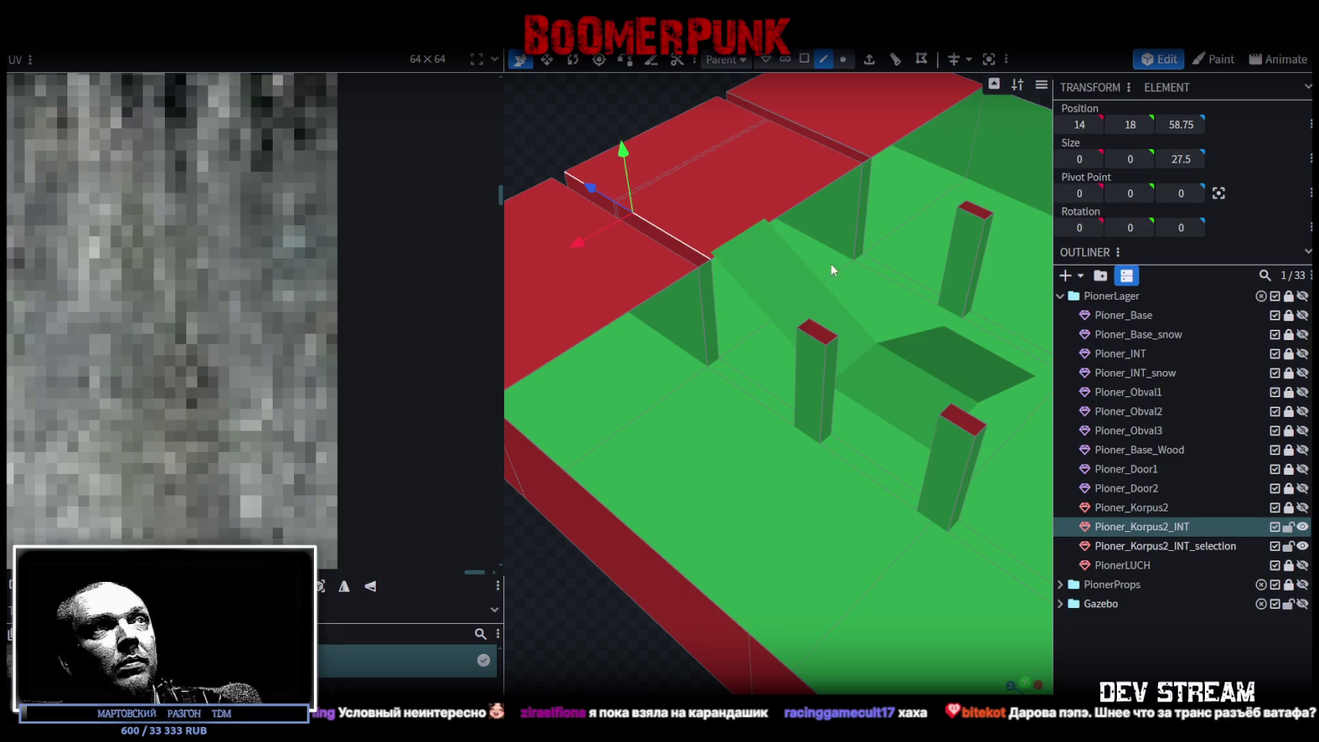
left_click(760, 308)
left_click(884, 416, "shift")
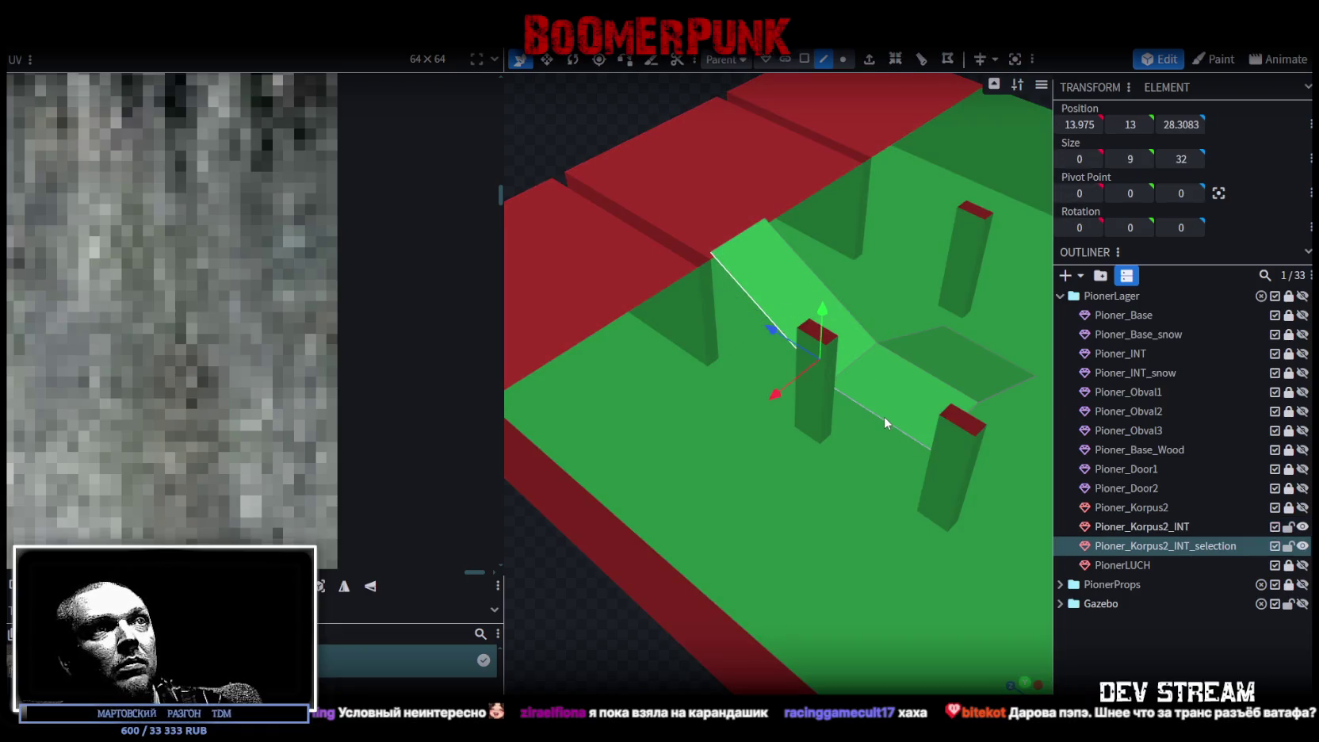
type("14")
key("Return")
left_click_drag(620, 610, 702, 550)
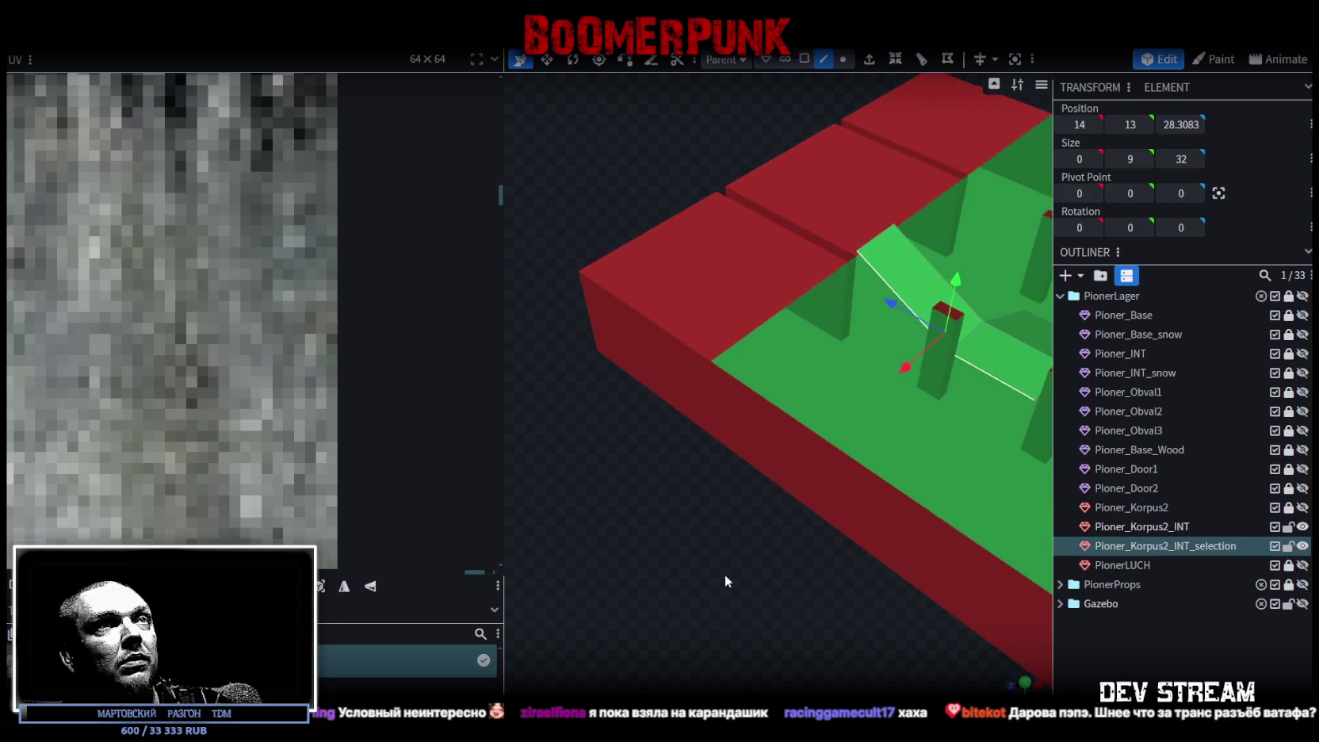
left_click(951, 377)
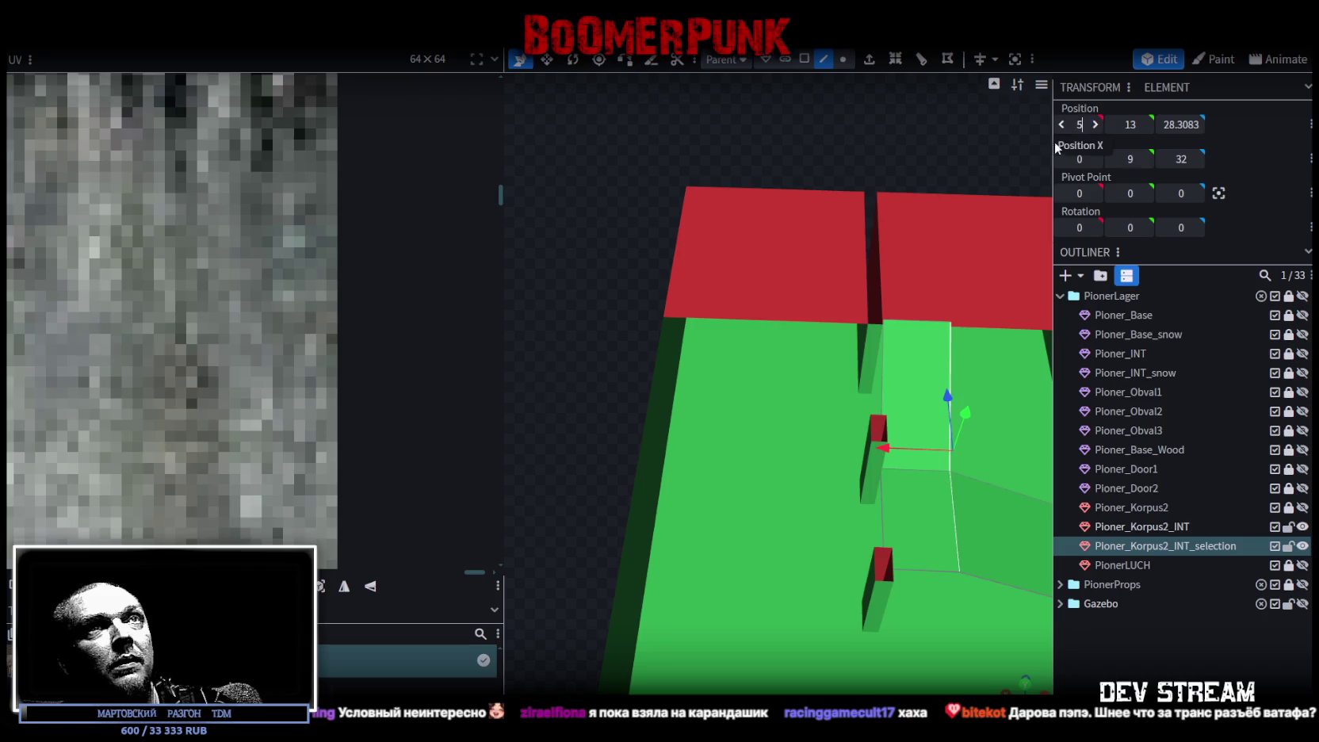
key("Return")
Step: Move the middle ramp edges one unit and the lower right edge two units along X
mouse_move(577, 451)
left_mouse_down()
mouse_move(559, 427)
mouse_move(629, 414)
mouse_move(612, 350)
left_mouse_up()
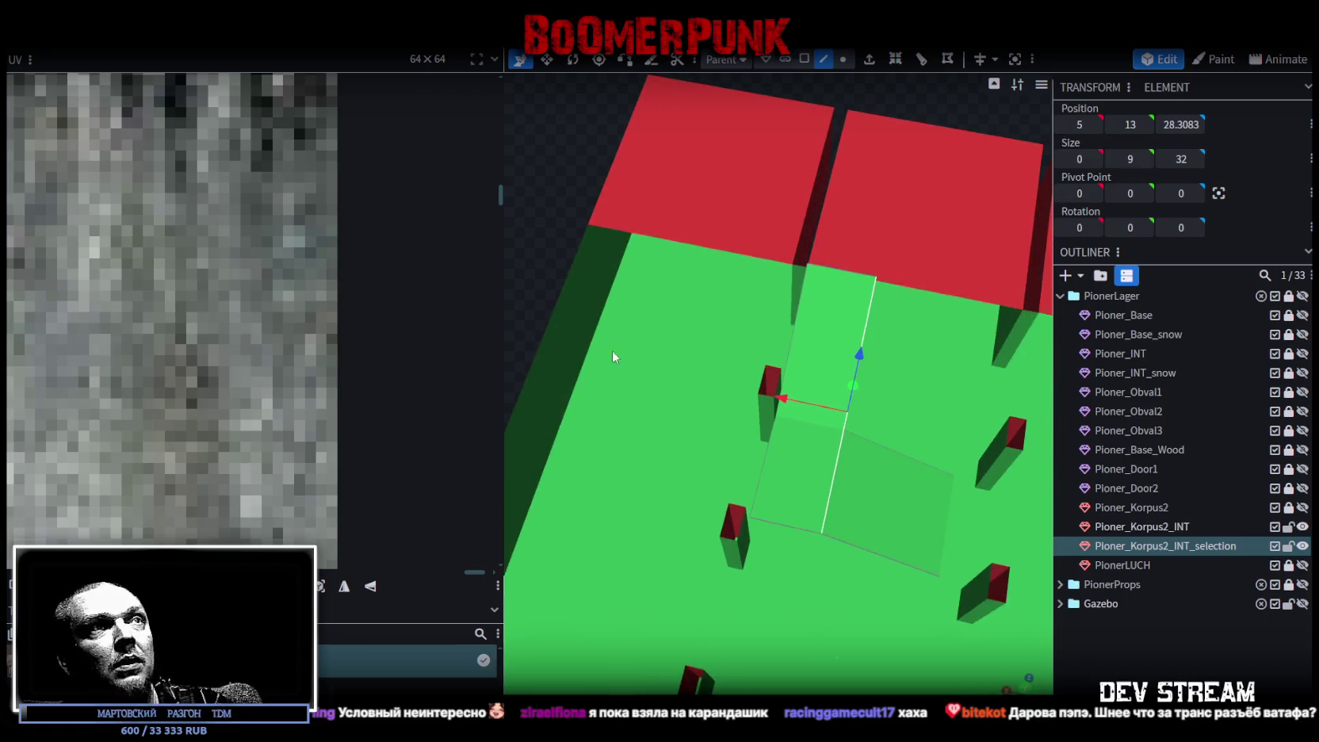
left_click(797, 319)
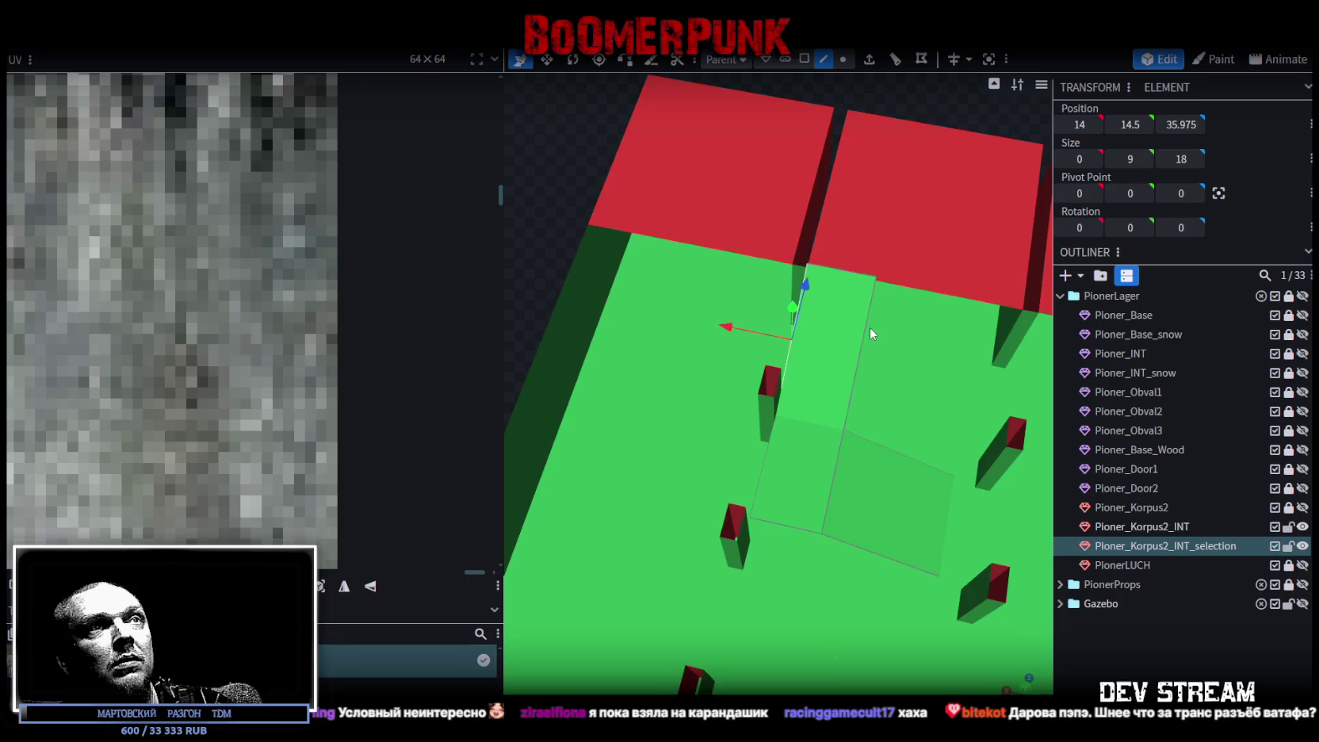
left_click(870, 332)
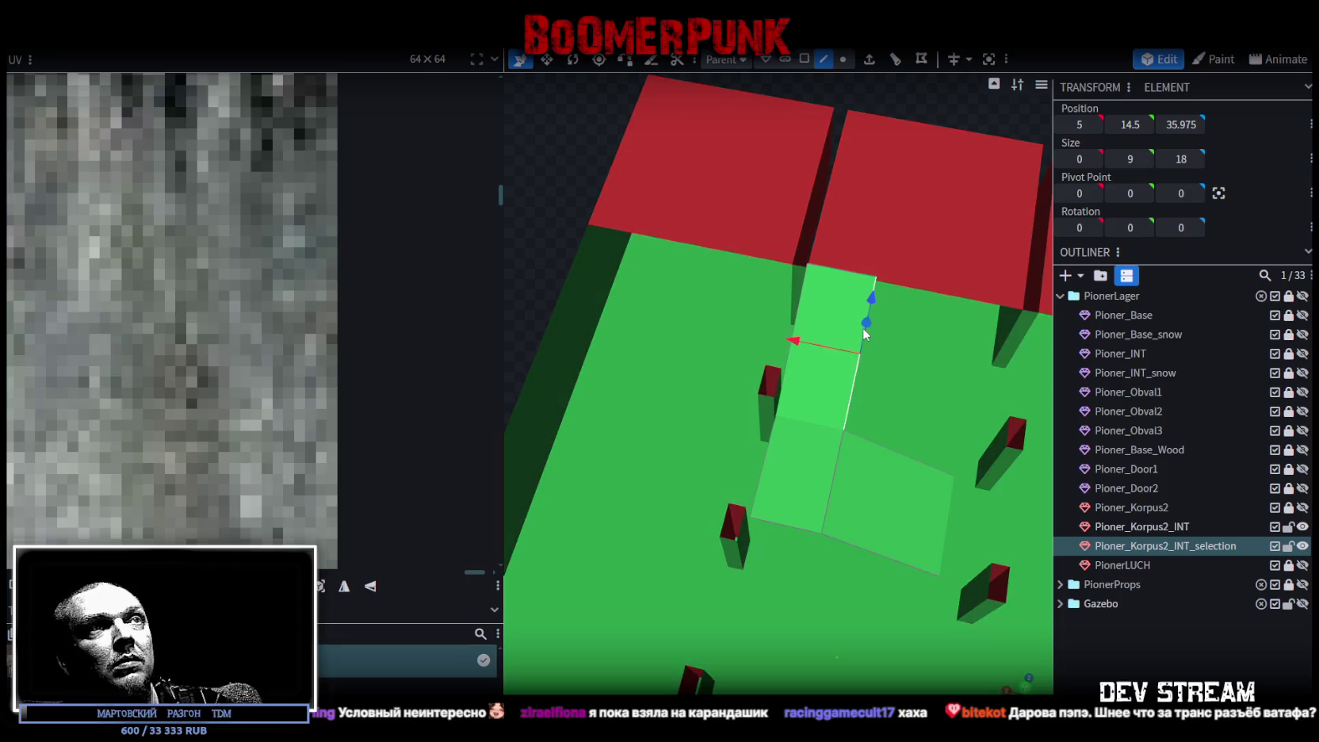
left_click(836, 467, "shift")
left_click_drag(785, 402, 809, 396)
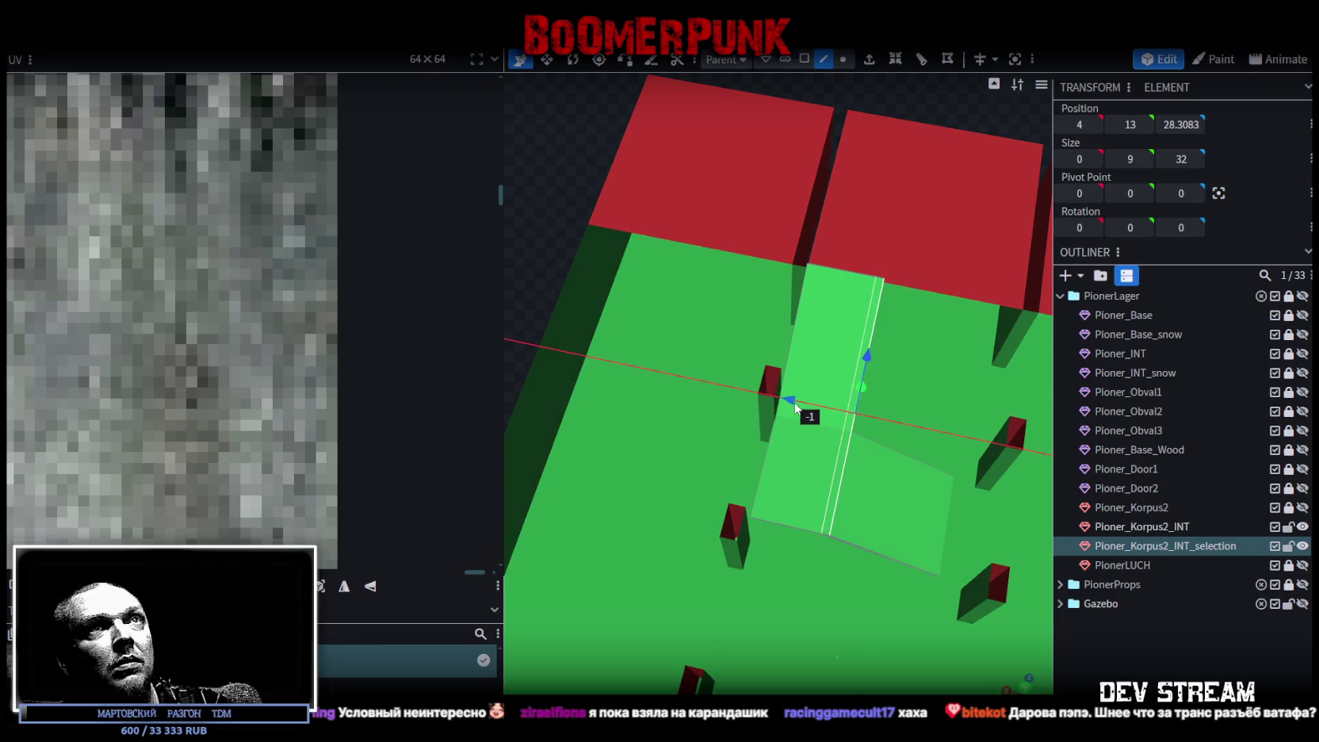
left_click(946, 518)
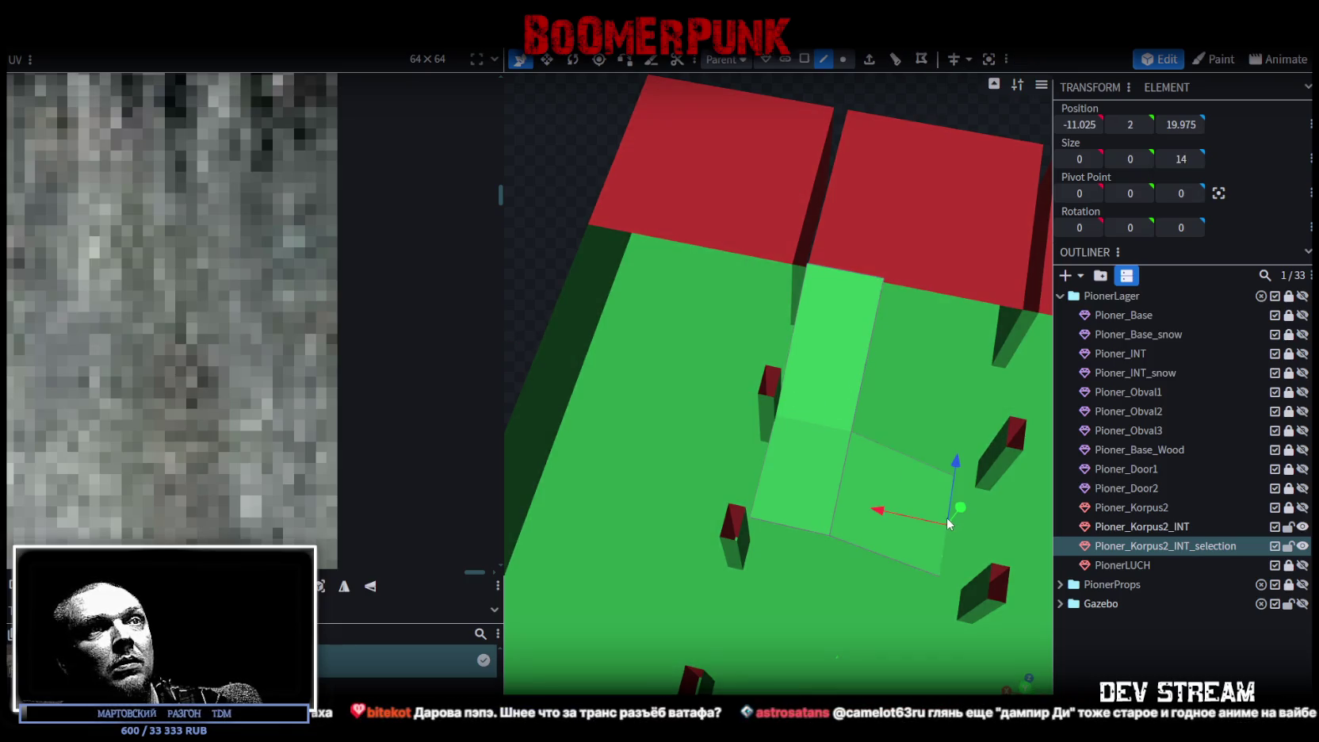
left_click_drag(881, 519, 896, 519)
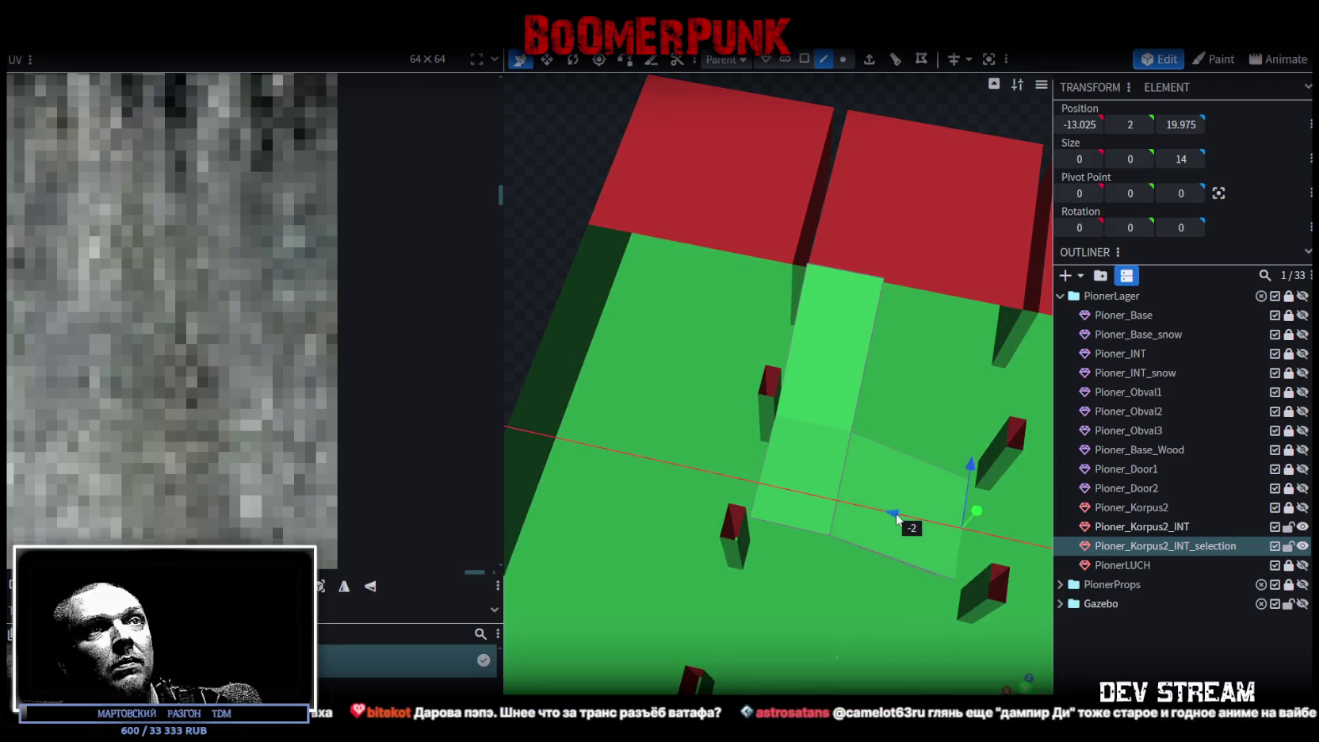
Step: Round the ramp's end section to X -13
right_click_drag(925, 551, 821, 517)
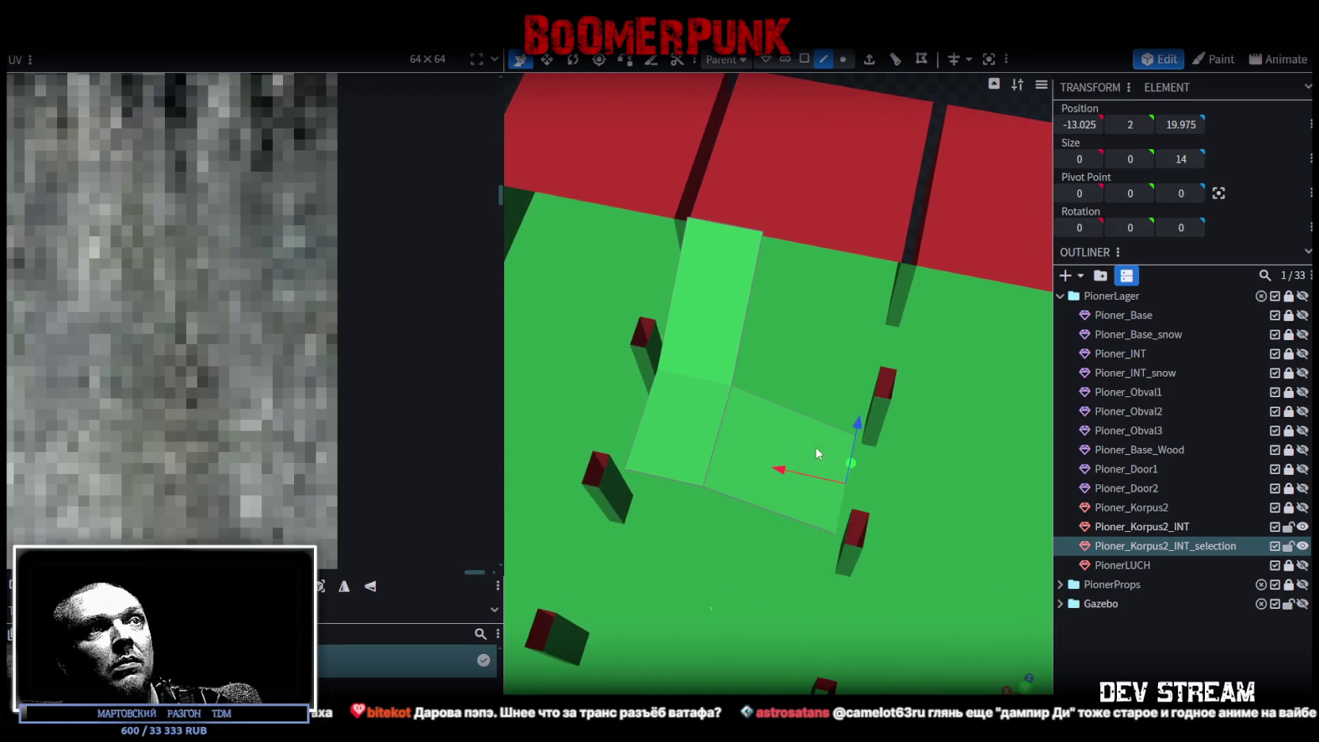
type("-13")
key("Return")
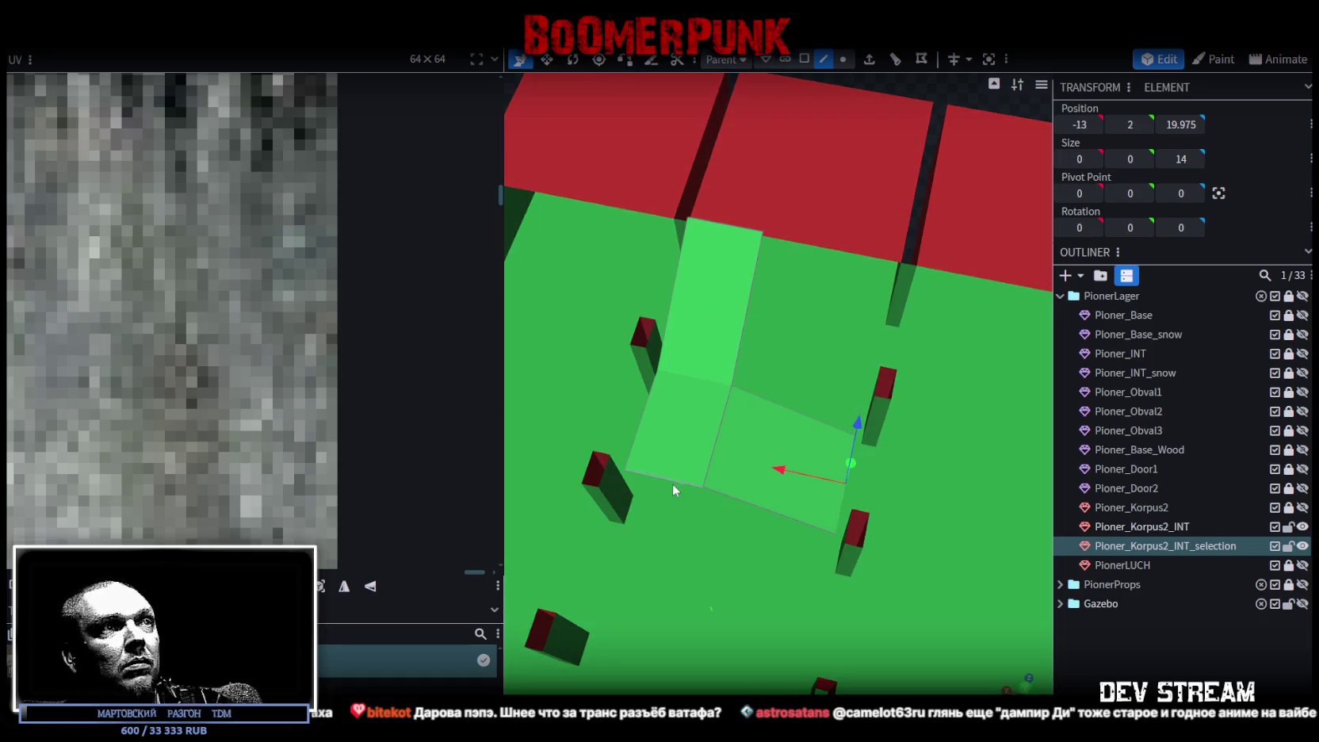
left_click(705, 378)
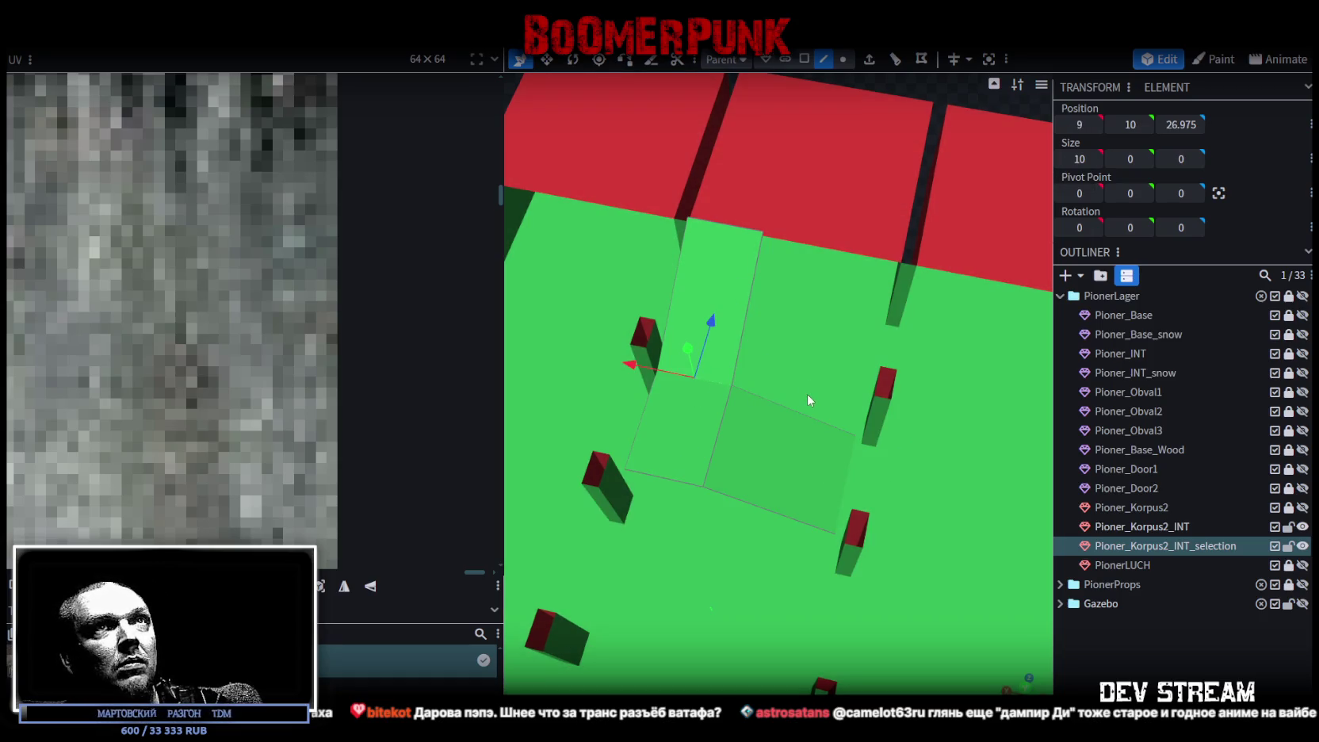
Step: Set the ramp's first upper edge to Z 27
left_click(791, 409)
left_click(1180, 124)
type("30")
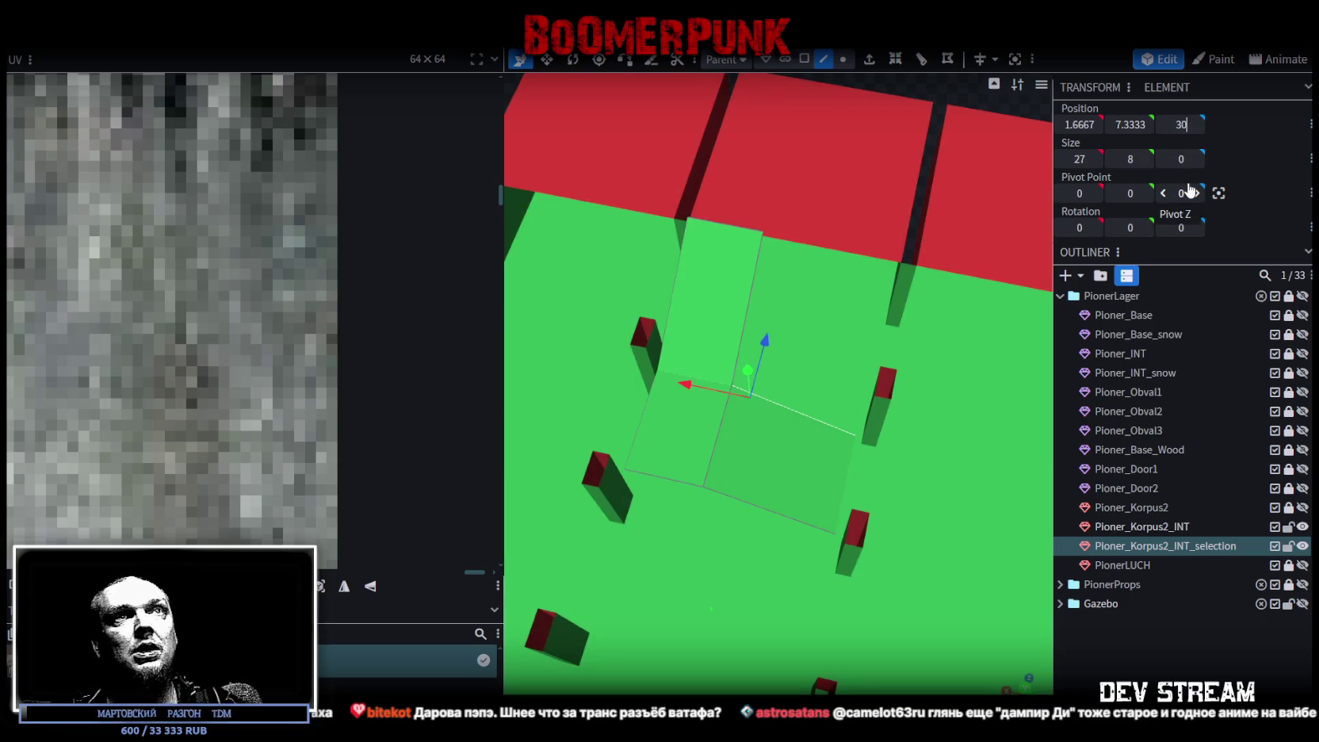
key("Escape")
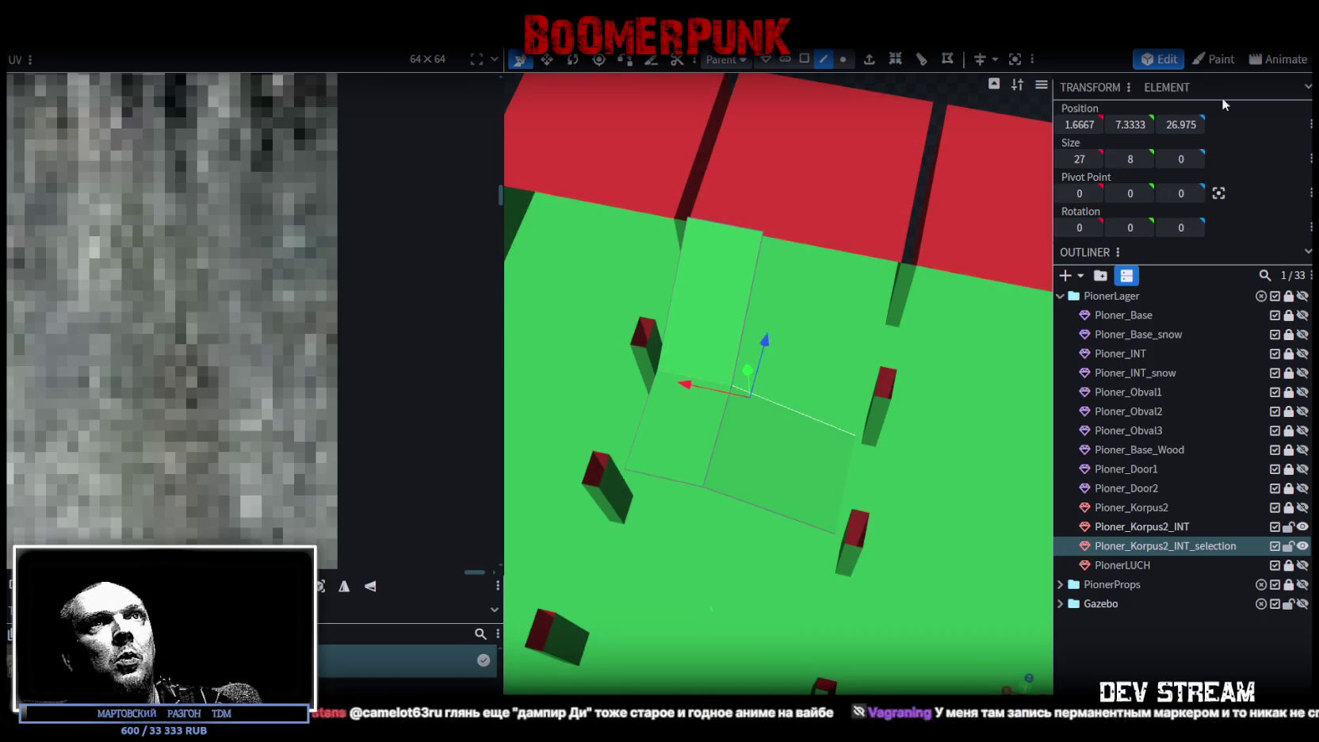
type("27")
key("Return")
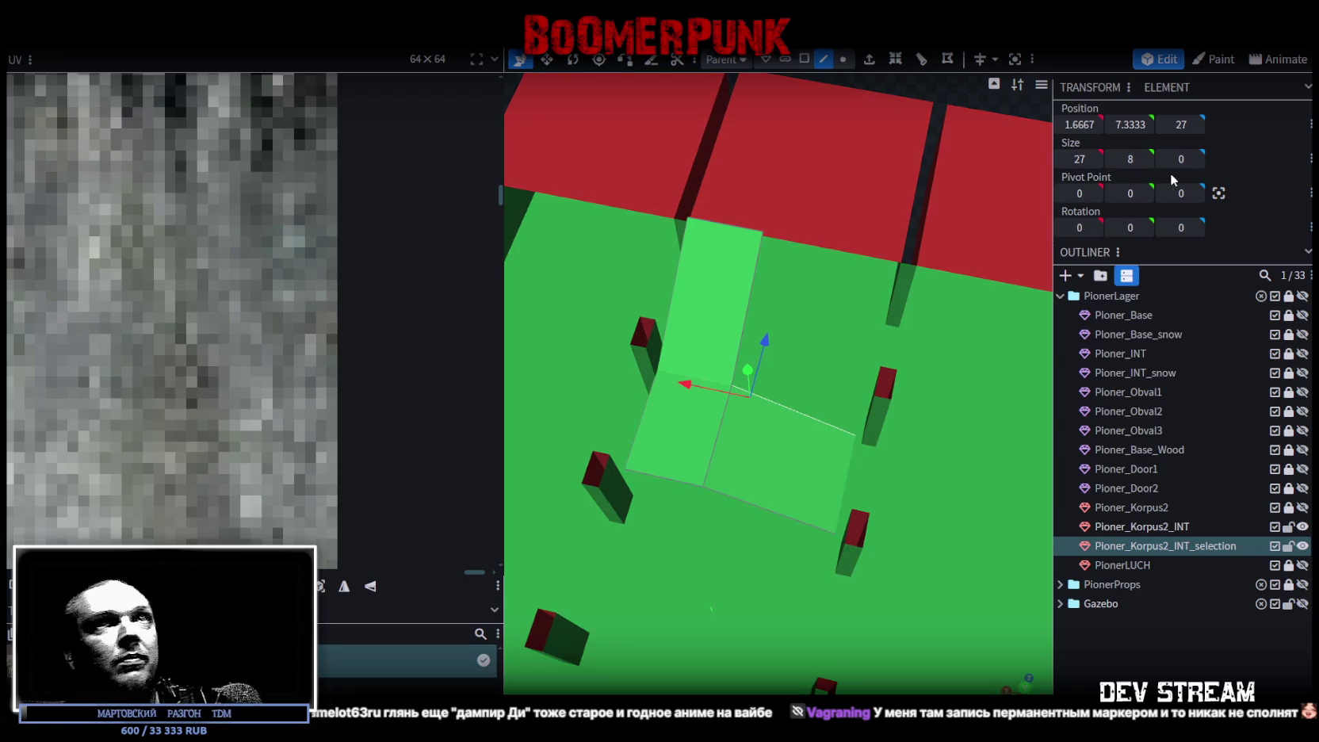
Step: Set the other upper edge to Z 45 and the lower edge to Z 17
left_click(741, 228)
left_click(1180, 125)
type("45")
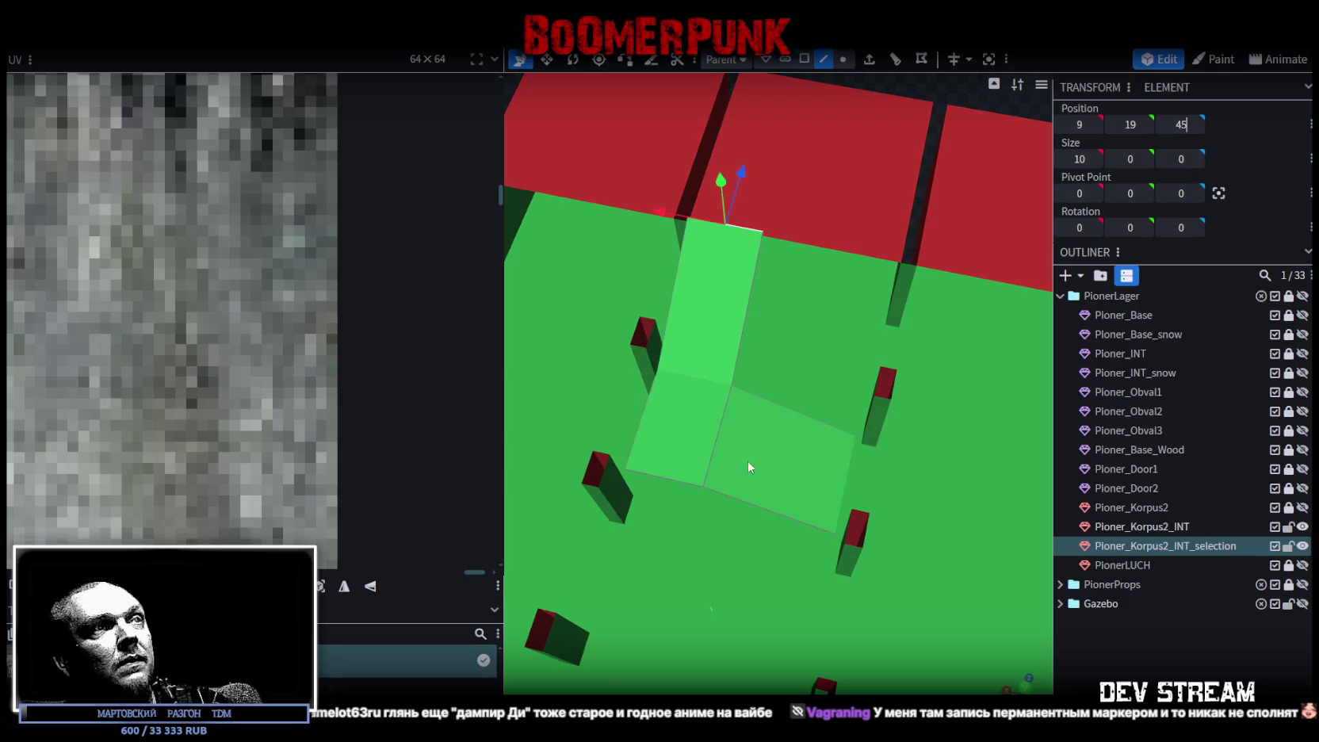
left_click(686, 479)
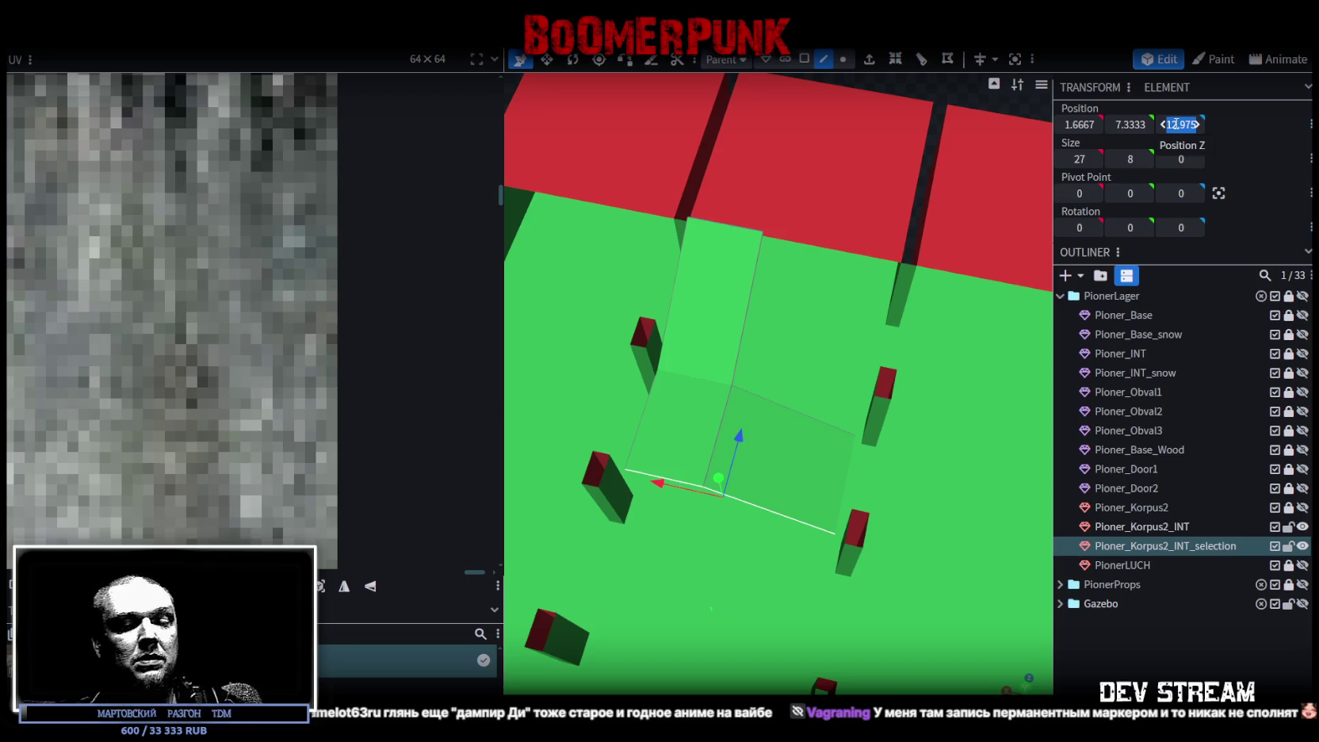
type("17")
key("Return")
Step: Move the selected base edge back along Z
scroll(726, 328, "down", 3)
mouse_move(726, 327)
left_mouse_down()
mouse_move(549, 244)
mouse_move(628, 238)
mouse_move(710, 132)
mouse_move(656, 311)
mouse_move(688, 134)
mouse_move(699, 188)
mouse_move(762, 199)
mouse_move(823, 417)
mouse_move(819, 476)
mouse_move(877, 467)
mouse_move(737, 392)
left_mouse_up()
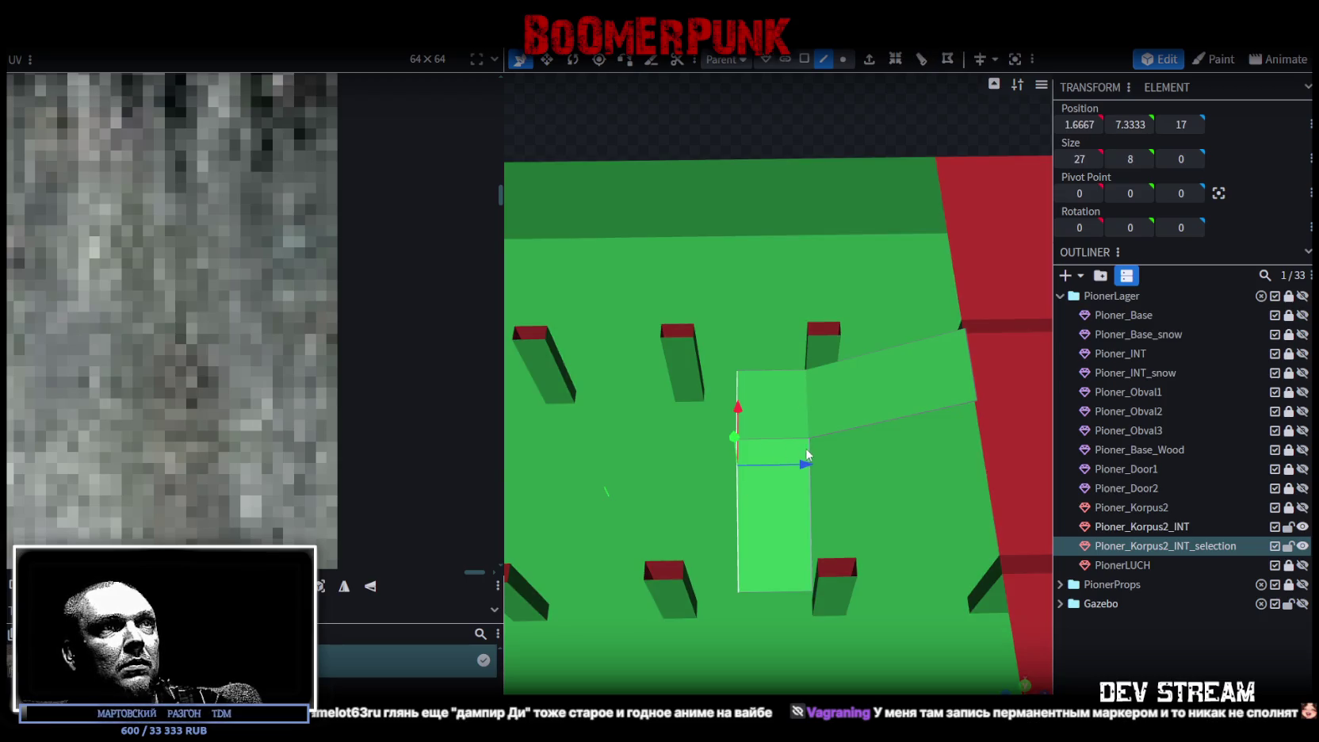
left_click_drag(802, 463, 780, 451)
scroll(786, 301, "down", 3)
mouse_move(784, 300)
left_mouse_down()
mouse_move(823, 127)
mouse_move(881, 97)
mouse_move(737, 143)
mouse_move(976, 523)
mouse_move(806, 552)
left_mouse_up()
scroll(953, 575, "up", 5)
Step: Shift a side edge of the ramp one unit along X
left_click_drag(949, 569, 819, 435)
left_click_drag(770, 485, 786, 486)
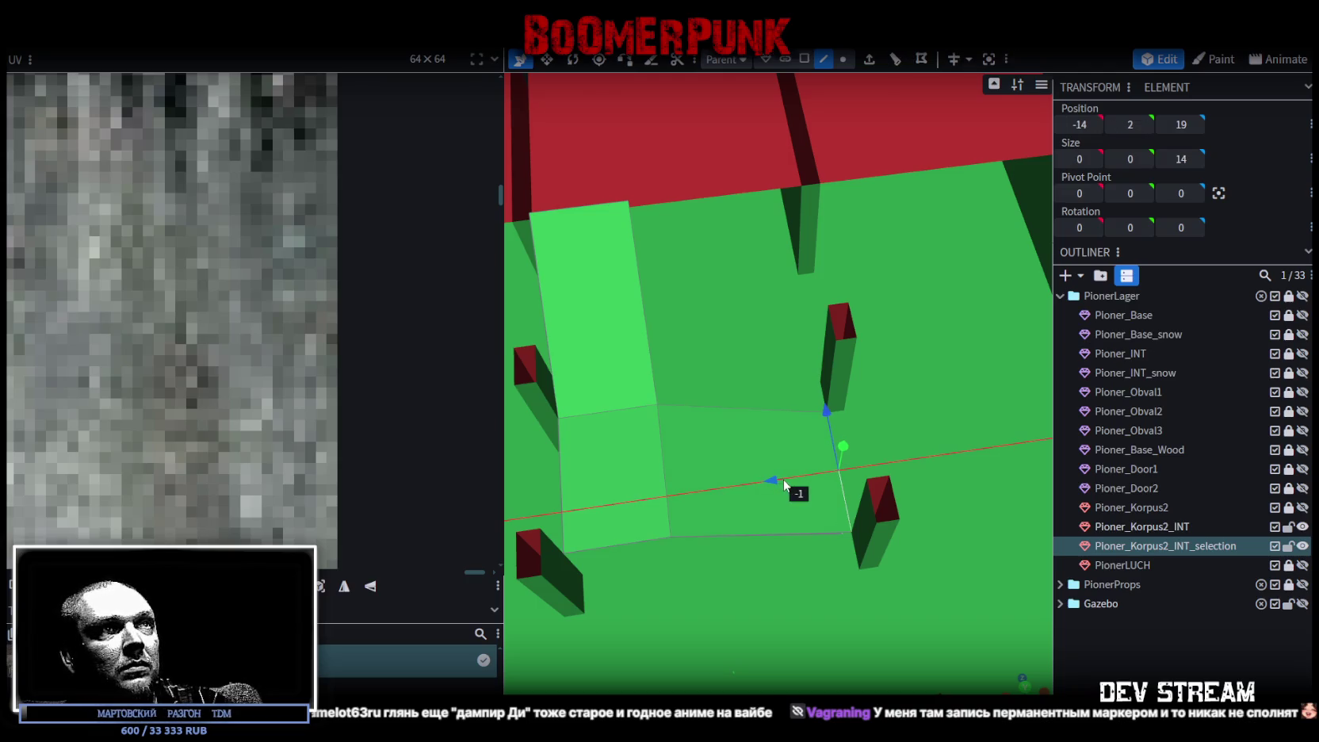
scroll(784, 479, "down", 5)
mouse_move(1002, 292)
left_mouse_down()
mouse_move(894, 211)
mouse_move(751, 189)
mouse_move(791, 221)
mouse_move(706, 502)
mouse_move(840, 455)
mouse_move(999, 477)
mouse_move(884, 464)
mouse_move(680, 538)
mouse_move(703, 548)
mouse_move(713, 575)
mouse_move(796, 577)
mouse_move(824, 560)
mouse_move(716, 566)
mouse_move(769, 576)
mouse_move(630, 558)
mouse_move(527, 523)
mouse_move(523, 536)
mouse_move(610, 557)
mouse_move(719, 539)
left_mouse_up()
scroll(884, 444, "up", 3)
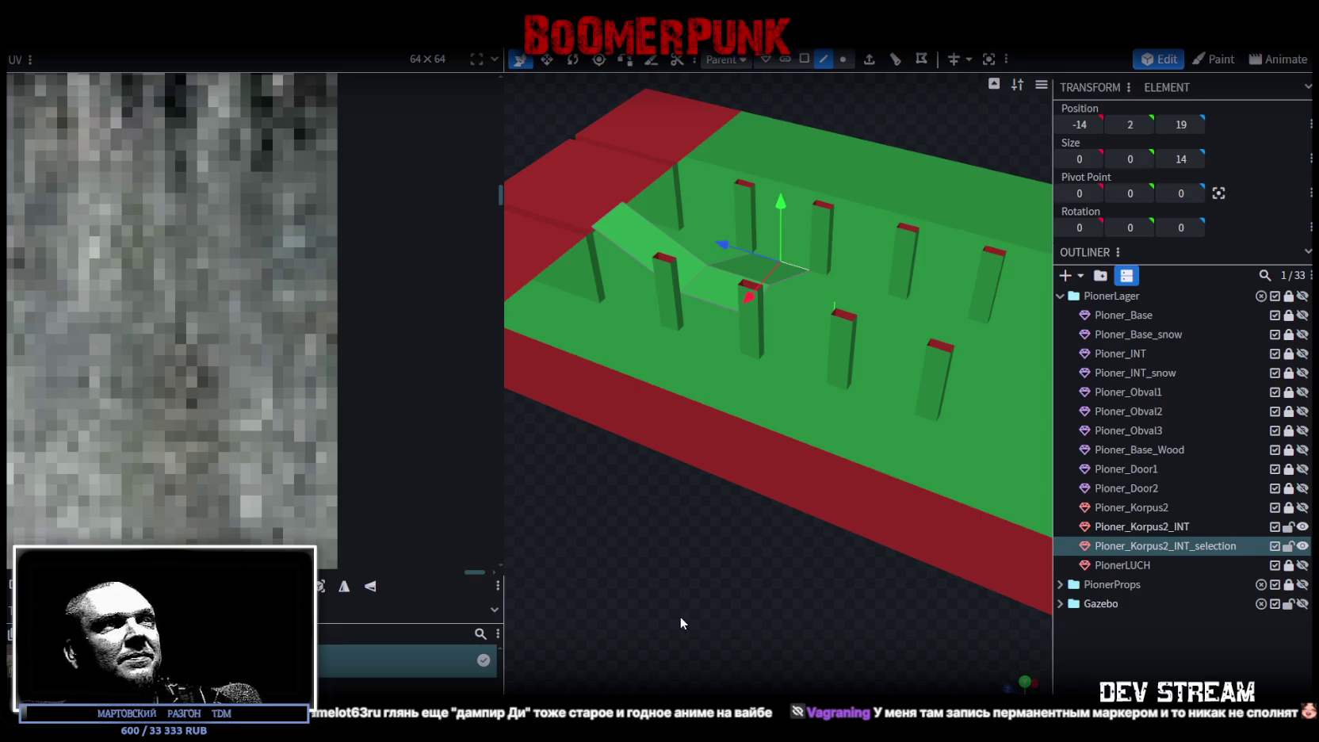
scroll(682, 603, "down", 3)
mouse_move(681, 590)
left_mouse_down()
mouse_move(965, 606)
mouse_move(645, 566)
mouse_move(834, 582)
mouse_move(938, 547)
left_mouse_up()
scroll(834, 582, "up", 3)
scroll(938, 548, "up", 1)
scroll(734, 564, "down", 2)
mouse_move(978, 305)
left_mouse_down()
mouse_move(874, 338)
mouse_move(853, 411)
mouse_move(745, 435)
mouse_move(669, 570)
mouse_move(683, 493)
mouse_move(654, 457)
mouse_move(654, 492)
left_mouse_up()
scroll(721, 466, "up", 2)
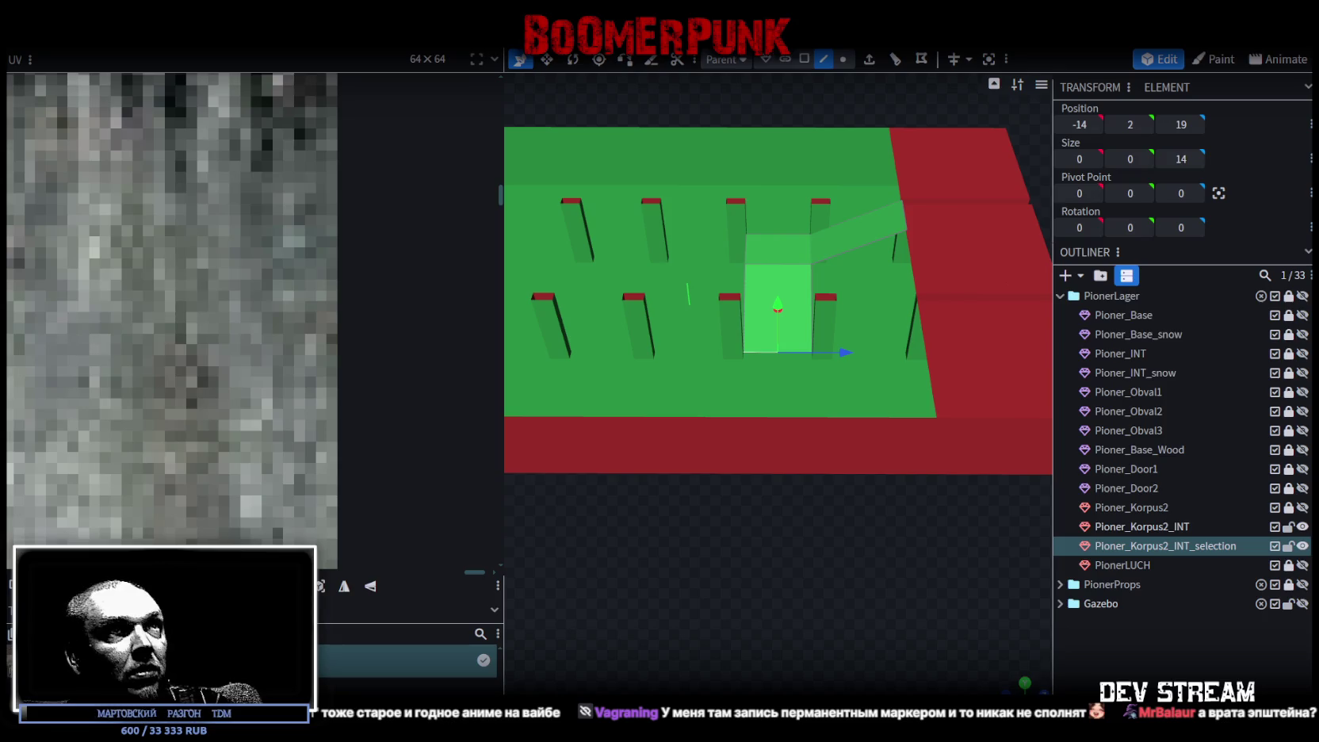
mouse_move(908, 590)
left_mouse_down()
mouse_move(1002, 530)
mouse_move(929, 504)
mouse_move(821, 605)
mouse_move(583, 599)
mouse_move(840, 621)
mouse_move(887, 604)
mouse_move(812, 643)
mouse_move(829, 659)
mouse_move(783, 663)
mouse_move(813, 578)
mouse_move(861, 583)
left_mouse_up()
left_click(686, 371)
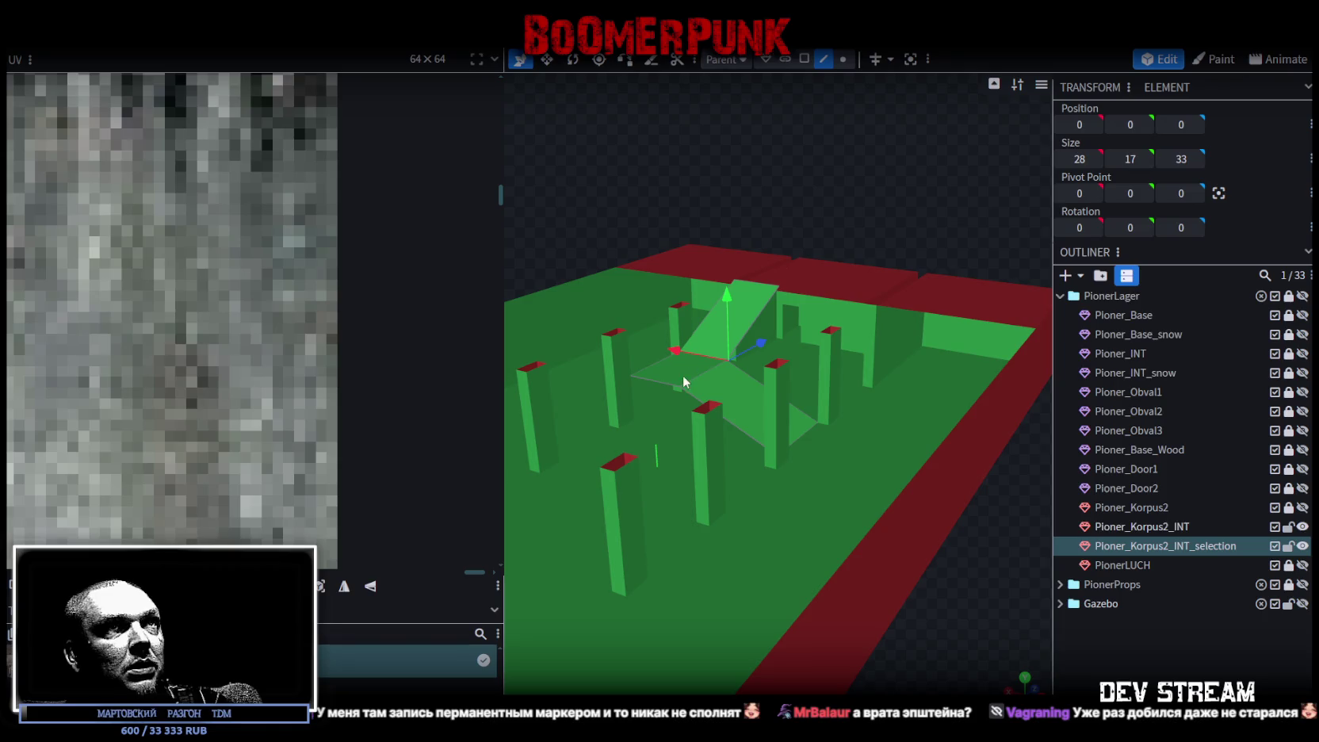
left_click(757, 279)
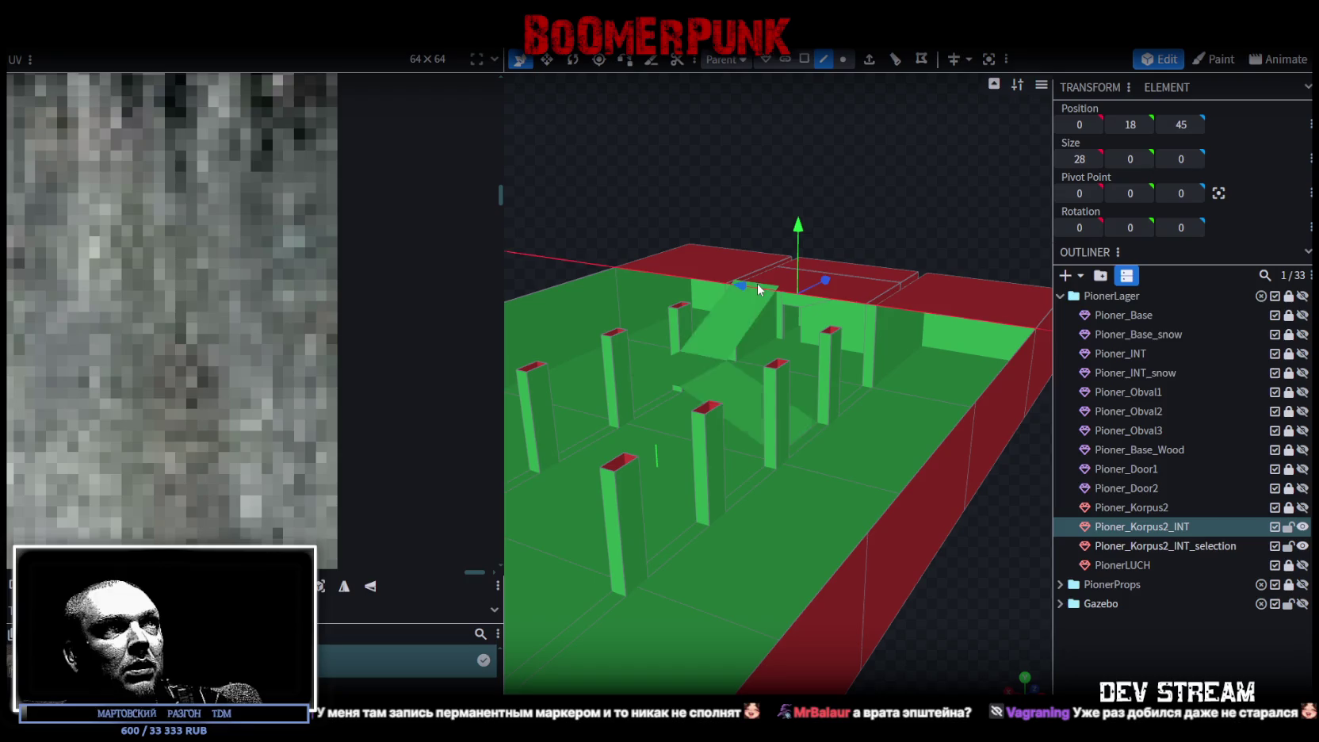
Step: Select all faces of the bent ramp and flip them along X
left_click(760, 279)
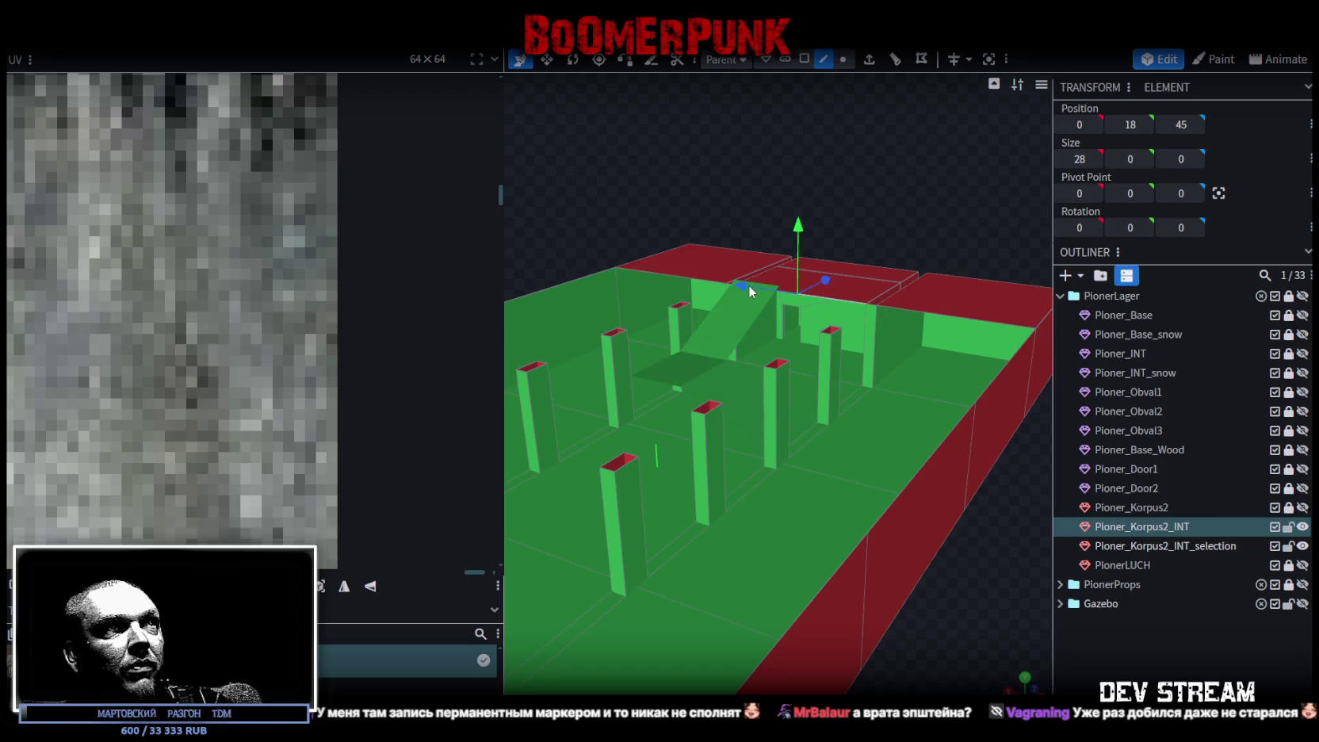
left_click(729, 333)
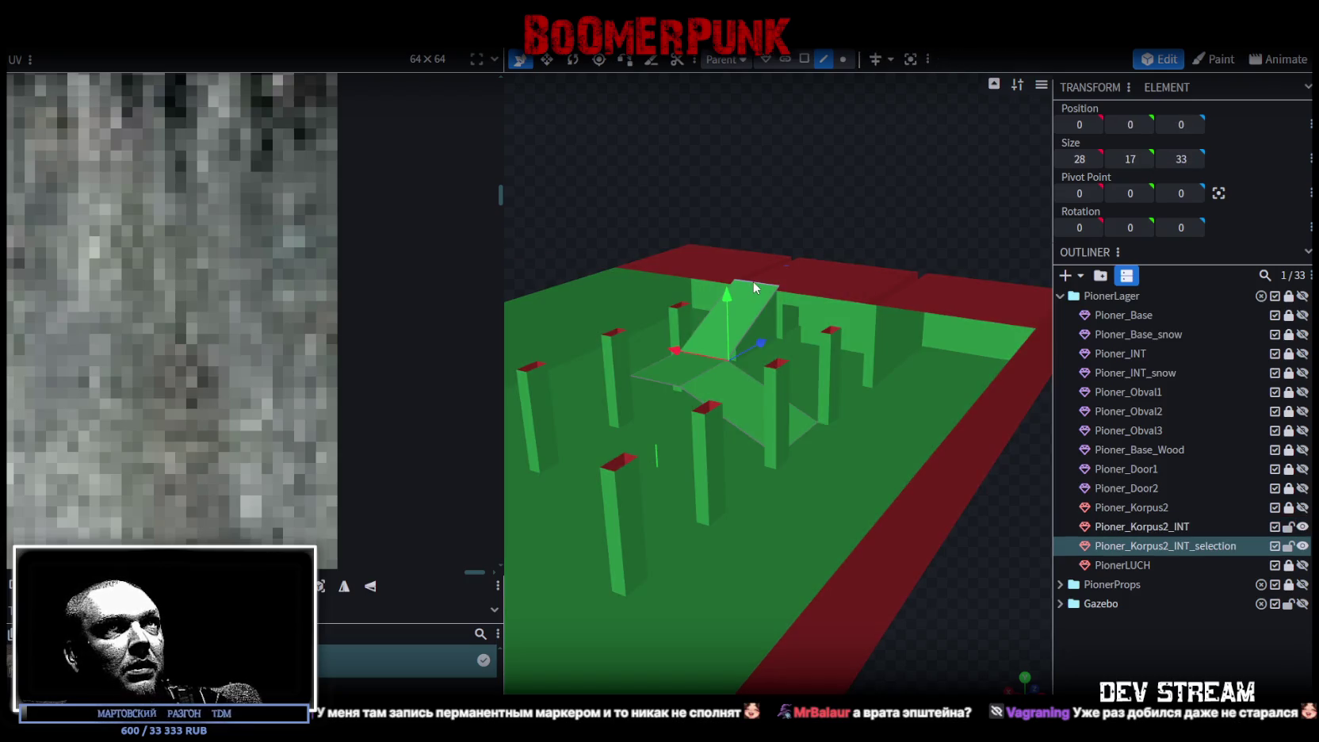
left_click(755, 286)
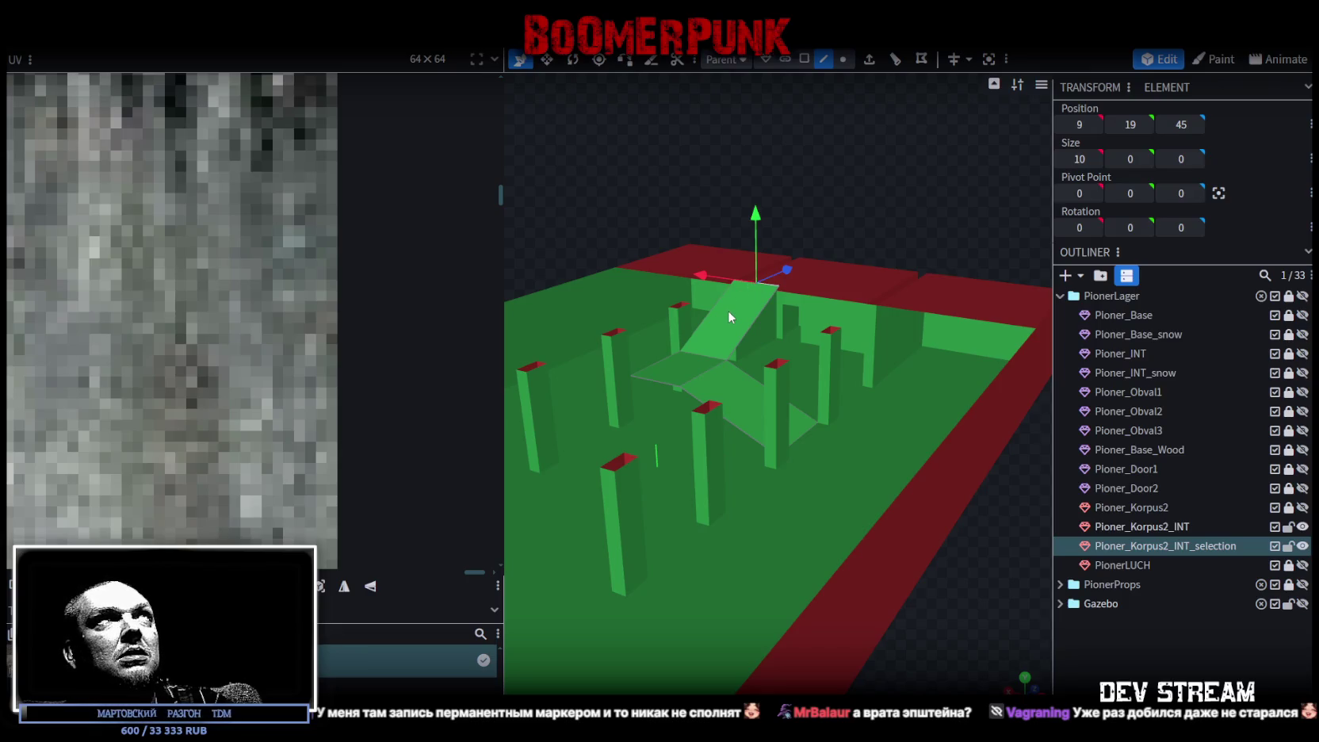
left_click_drag(726, 311, 794, 376)
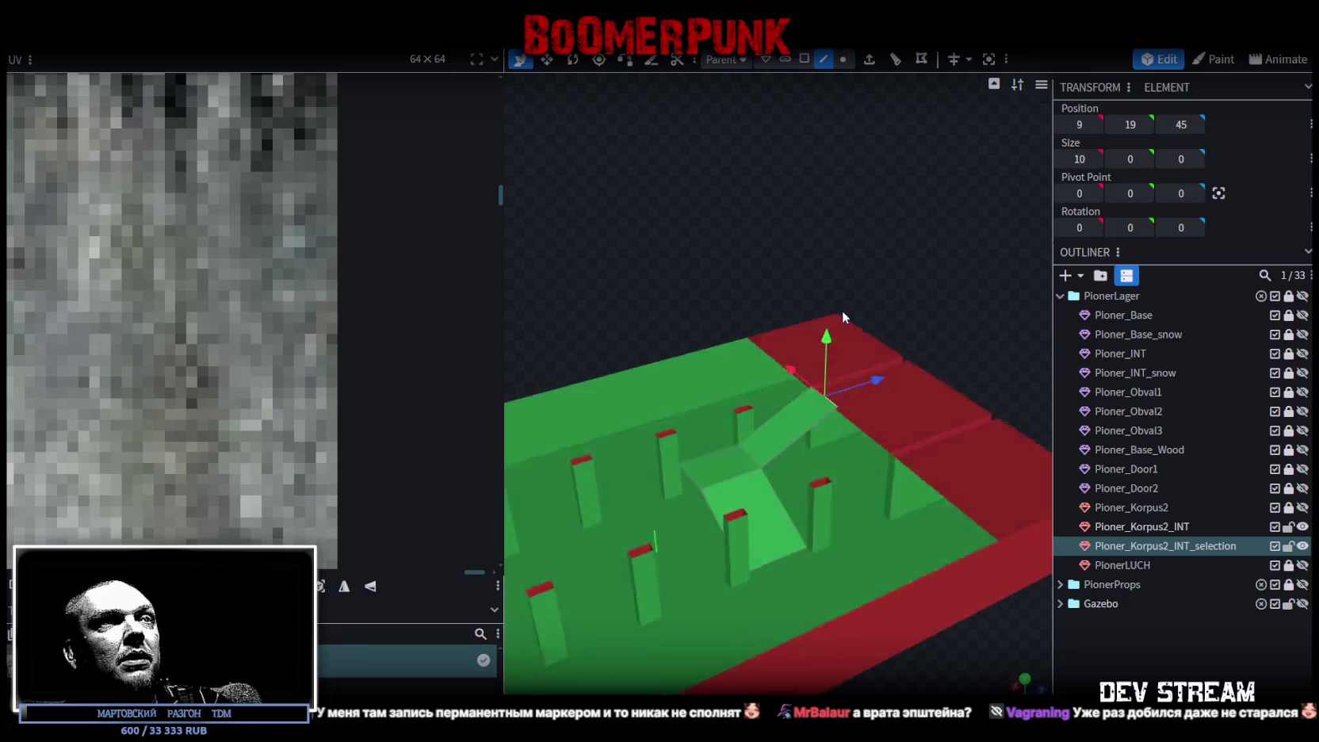
left_click(803, 59)
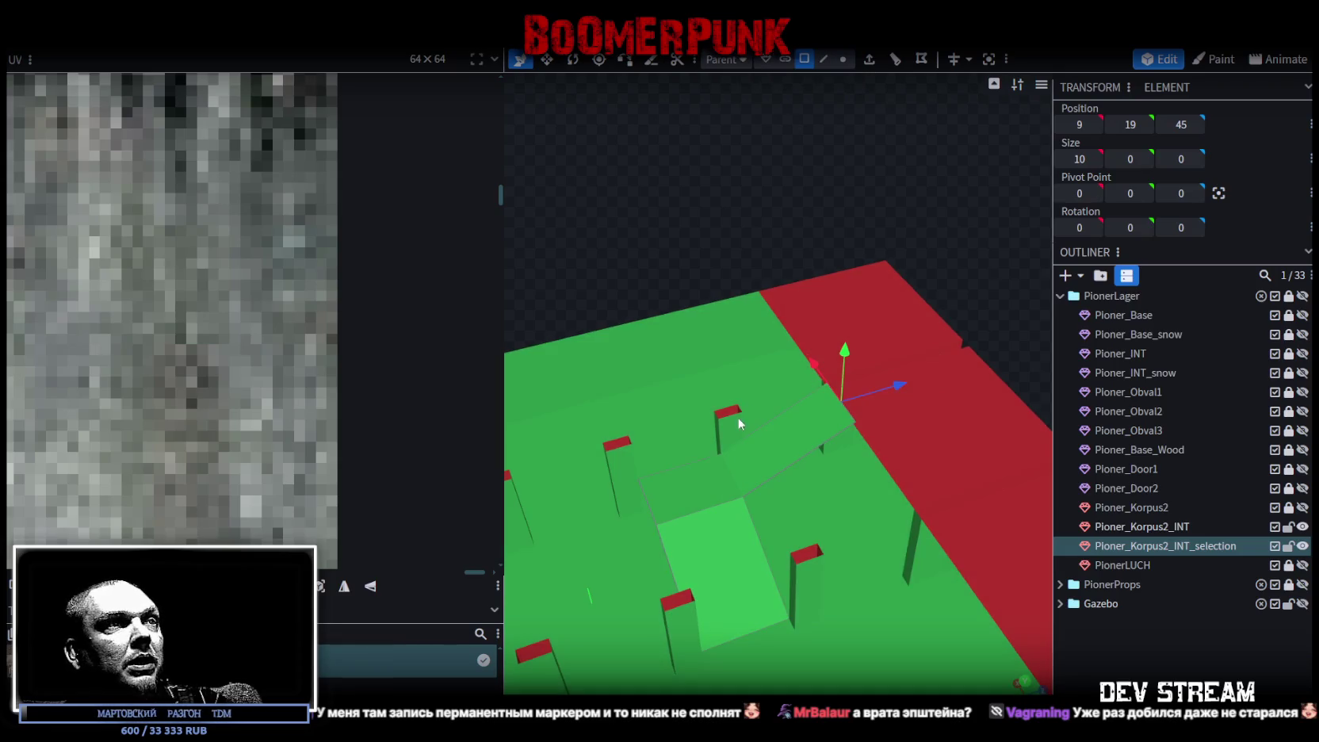
left_click(722, 473)
double_click(790, 453)
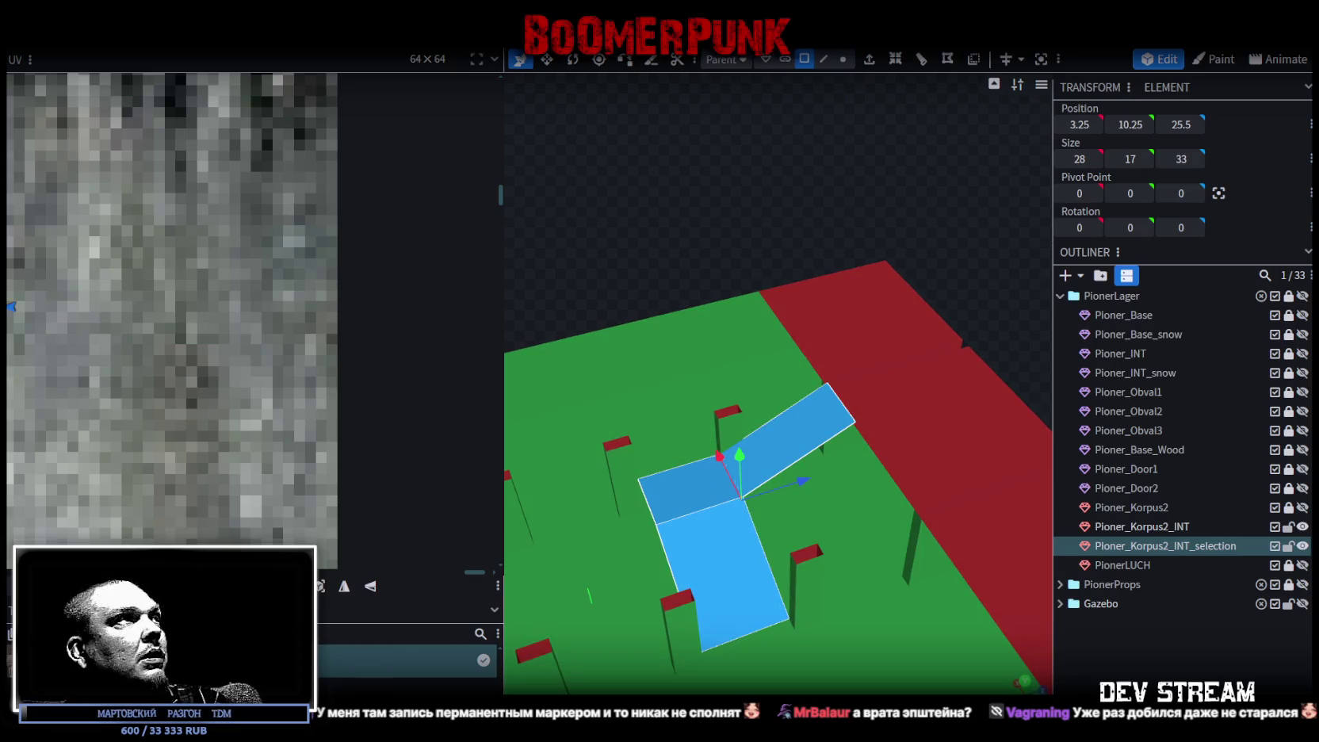
right_click(167, 49)
mouse_move(212, 78)
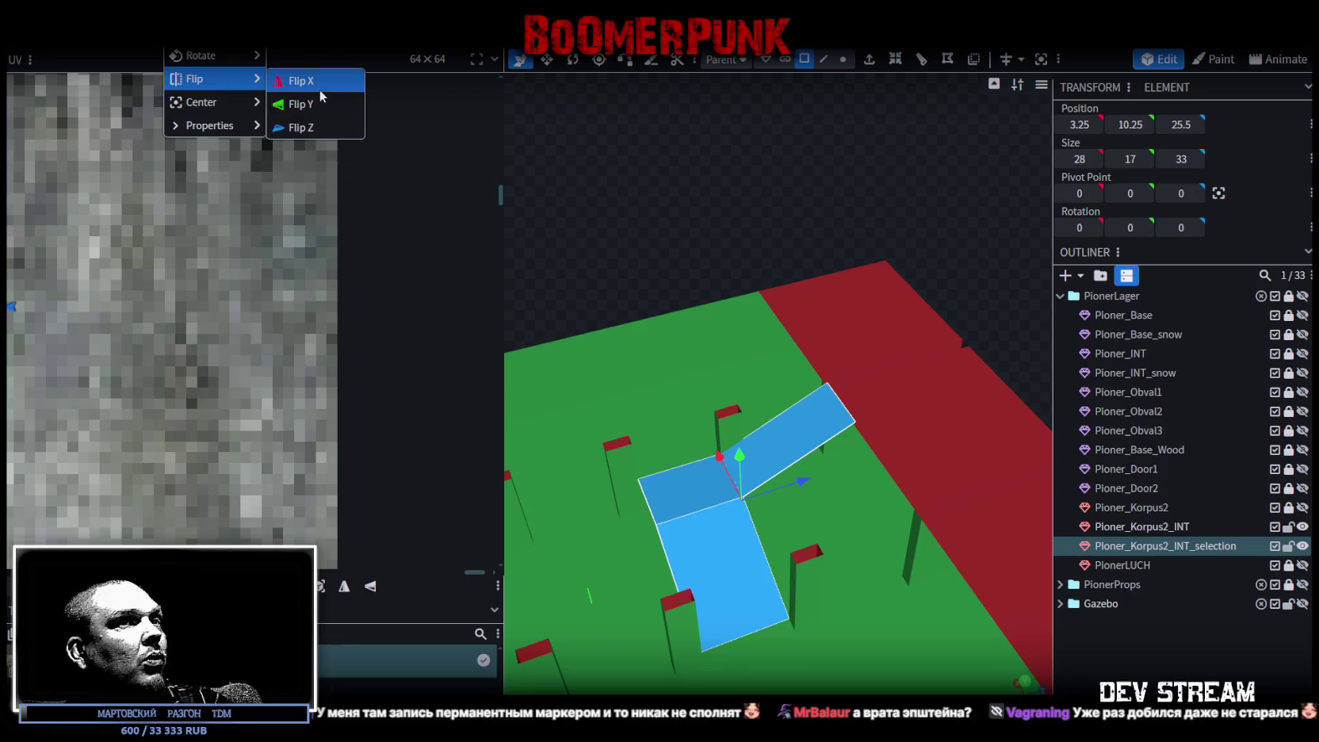
left_click(317, 85)
Step: Rotate the ramp a quarter turn
mouse_move(510, 315)
left_mouse_down()
mouse_move(755, 248)
mouse_move(740, 260)
mouse_move(709, 118)
mouse_move(725, 131)
mouse_move(748, 109)
mouse_move(739, 76)
mouse_move(752, 113)
left_mouse_up()
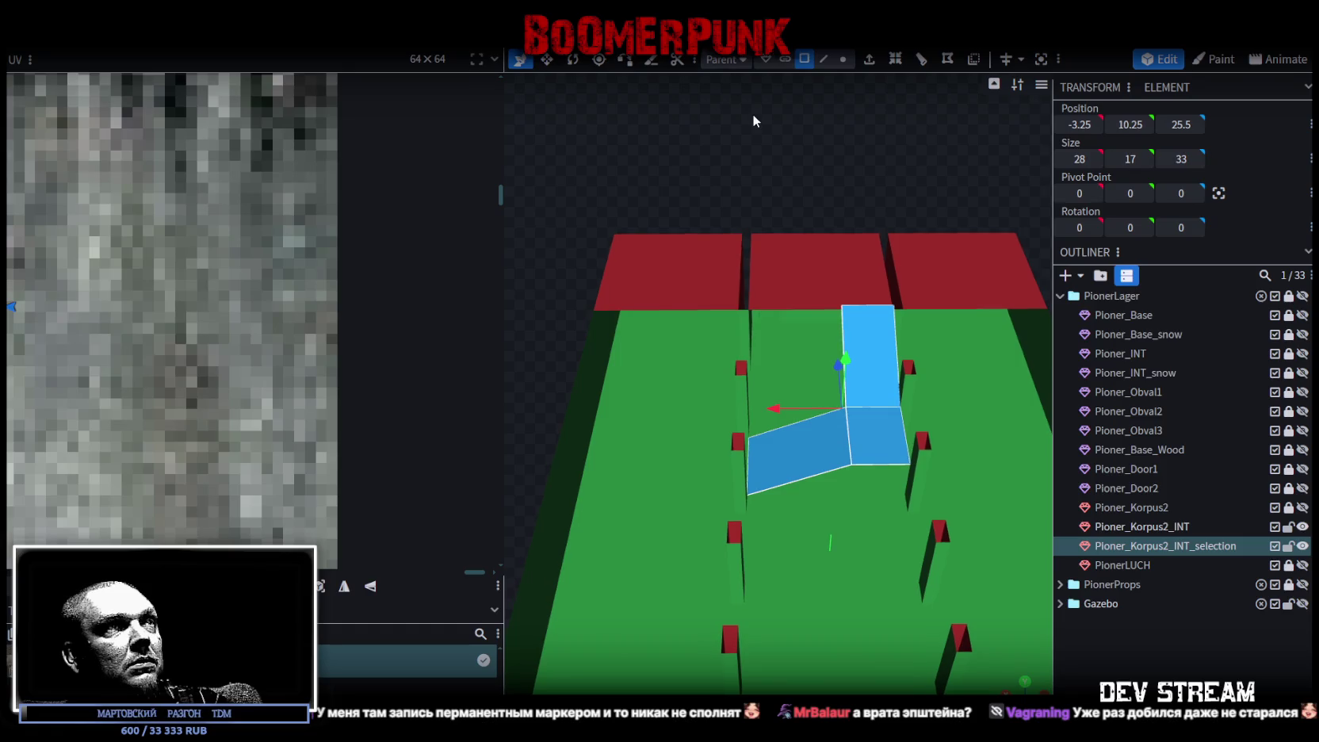
left_click(572, 60)
mouse_move(798, 390)
left_mouse_down()
mouse_move(790, 440)
mouse_move(677, 414)
left_mouse_up()
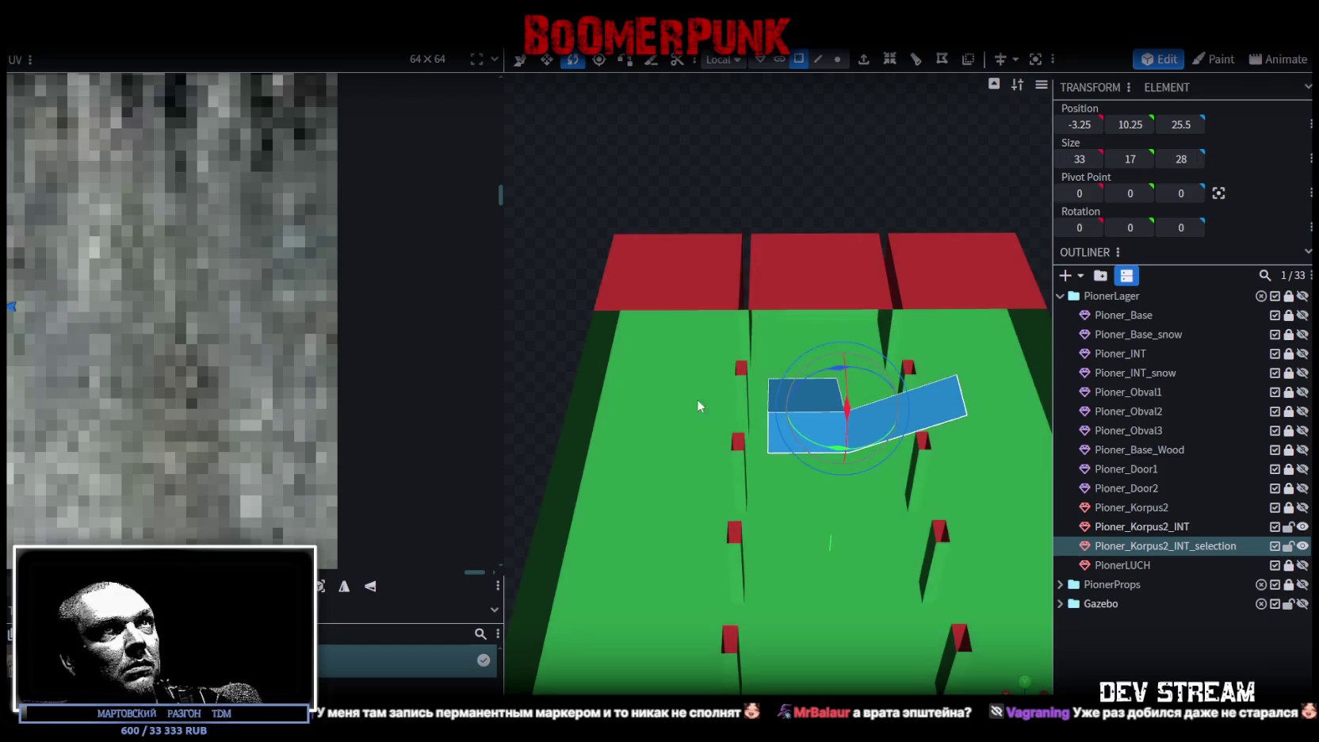
Step: Select the entire ramp mesh in edge mode
left_click_drag(913, 125, 840, 95)
left_click(817, 58)
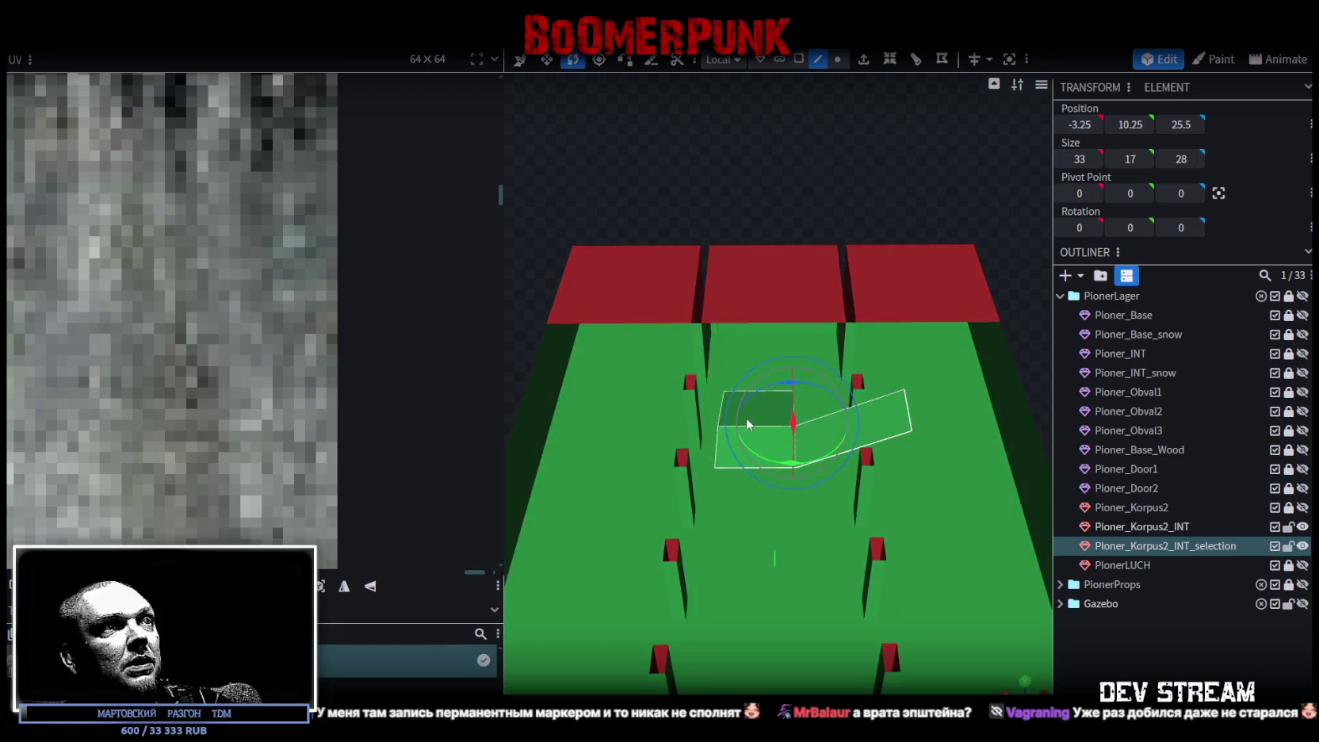
left_click(717, 454)
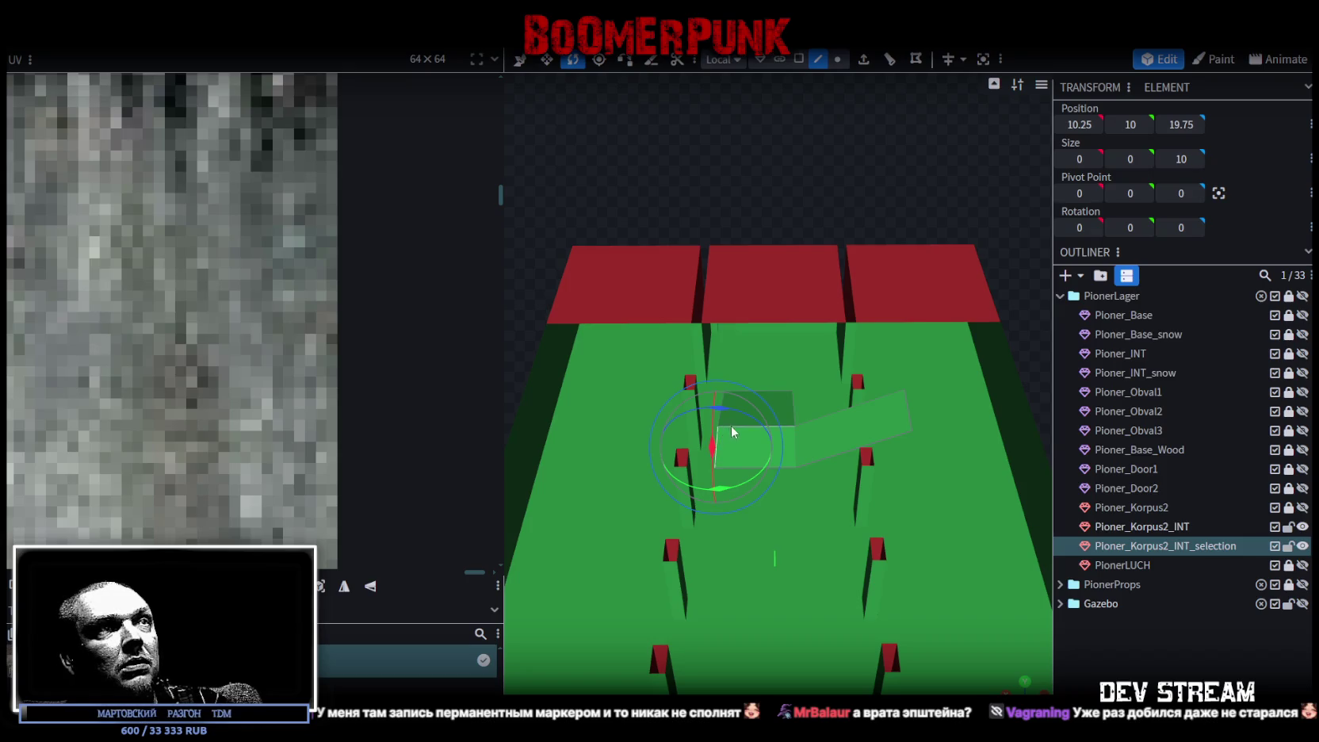
key("ctrl+a")
scroll(744, 246, "up", 3)
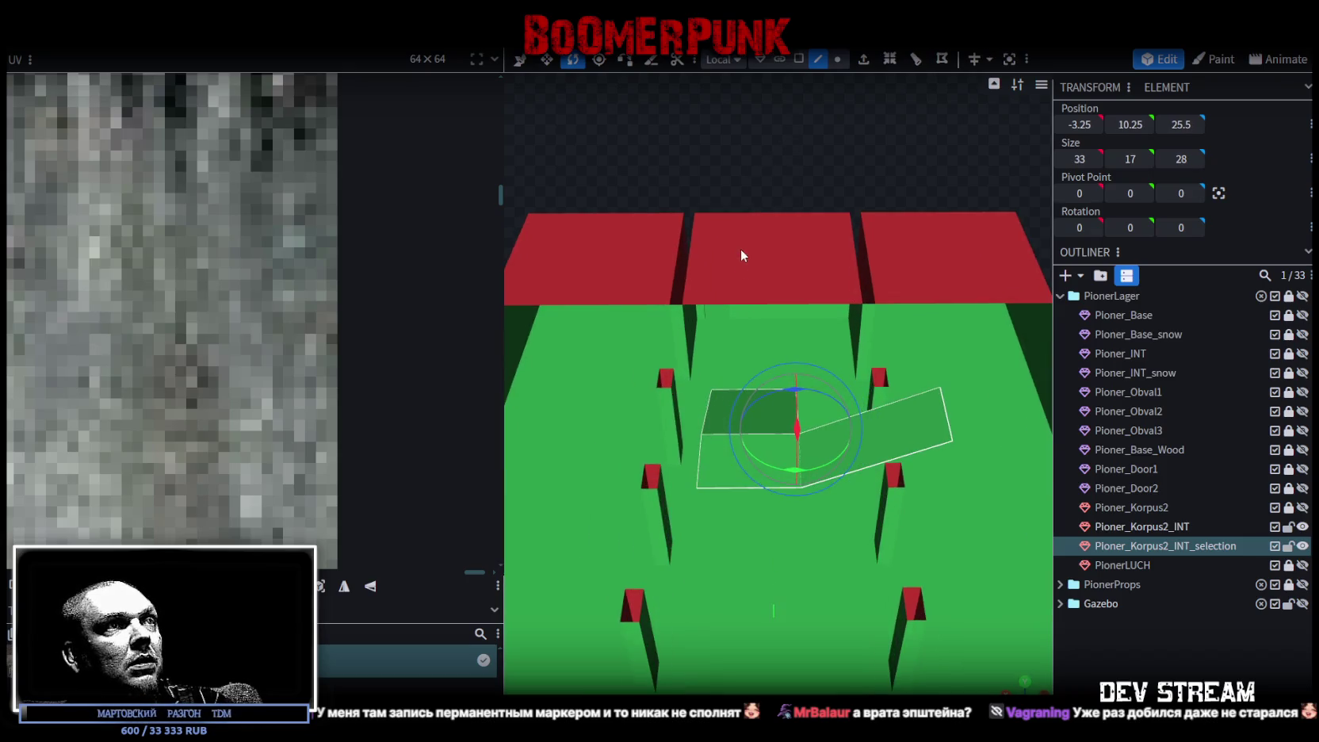
key("v")
Step: Slide the ramp along X toward the centre and pick its lower-left edges
left_click_drag(725, 428, 697, 428)
mouse_move(667, 161)
left_mouse_down()
mouse_move(706, 191)
mouse_move(692, 521)
left_mouse_up()
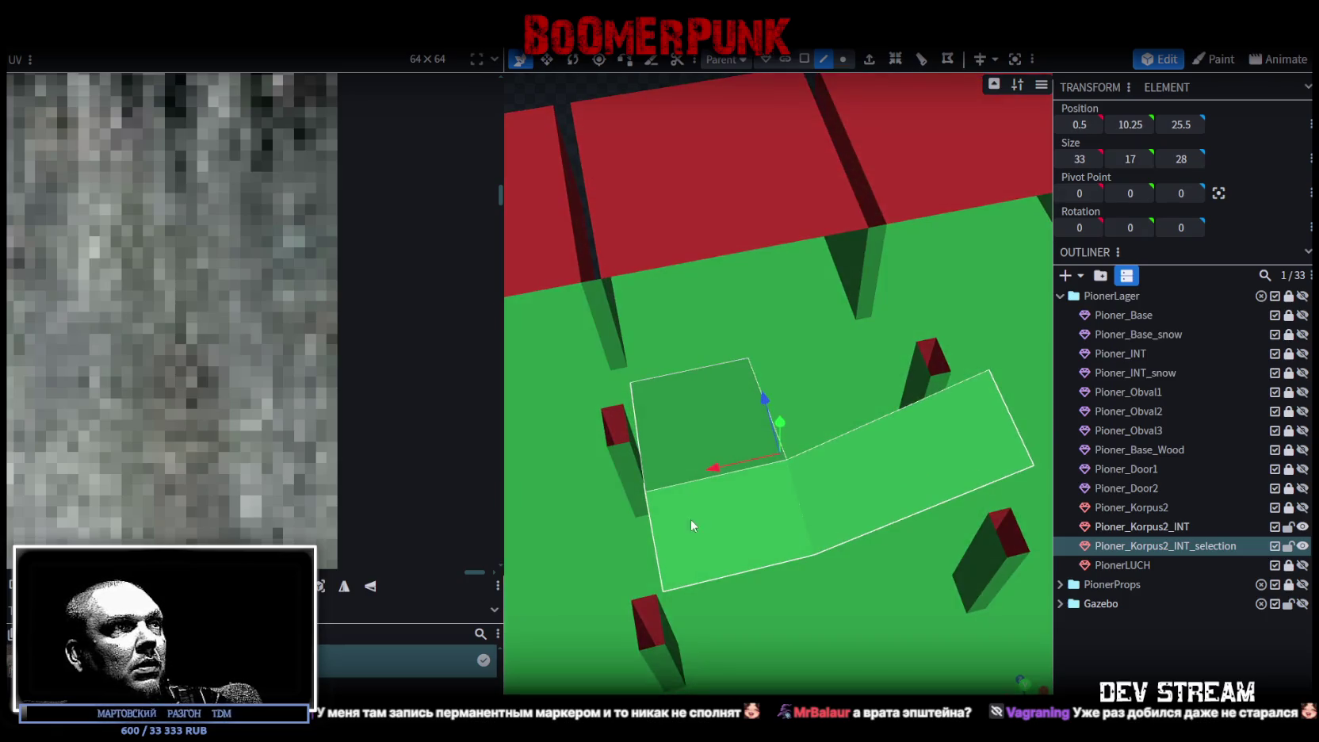
left_click(653, 529)
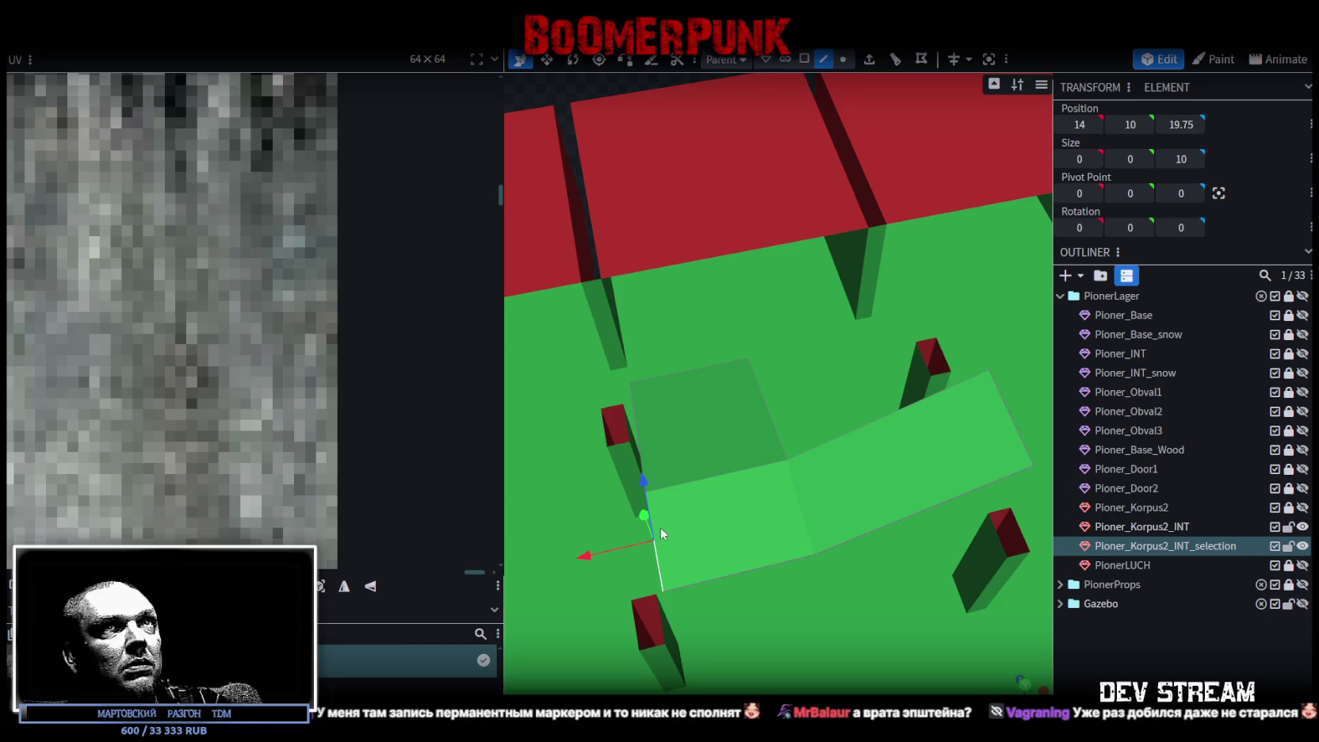
left_click(769, 415)
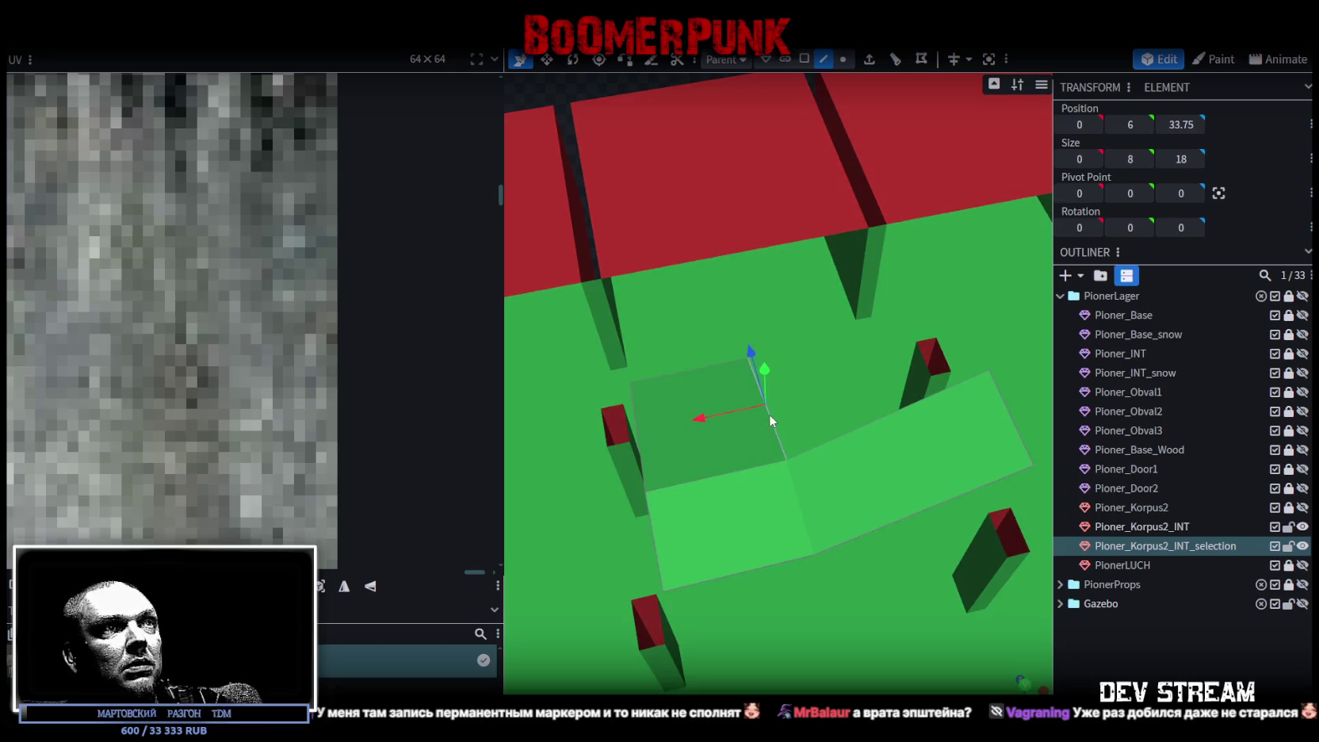
left_click(641, 455)
left_click(651, 527)
Step: Select the ramp's top two faces and push them 2 units along Z
right_click_drag(665, 526, 819, 105)
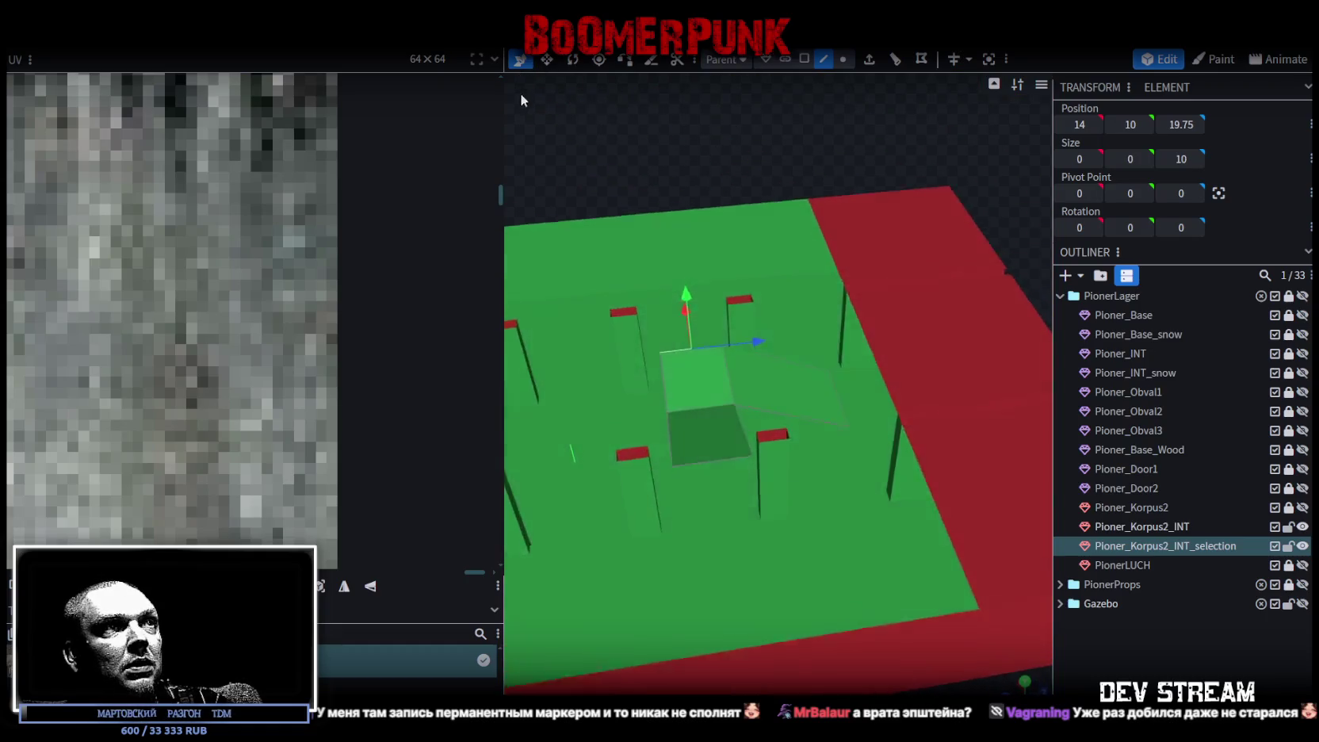
left_click(802, 61)
left_click(696, 400)
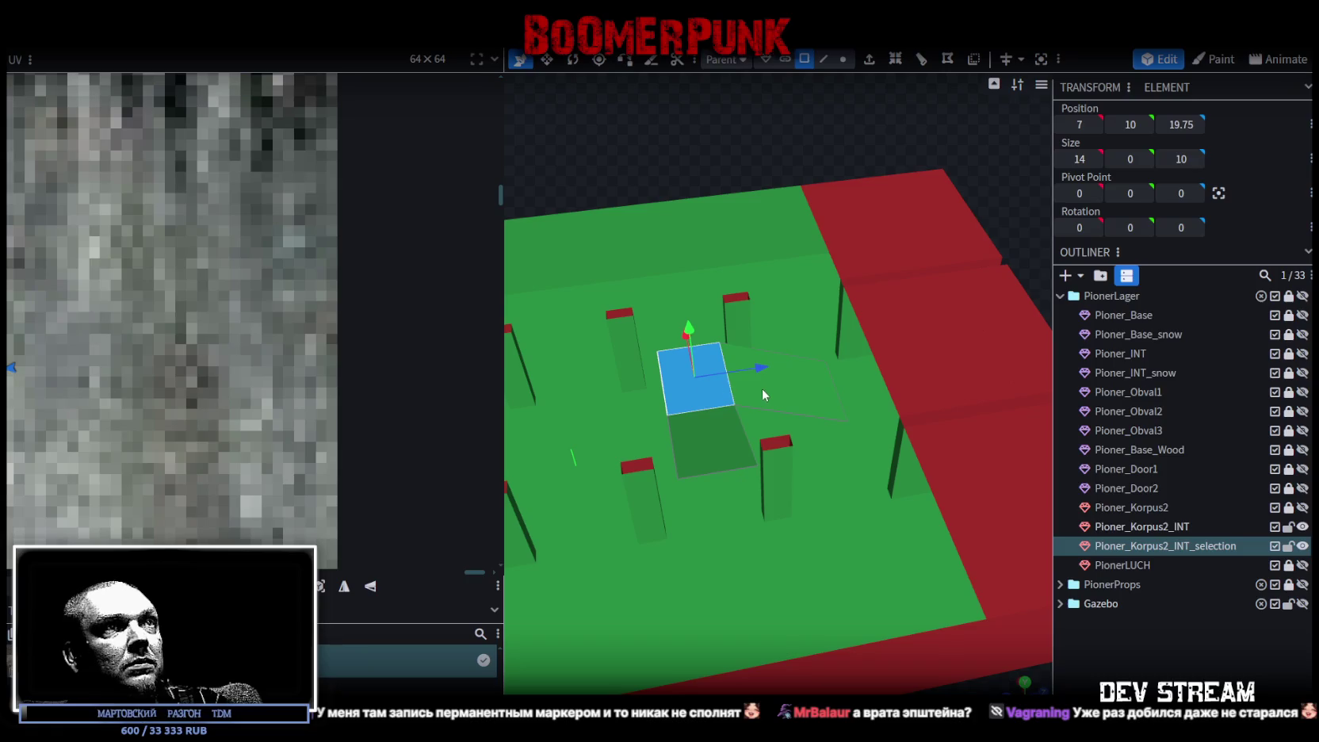
left_click(761, 389, "shift")
mouse_move(892, 263)
right_mouse_down()
mouse_move(966, 267)
mouse_move(1011, 211)
mouse_move(982, 268)
right_mouse_up()
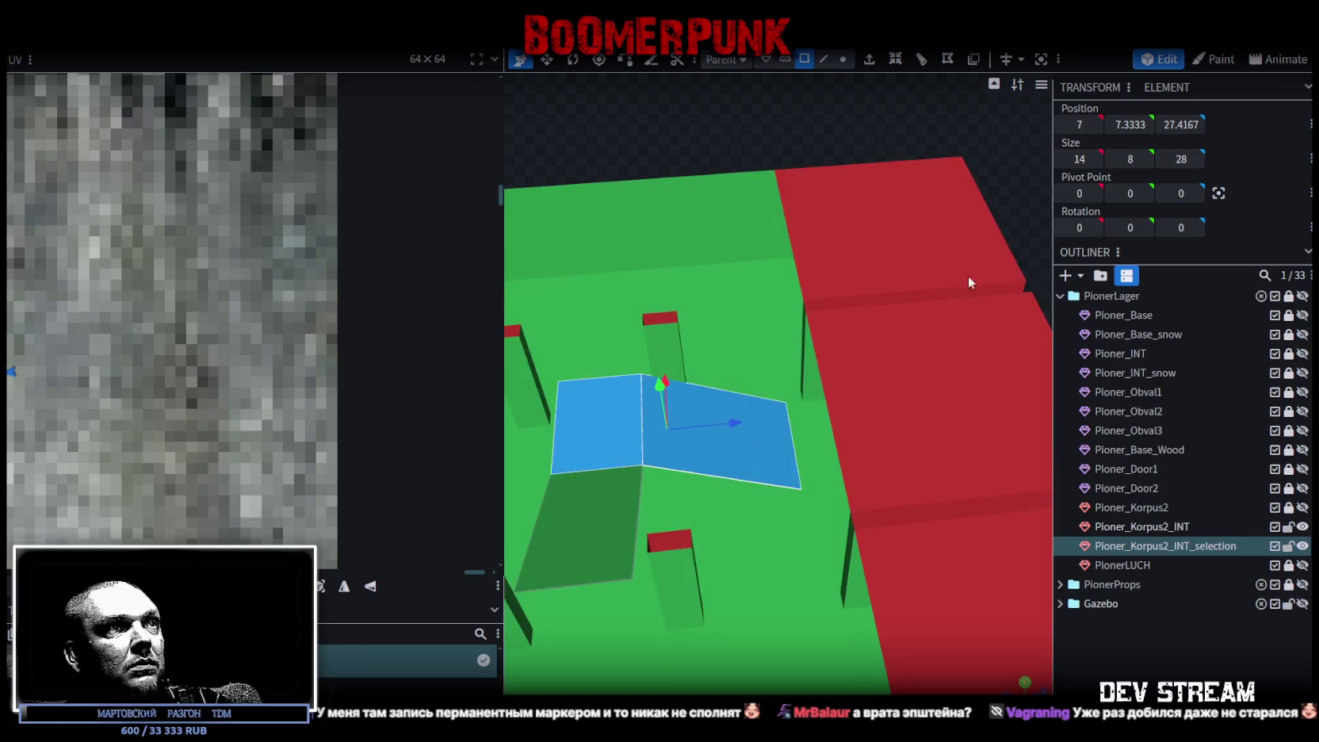
scroll(722, 424, "up", 2)
left_click_drag(723, 425, 754, 420)
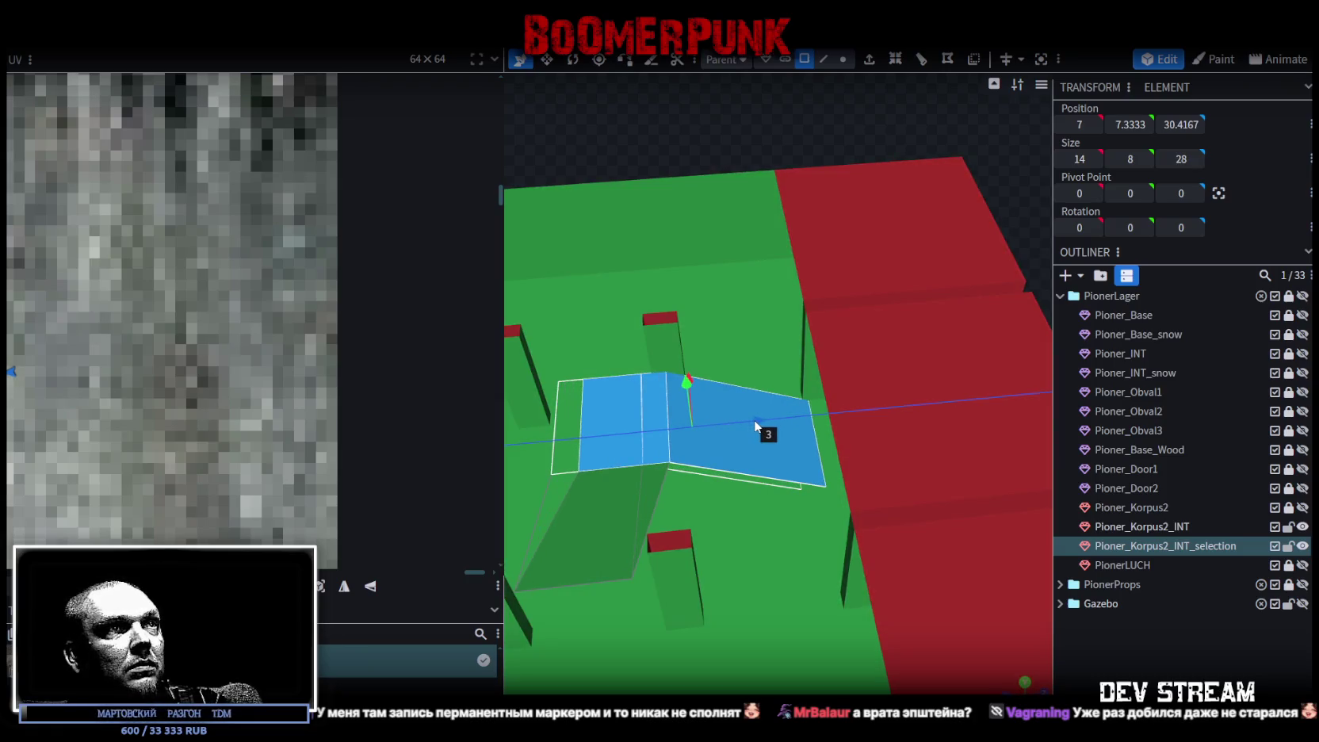
left_click_drag(754, 419, 745, 420)
Step: Fine-tune the faces' Z position in top view
scroll(817, 431, "up", 2)
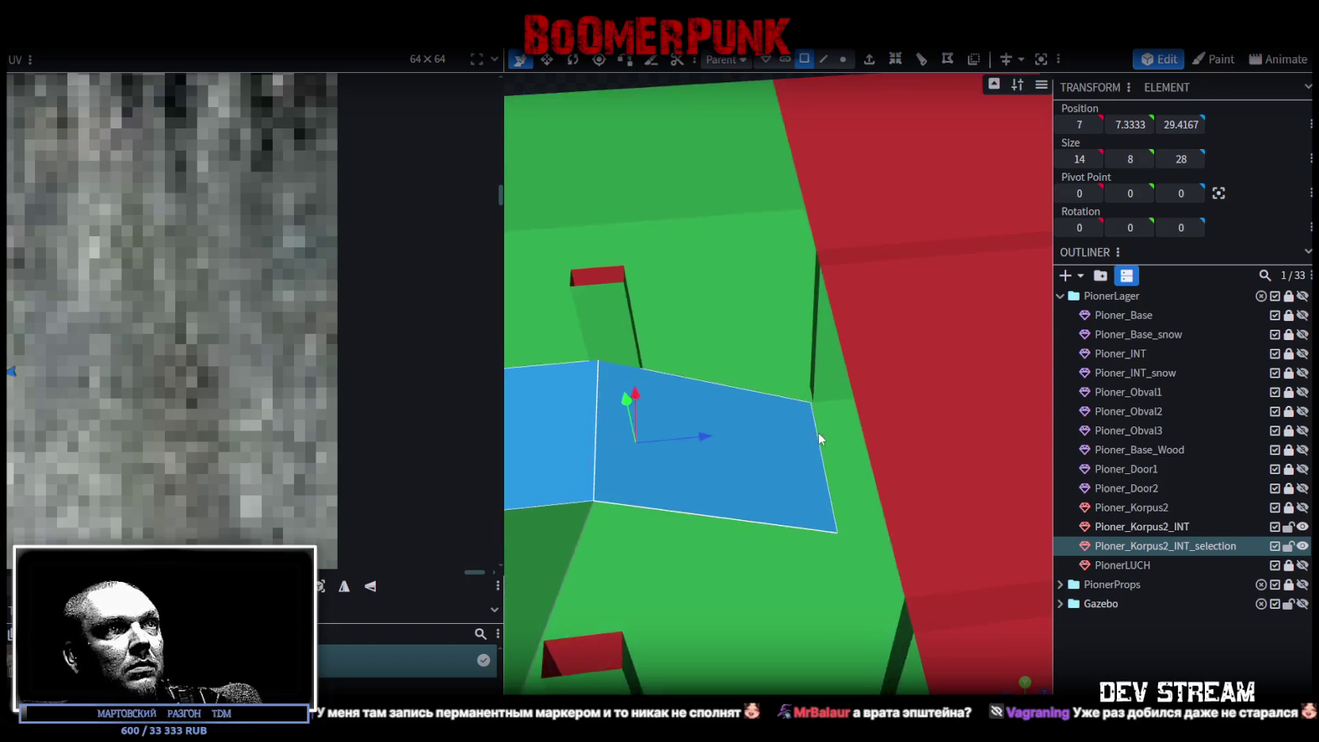
scroll(847, 435, "up", 1)
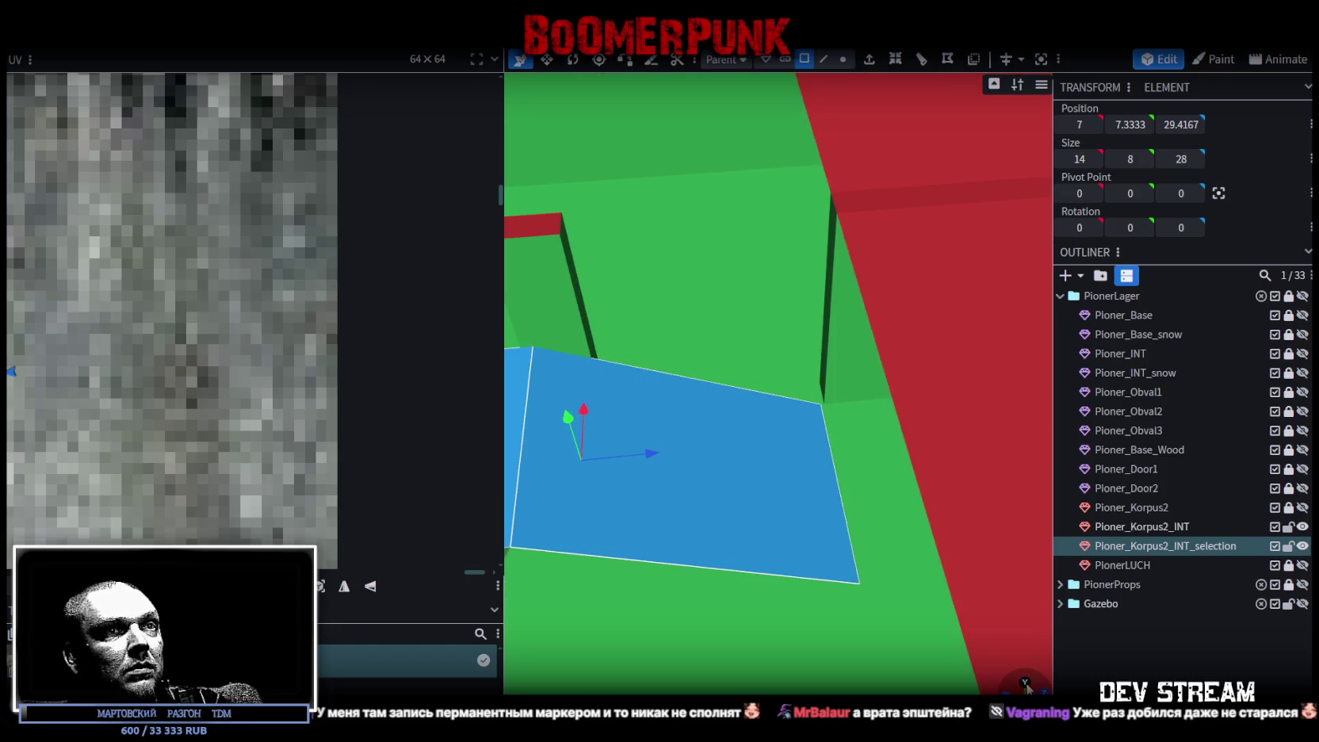
left_click(1026, 683)
left_click_drag(686, 361, 686, 369)
scroll(828, 565, "down", 2)
scroll(951, 657, "down", 2)
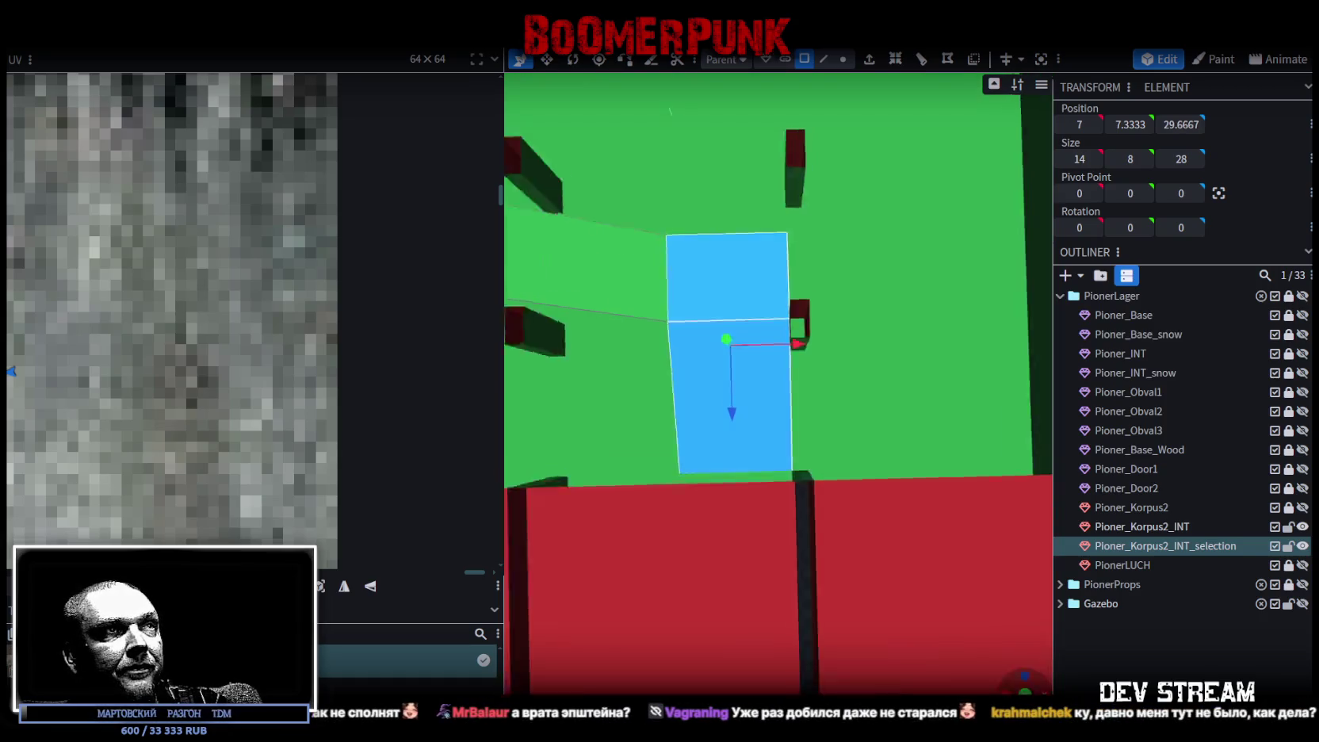
left_click_drag(982, 678, 719, 458)
left_click(722, 460)
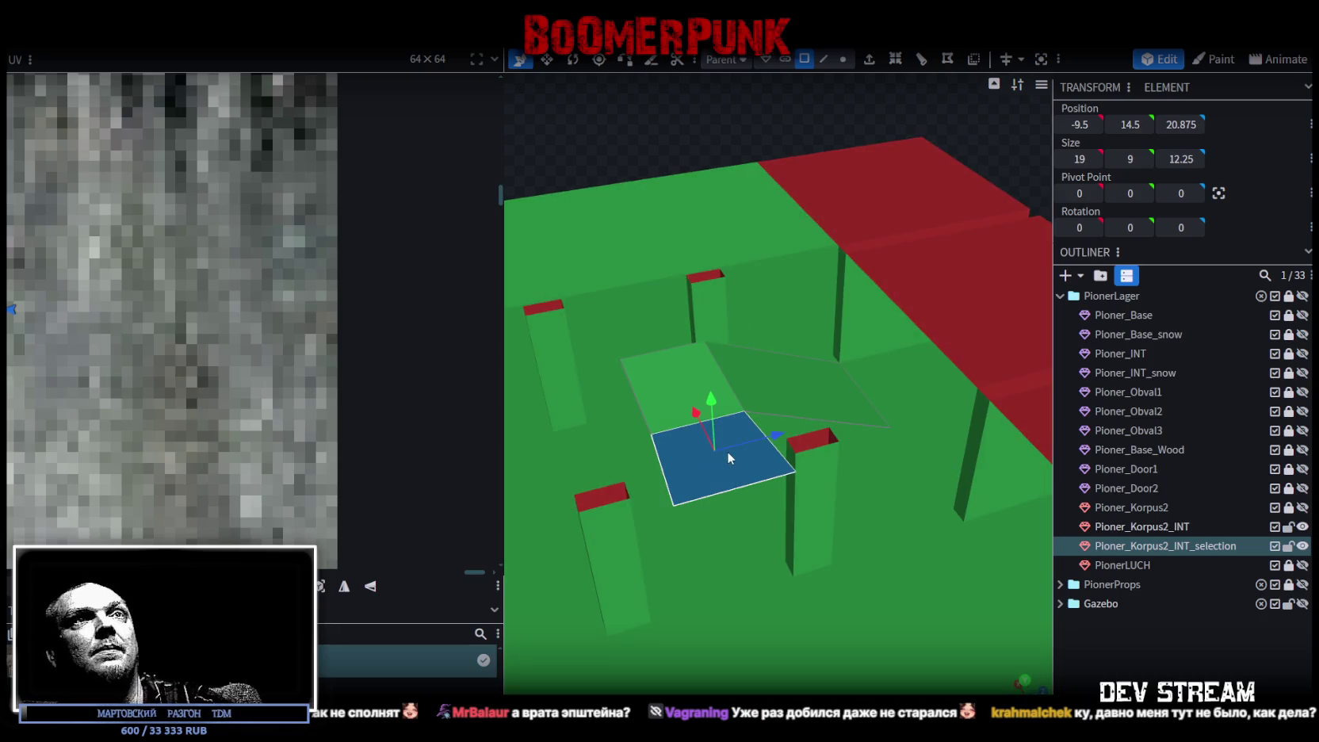
mouse_move(709, 436)
left_mouse_down()
mouse_move(674, 462)
mouse_move(718, 478)
left_mouse_up()
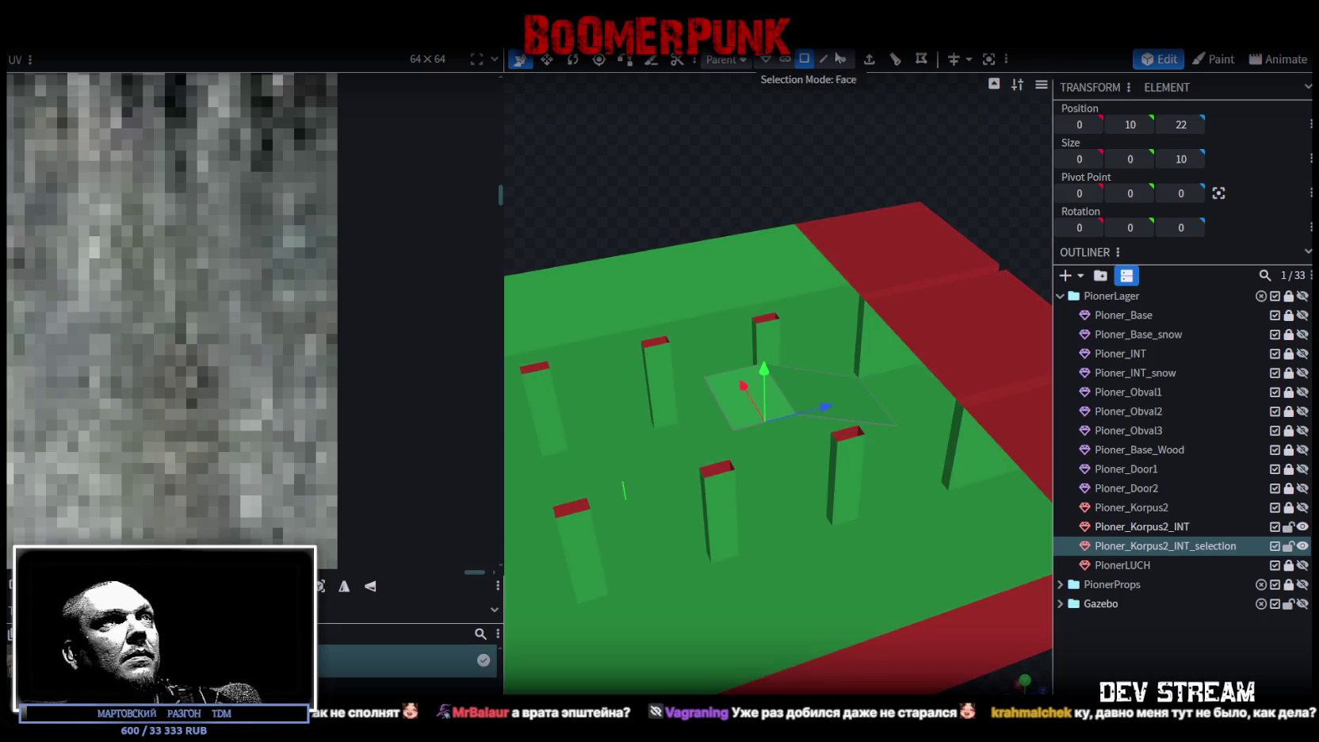
Step: Move the ramp's front edge along Z, settling it at Z 10
left_click(823, 59)
left_click_drag(744, 169, 766, 294)
left_click(815, 390)
left_click_drag(882, 388, 883, 305)
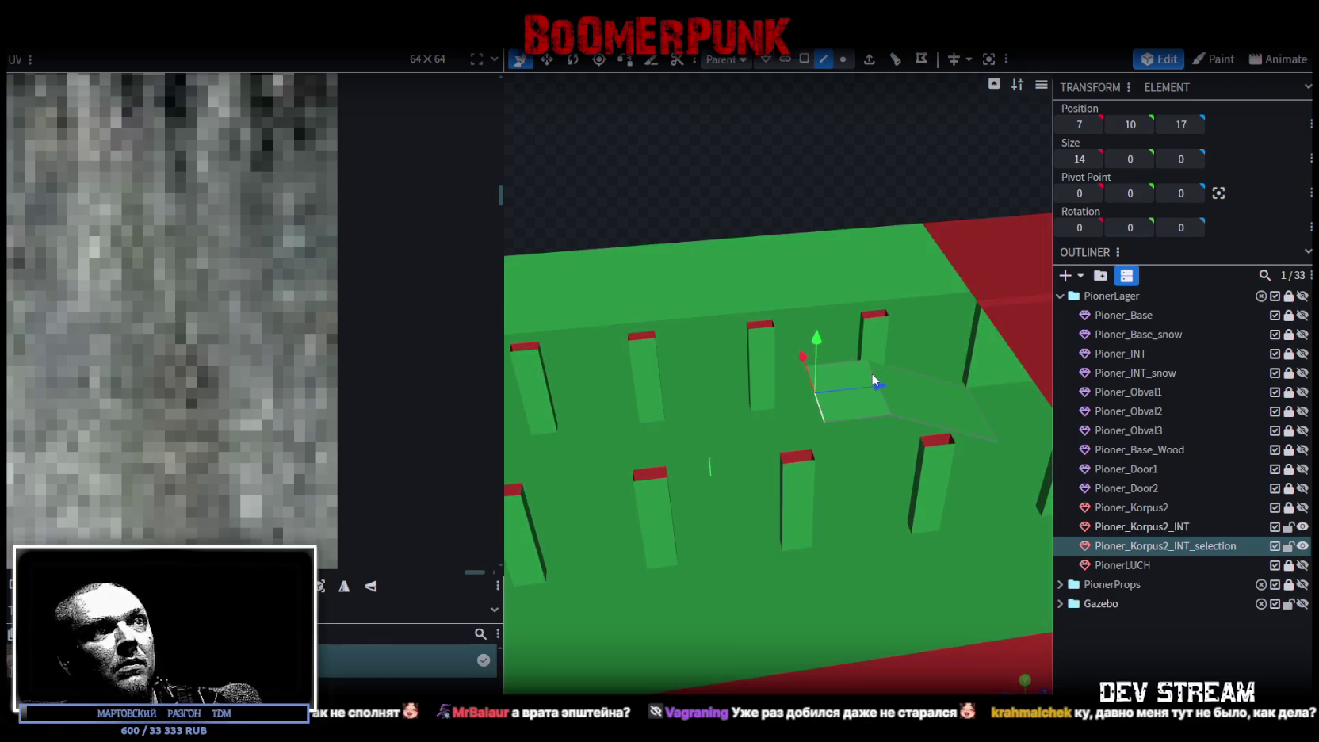
mouse_move(873, 374)
left_mouse_down()
mouse_move(808, 231)
mouse_move(781, 215)
left_mouse_up()
scroll(777, 208, "up", 3)
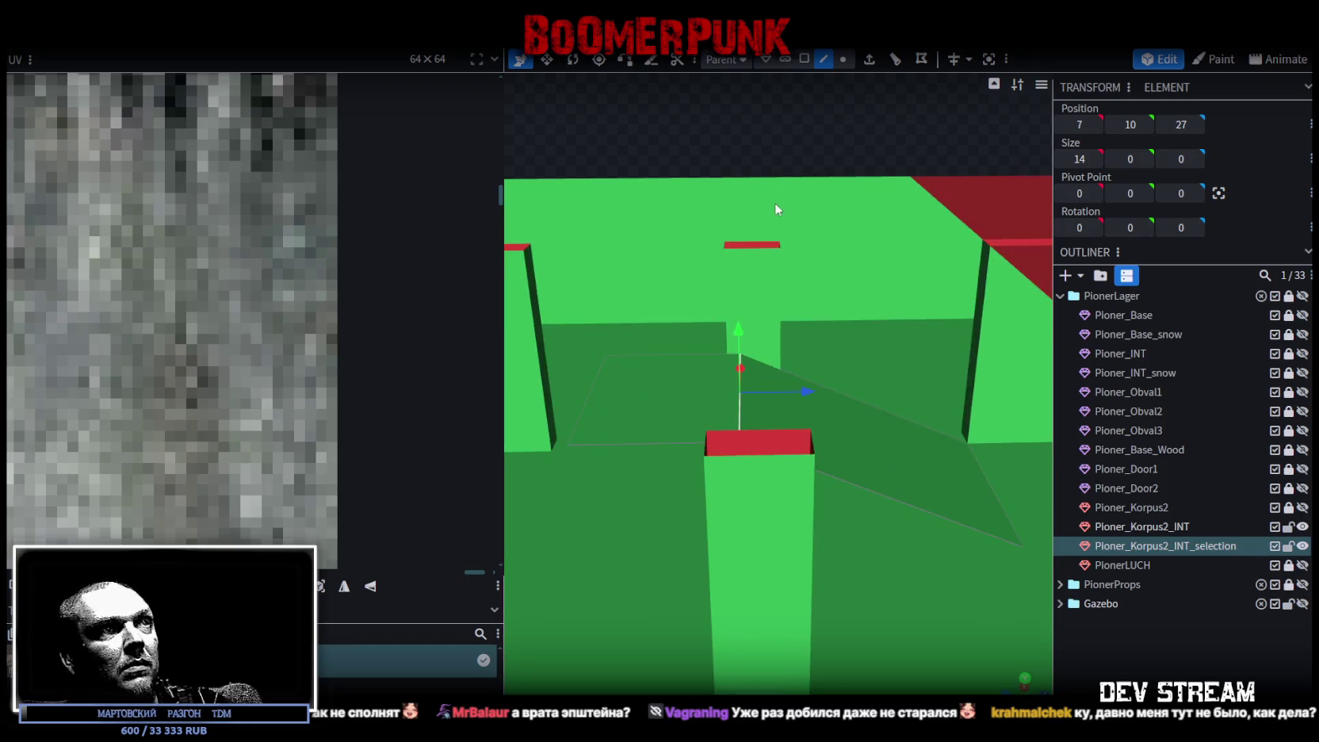
left_click_drag(803, 390, 818, 390)
mouse_move(635, 266)
left_mouse_down()
mouse_move(733, 378)
mouse_move(737, 414)
left_mouse_up()
left_click_drag(919, 408, 731, 409)
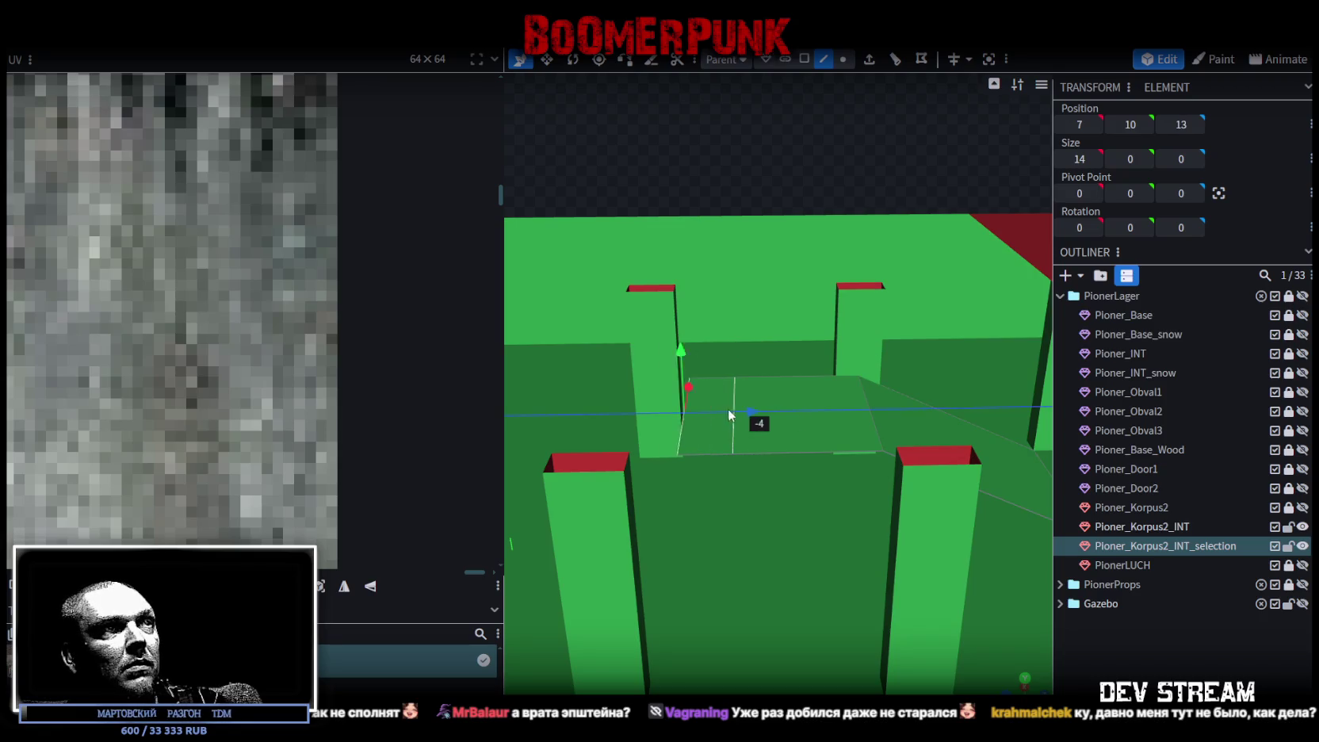
scroll(710, 408, "down", 1)
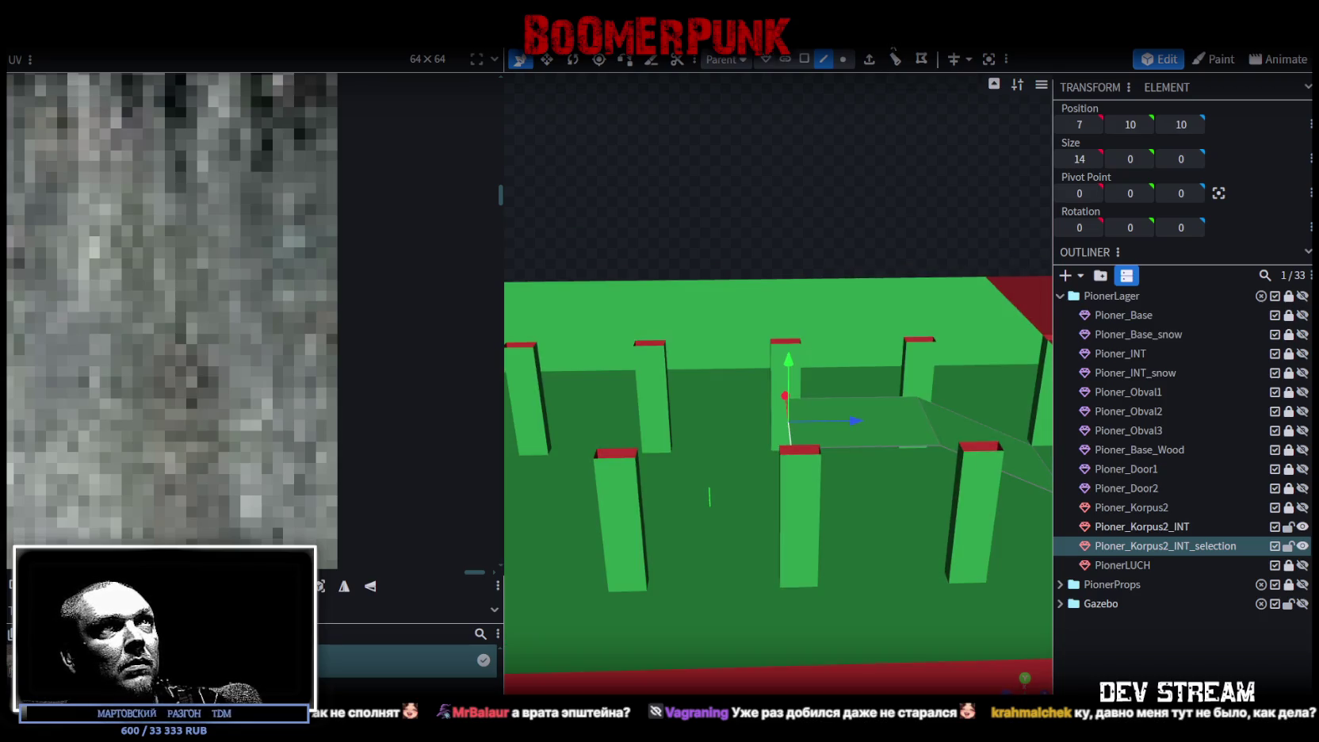
Step: Extend a new section from that edge to Z -8 and height 19, then select the floor
left_click(868, 60)
left_click_drag(842, 418, 709, 421)
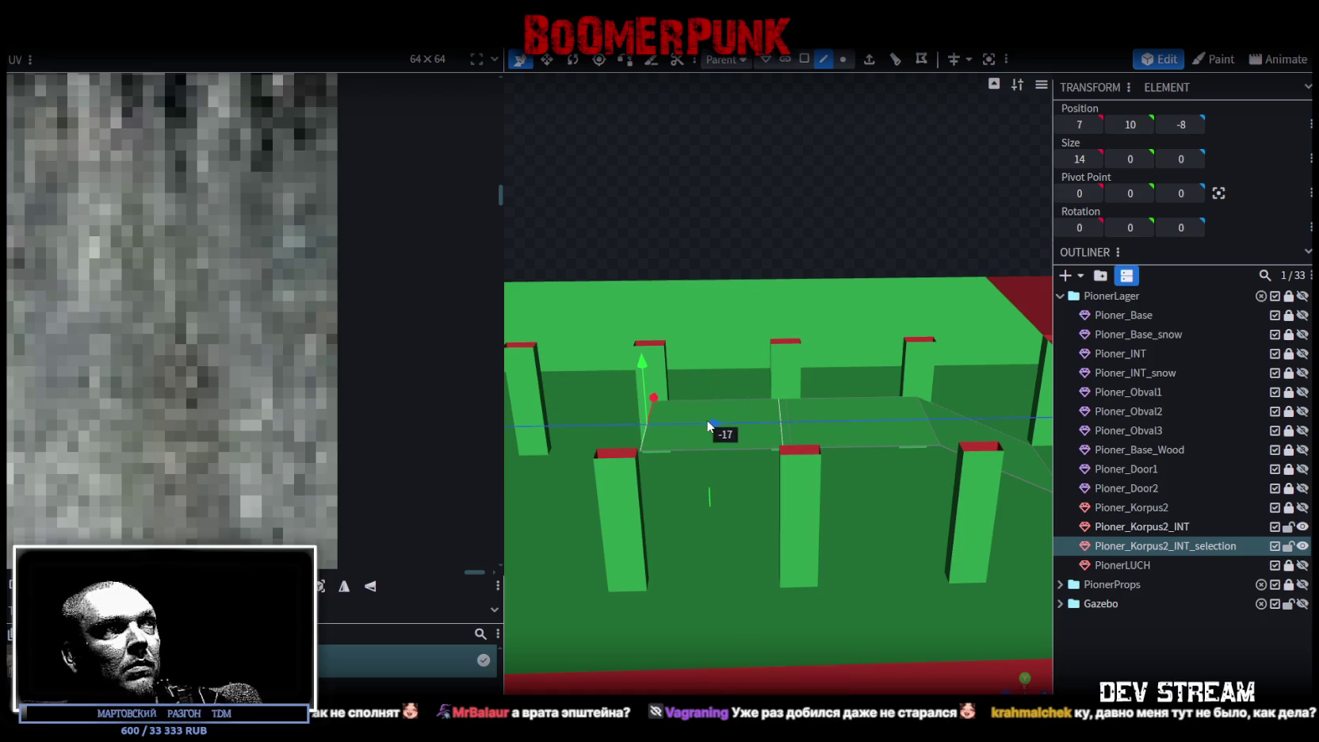
left_click_drag(644, 369, 658, 298)
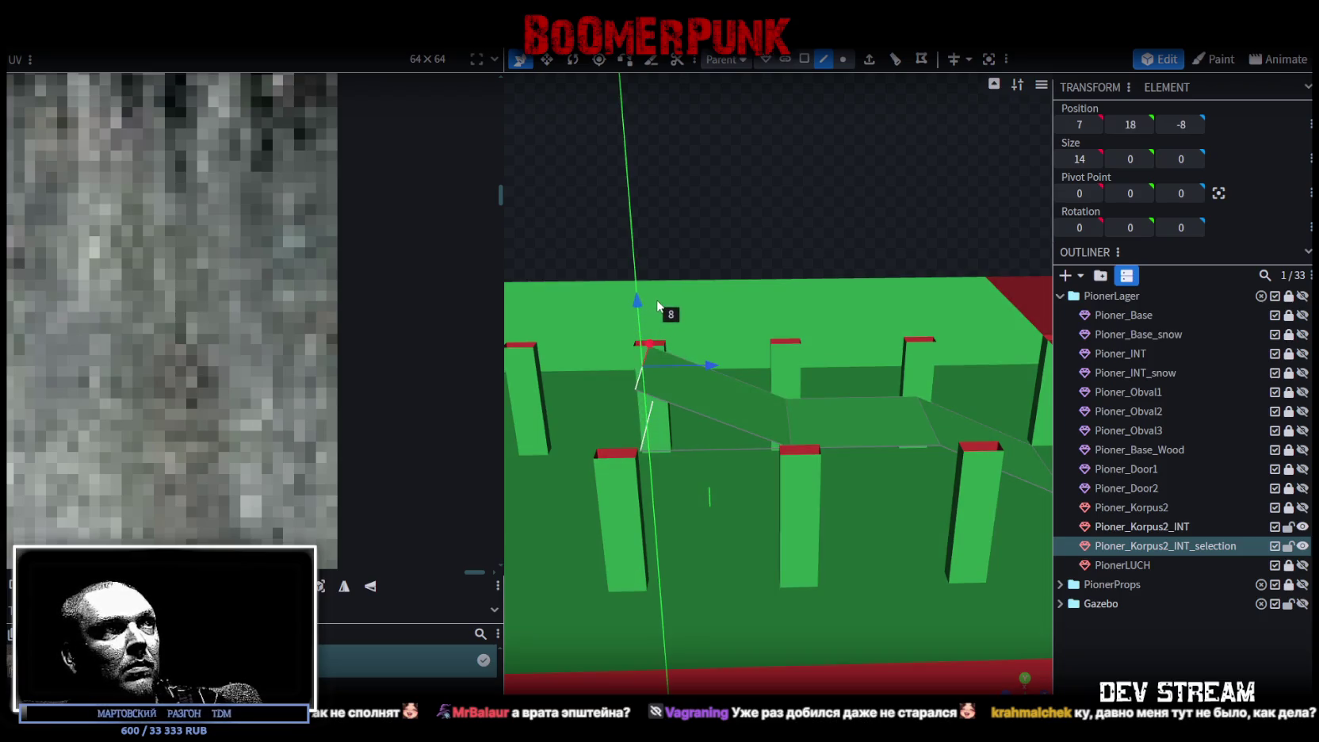
mouse_move(710, 242)
left_mouse_down()
mouse_move(564, 298)
mouse_move(842, 320)
left_mouse_up()
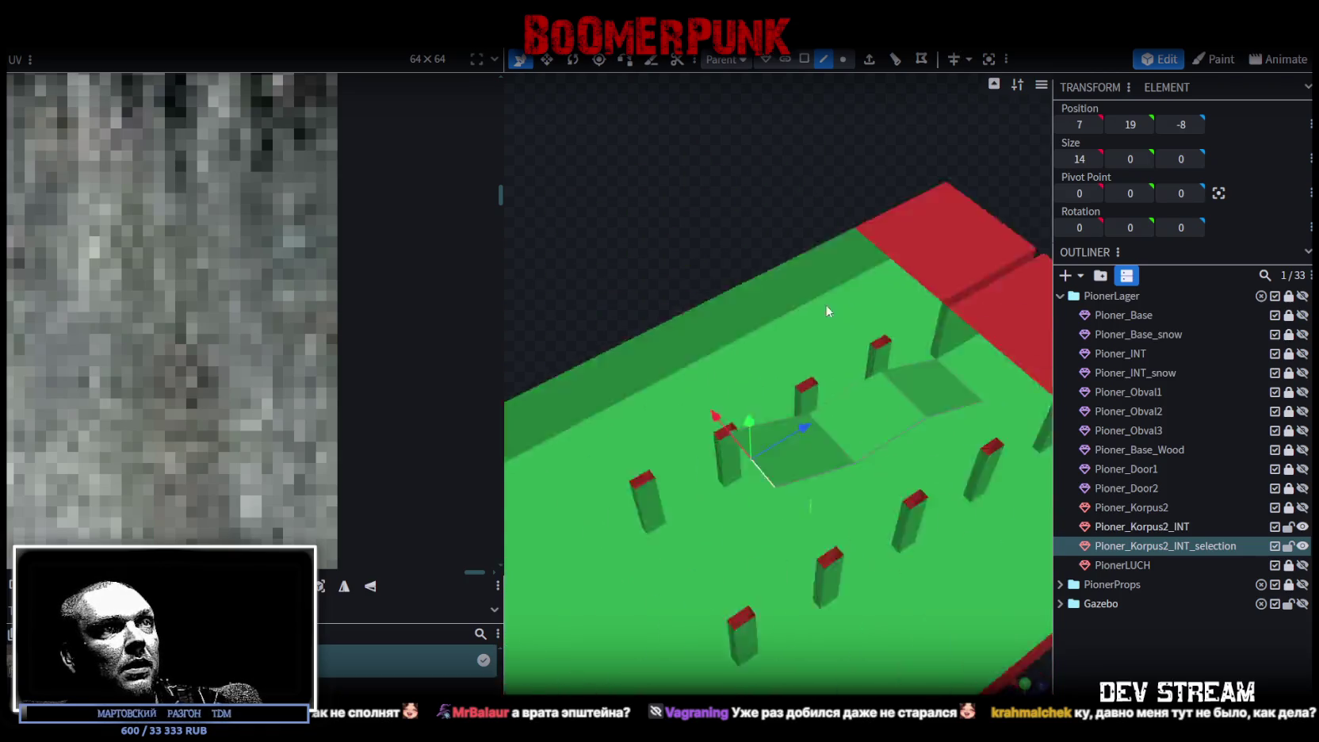
left_click(843, 319)
mouse_move(652, 201)
left_mouse_down()
mouse_move(558, 154)
mouse_move(688, 220)
mouse_move(603, 256)
mouse_move(684, 232)
mouse_move(745, 236)
left_mouse_up()
Step: In Face mode, select the floor faces of the long side corridor strip
left_click(803, 59)
scroll(766, 350, "down", 2)
mouse_move(763, 345)
left_mouse_down()
mouse_move(713, 420)
mouse_move(574, 461)
mouse_move(552, 436)
mouse_move(641, 264)
left_mouse_up()
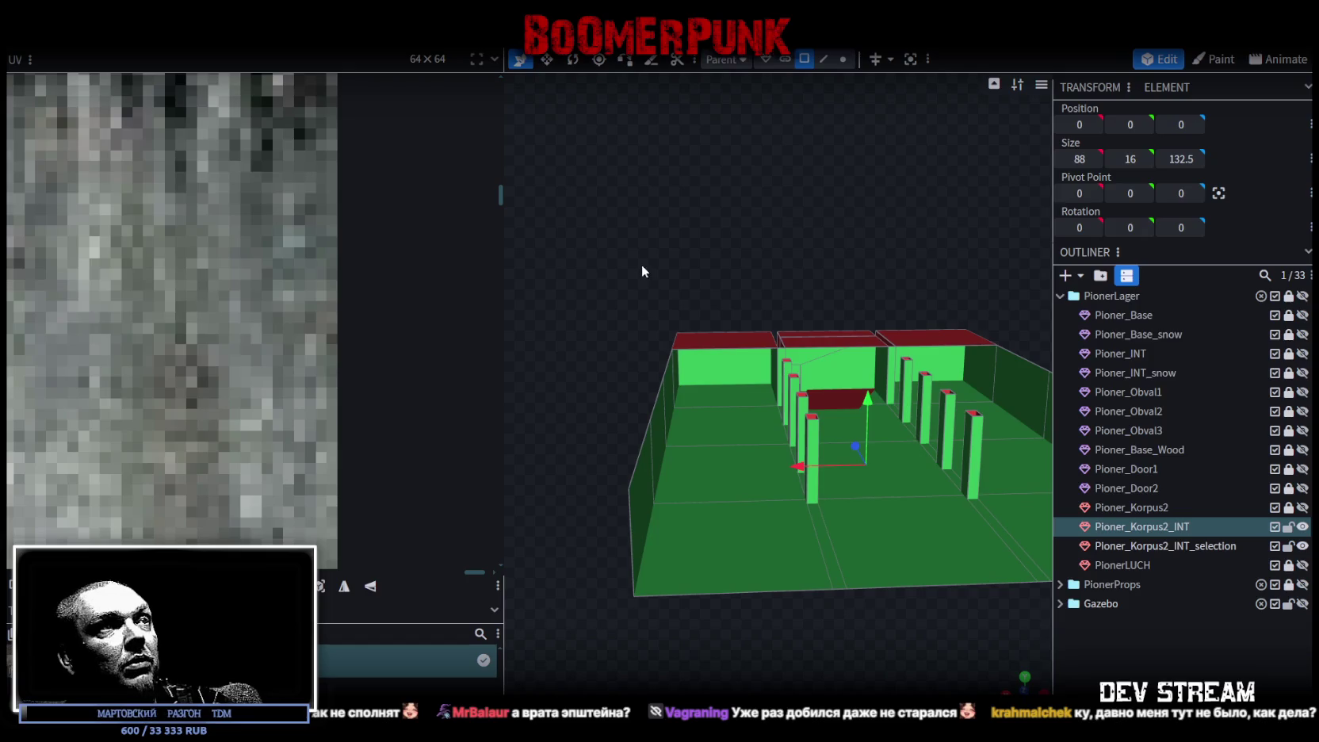
left_click(716, 641)
mouse_move(828, 648)
left_mouse_down()
mouse_move(799, 668)
mouse_move(733, 540)
mouse_move(715, 566)
mouse_move(794, 366)
mouse_move(810, 628)
mouse_move(851, 499)
left_mouse_up()
left_click(806, 342)
left_click(807, 379)
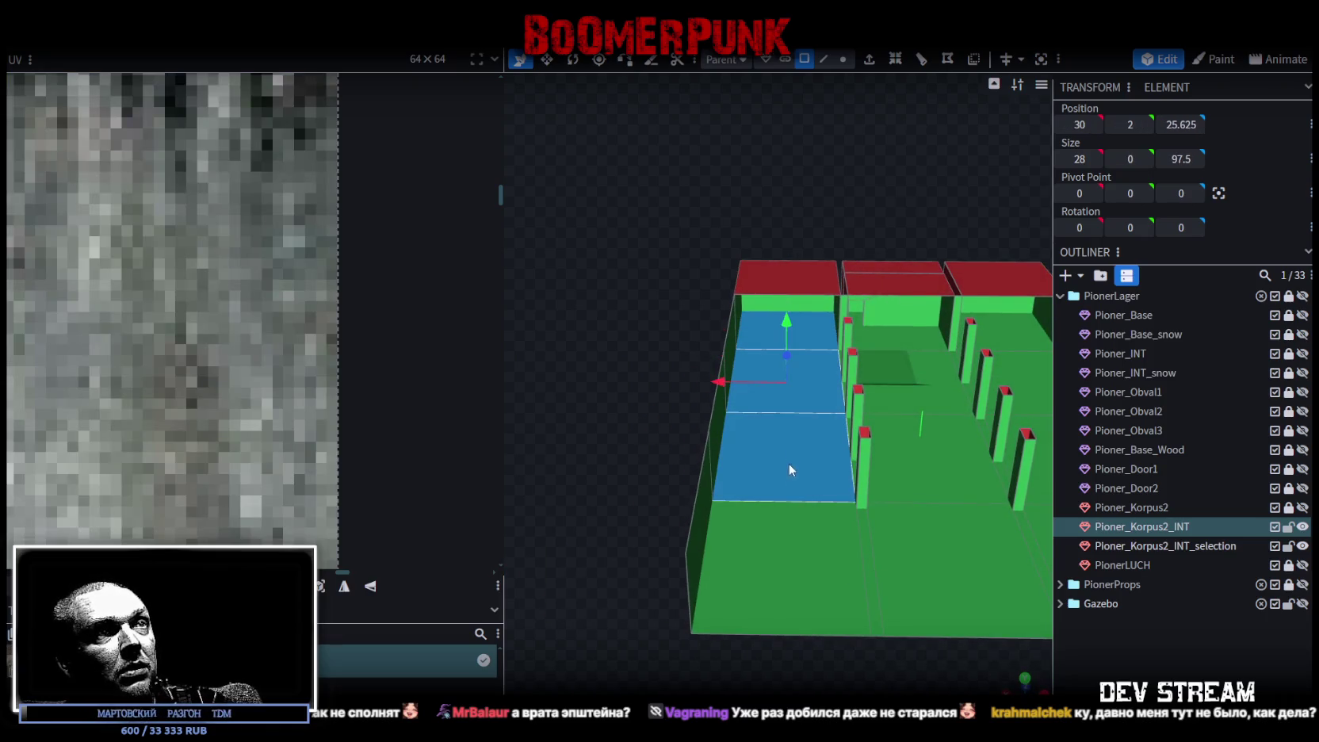
Step: Add the corridor's side and end wall faces to the selection
mouse_move(802, 650)
left_mouse_down()
mouse_move(711, 655)
mouse_move(590, 424)
left_mouse_up()
left_click(808, 323)
left_click(821, 318)
mouse_move(757, 261)
left_mouse_down()
mouse_move(778, 280)
mouse_move(843, 277)
mouse_move(801, 341)
left_mouse_up()
left_click(785, 327)
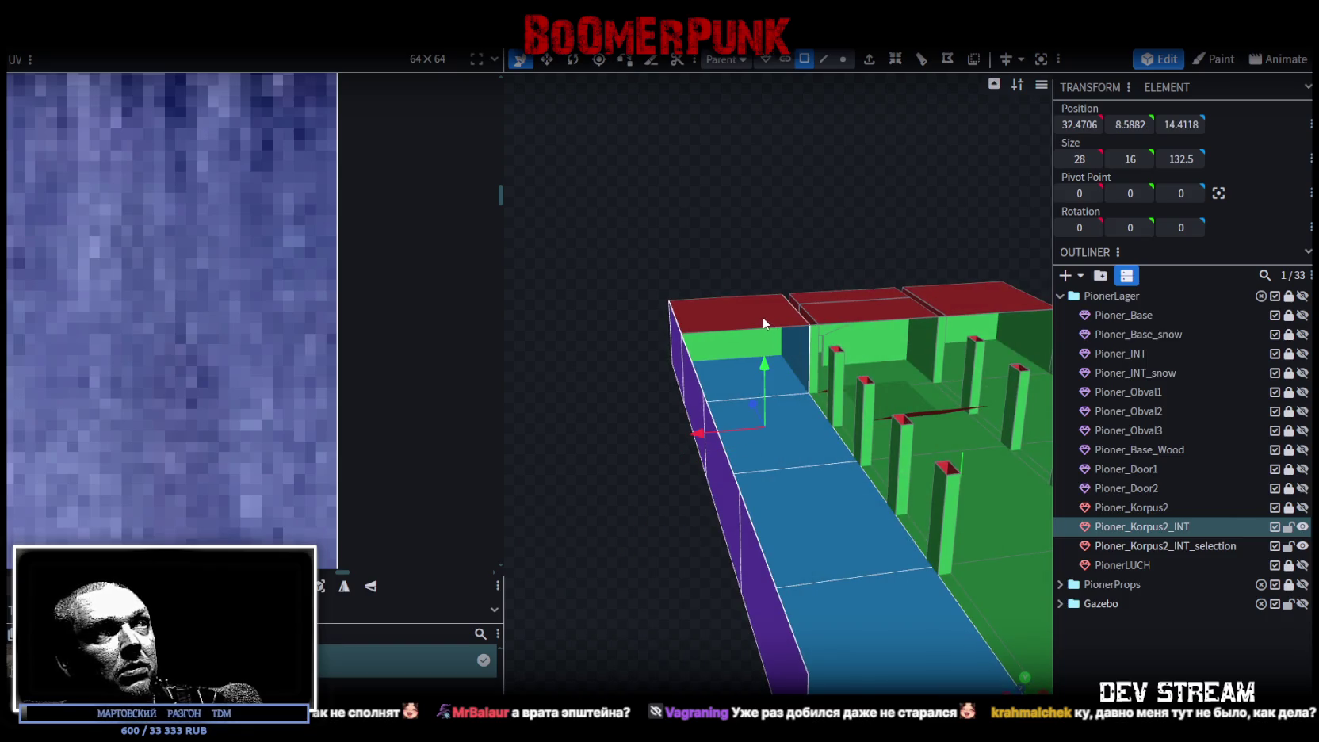
mouse_move(784, 232)
left_mouse_down()
mouse_move(715, 232)
mouse_move(839, 291)
left_mouse_up()
mouse_move(716, 298)
left_mouse_down()
mouse_move(748, 263)
mouse_move(813, 361)
left_mouse_up()
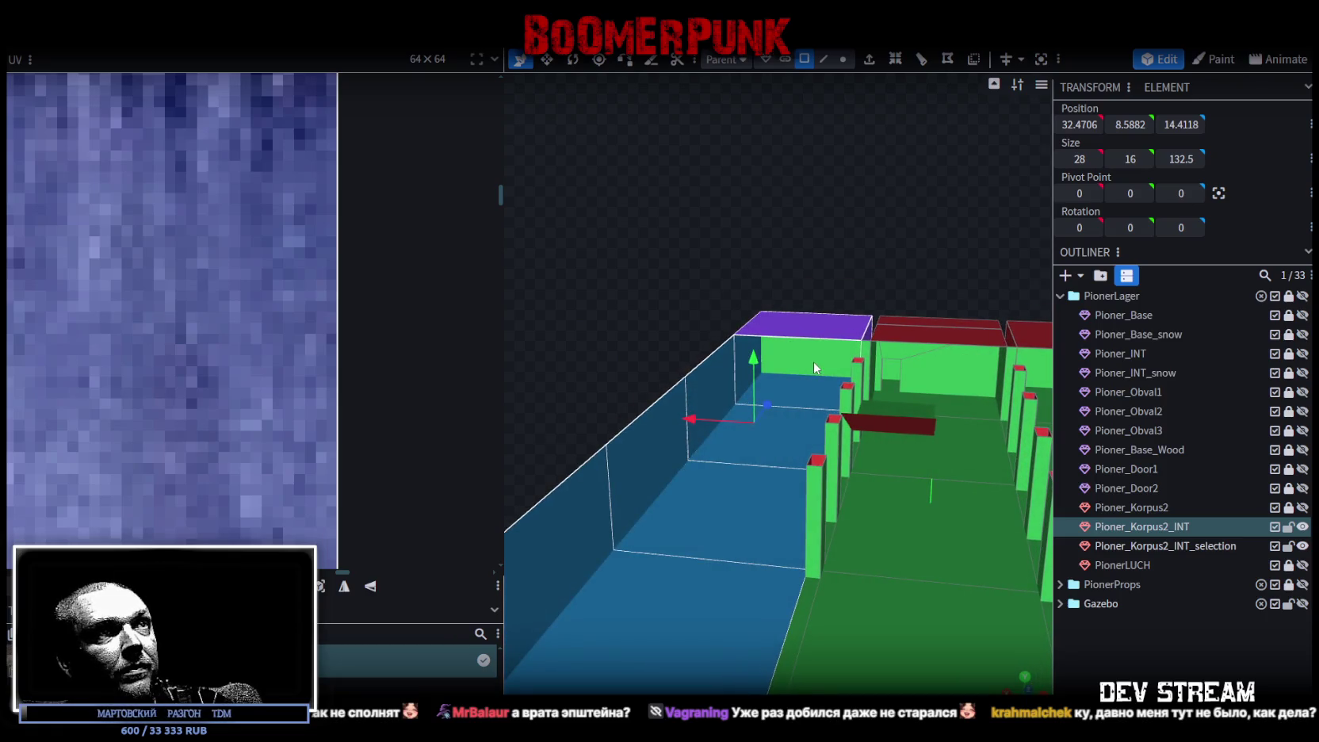
Step: Split the selected faces into a separate mesh and raise it 17 units on Y
right_click(813, 361)
left_click(857, 454)
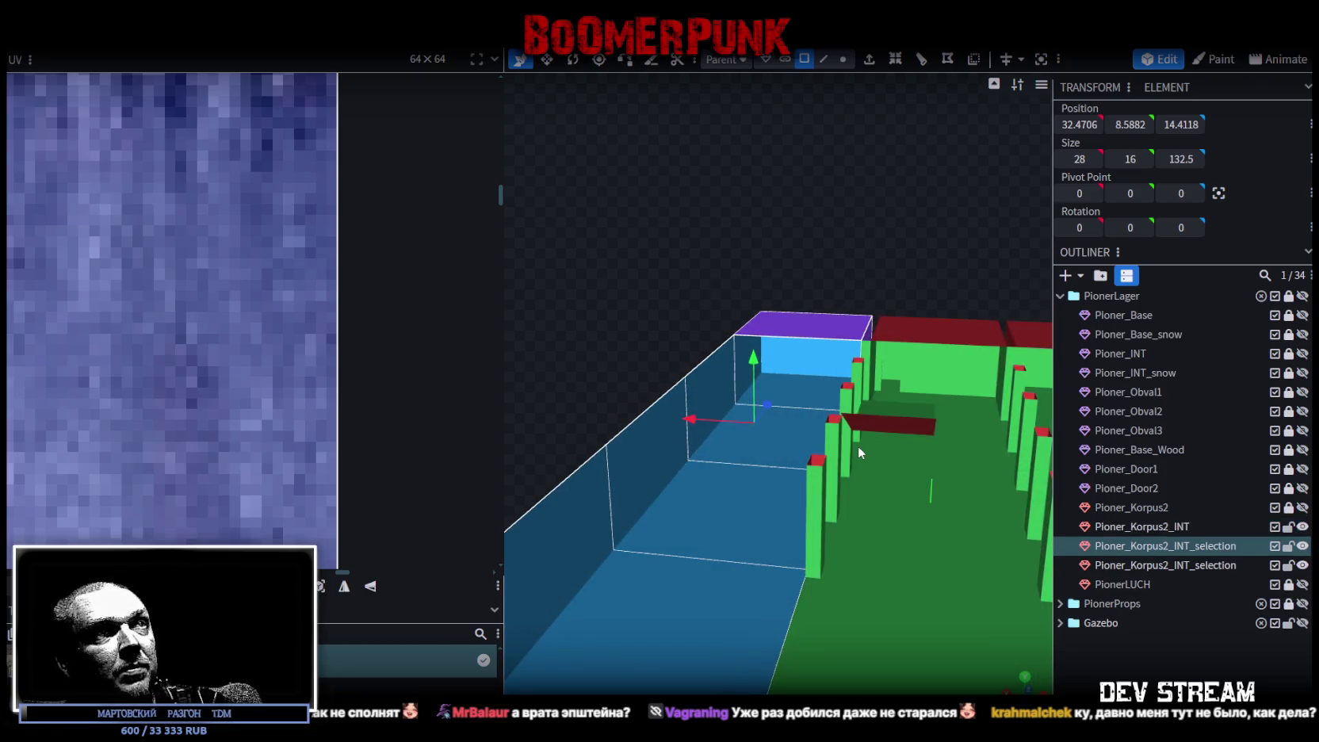
left_click_drag(762, 361, 767, 274)
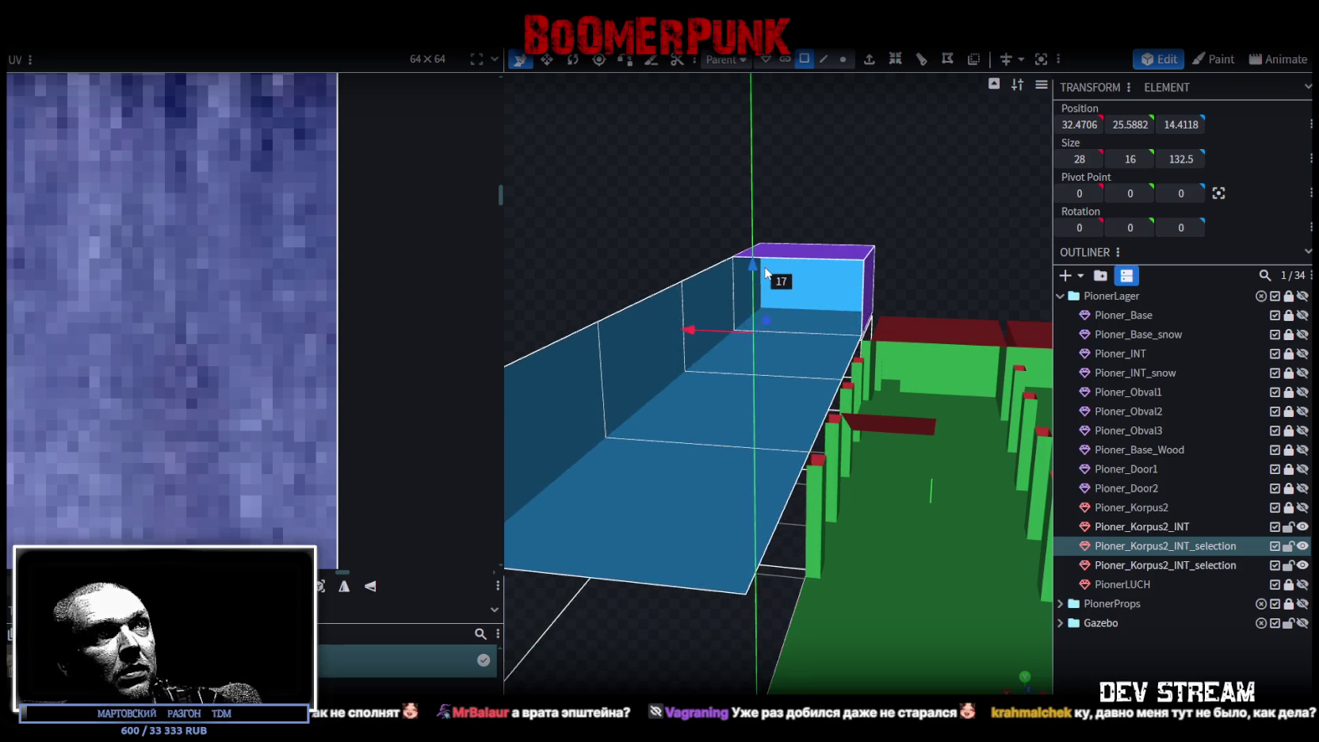
mouse_move(998, 250)
left_mouse_down()
mouse_move(856, 233)
mouse_move(886, 533)
left_mouse_up()
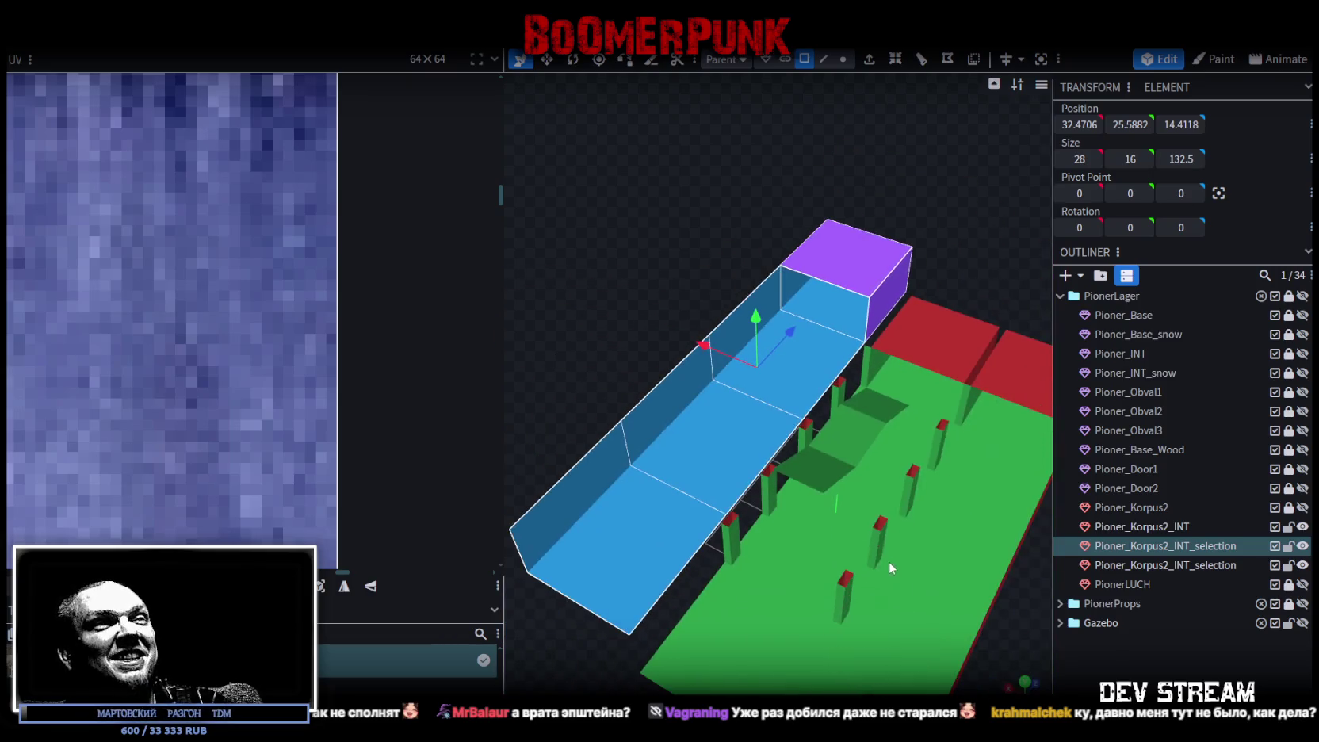
scroll(886, 534, "down", 3)
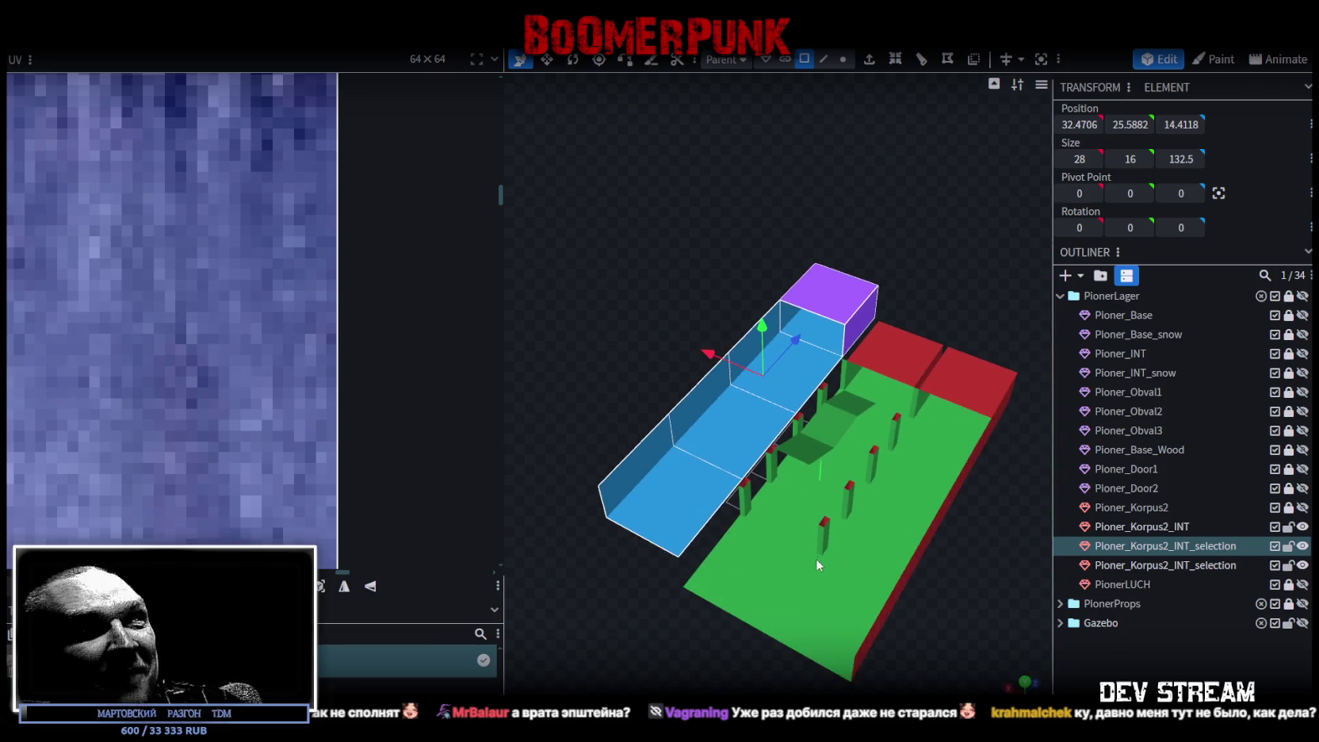
mouse_move(641, 637)
left_mouse_down()
mouse_move(740, 573)
mouse_move(605, 615)
mouse_move(625, 616)
mouse_move(565, 643)
mouse_move(719, 531)
mouse_move(752, 650)
mouse_move(678, 455)
left_mouse_up()
scroll(729, 576, "up", 5)
Step: Select all the pillars
left_click(630, 441)
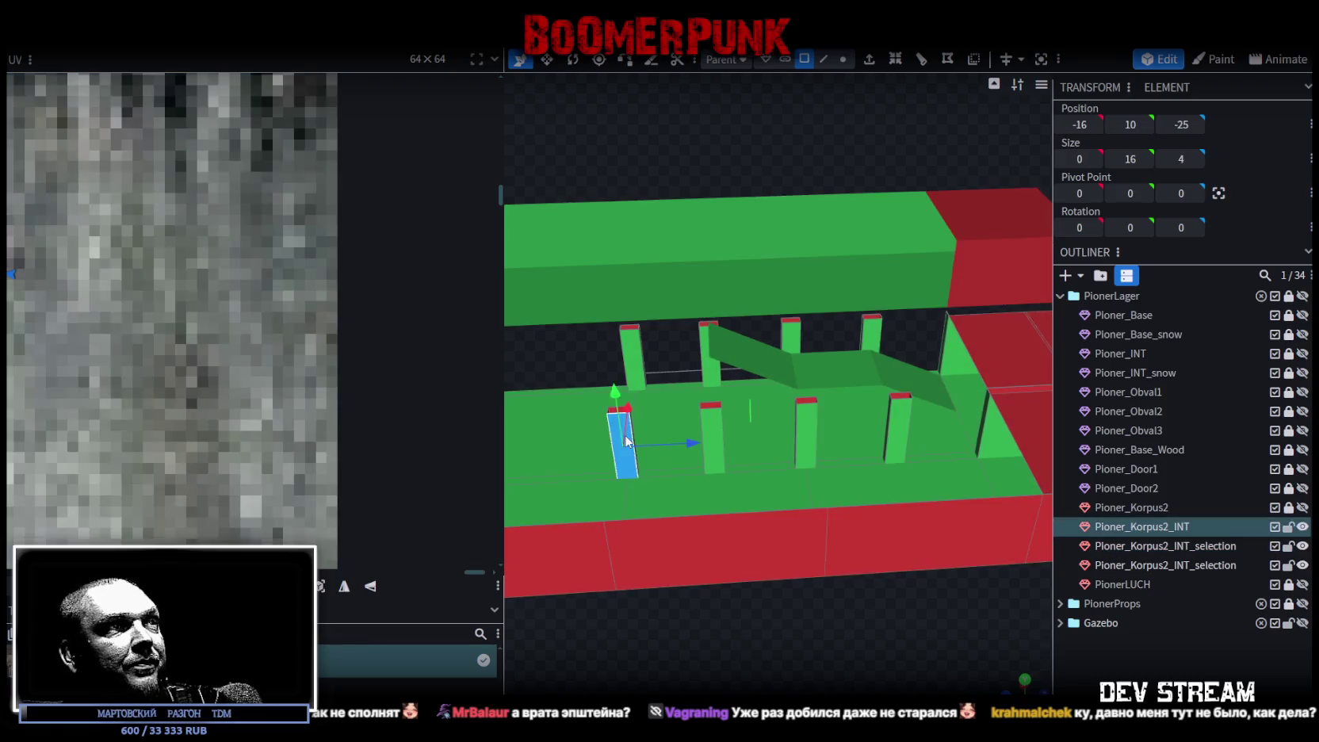
mouse_move(584, 347)
left_mouse_down()
mouse_move(579, 316)
mouse_move(657, 335)
mouse_move(554, 312)
mouse_move(576, 305)
mouse_move(579, 325)
left_mouse_up()
key("ctrl+a")
mouse_move(917, 352)
left_mouse_down()
mouse_move(762, 629)
mouse_move(795, 623)
mouse_move(752, 615)
mouse_move(675, 633)
mouse_move(667, 623)
left_mouse_up()
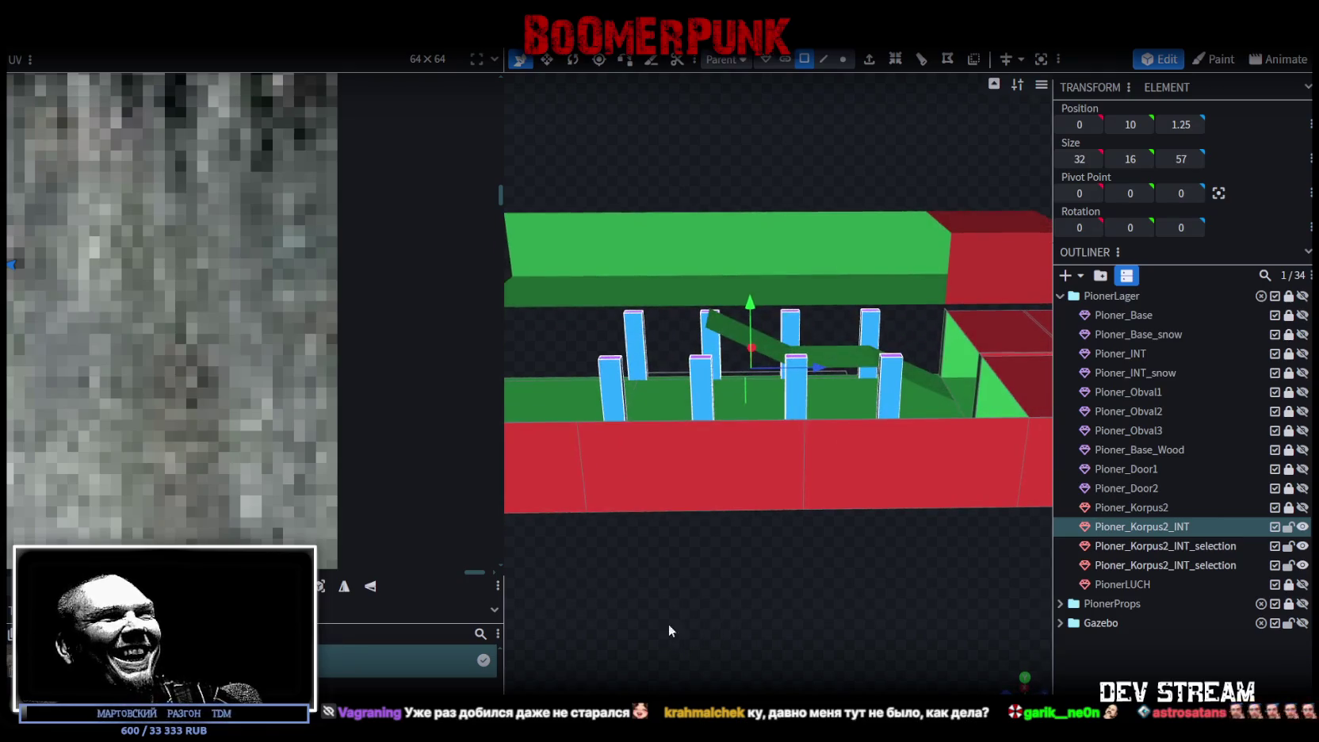
Step: In Vertex mode, select the vertices along the beam and lower them from height 19 to 18
left_click(843, 61)
left_click_drag(529, 373, 559, 348)
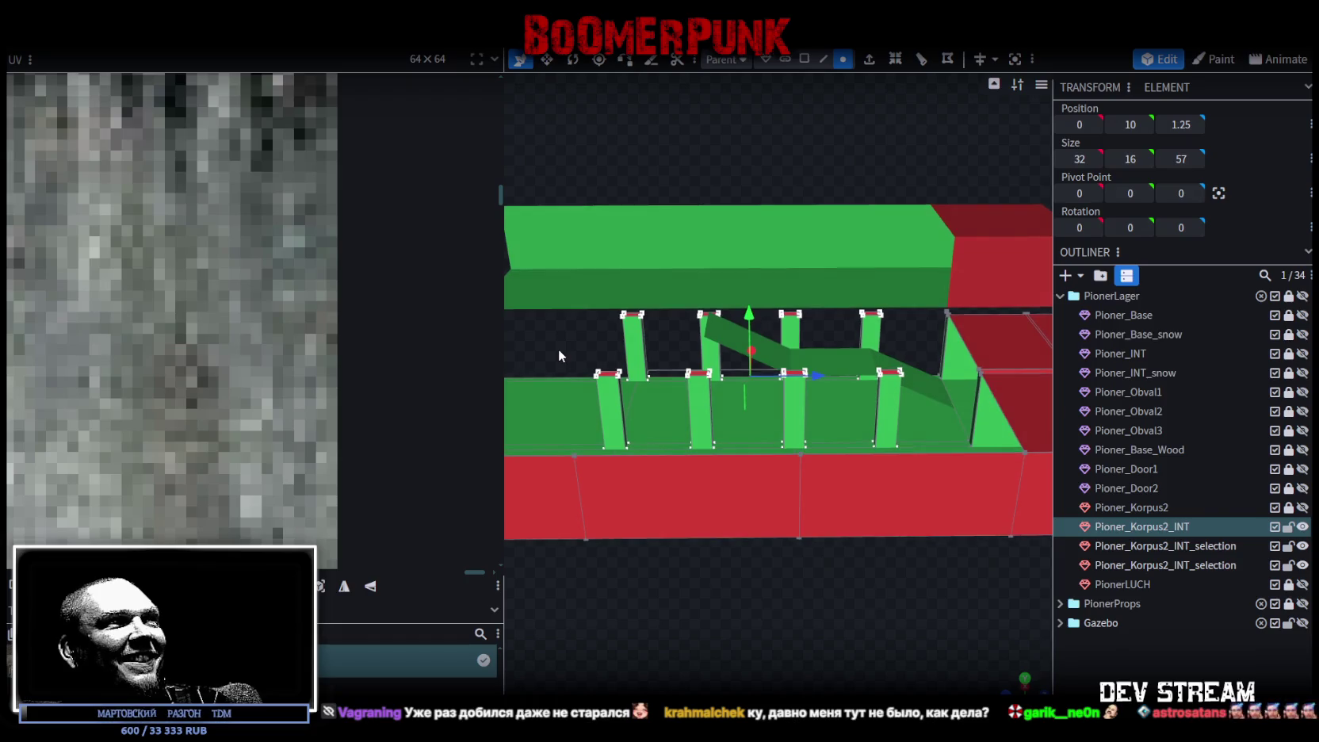
left_click_drag(558, 154, 576, 183)
left_click_drag(665, 222, 650, 155)
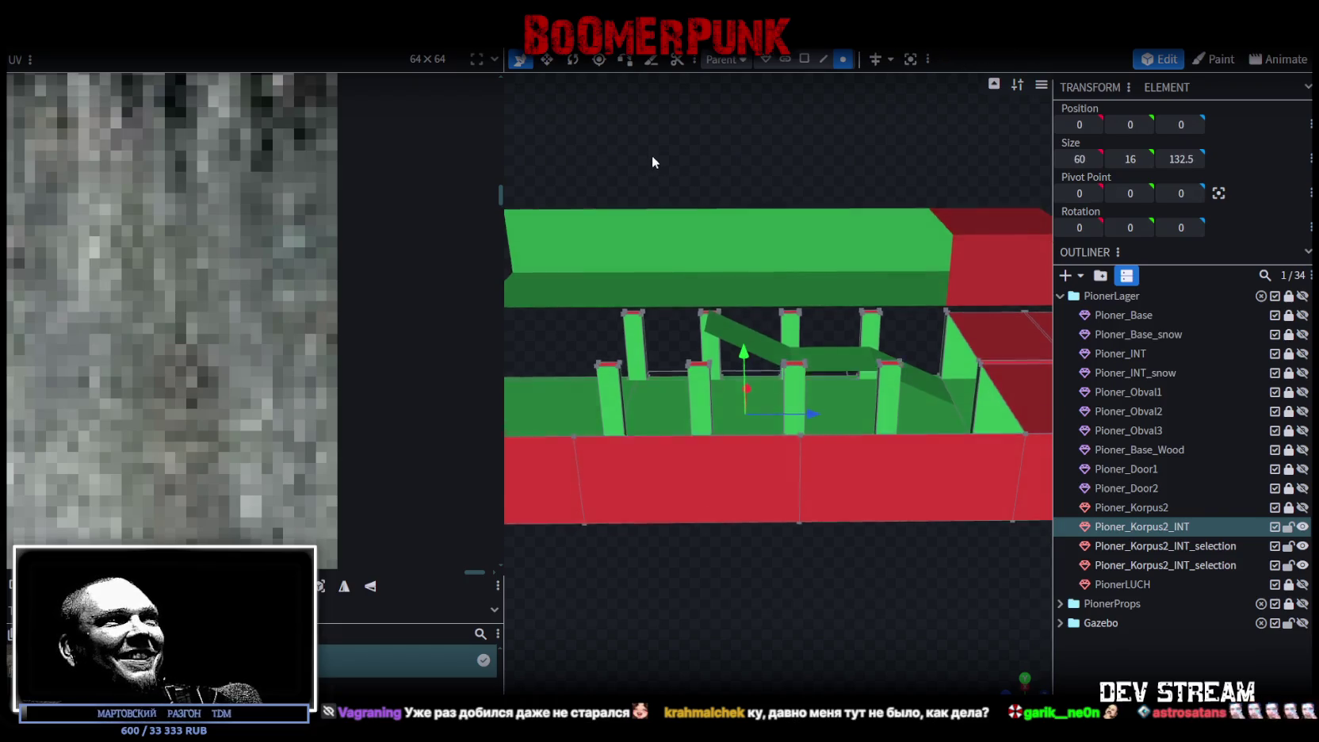
mouse_move(548, 176)
left_mouse_down()
mouse_move(913, 352)
mouse_move(806, 598)
mouse_move(835, 598)
mouse_move(772, 638)
mouse_move(754, 628)
left_mouse_up()
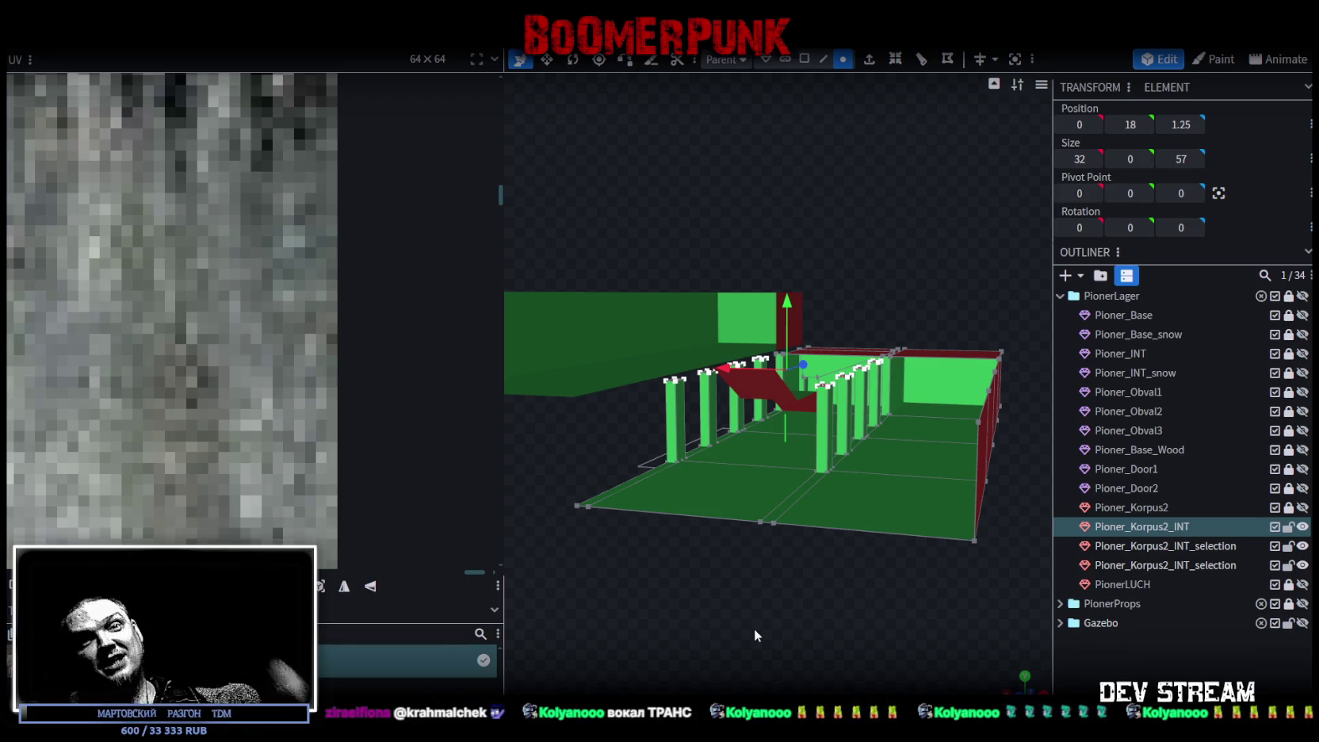
mouse_move(762, 576)
left_mouse_down()
mouse_move(766, 600)
mouse_move(692, 617)
mouse_move(729, 602)
mouse_move(745, 538)
left_mouse_up()
mouse_move(908, 290)
left_mouse_down()
mouse_move(927, 273)
mouse_move(847, 324)
mouse_move(860, 504)
mouse_move(847, 617)
mouse_move(890, 596)
mouse_move(901, 627)
mouse_move(789, 628)
mouse_move(849, 583)
mouse_move(833, 544)
mouse_move(812, 609)
mouse_move(762, 598)
mouse_move(759, 274)
left_mouse_up()
scroll(924, 272, "up", 3)
mouse_move(872, 626)
left_mouse_down()
mouse_move(695, 612)
mouse_move(779, 623)
mouse_move(971, 133)
mouse_move(1036, 134)
mouse_move(634, 506)
mouse_move(691, 418)
mouse_move(641, 351)
mouse_move(741, 328)
mouse_move(703, 522)
mouse_move(875, 516)
mouse_move(1016, 568)
mouse_move(858, 537)
mouse_move(867, 549)
left_mouse_up()
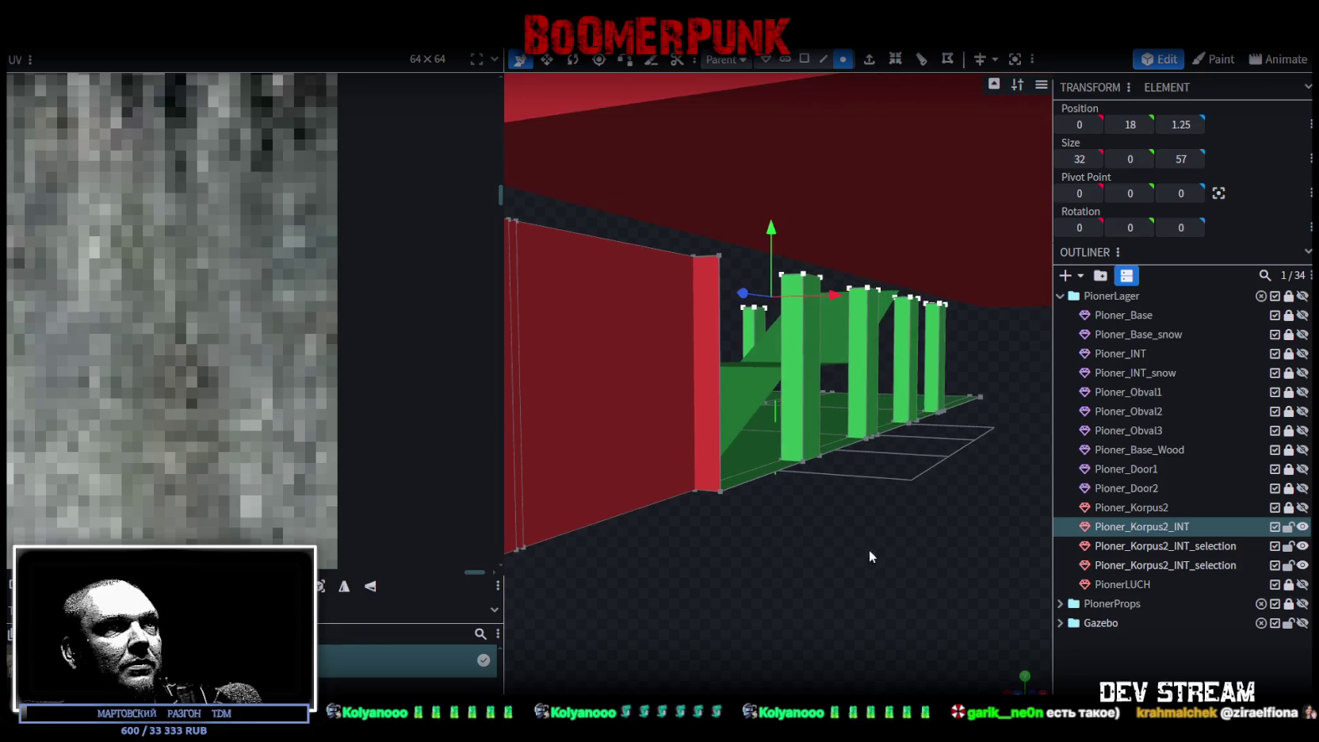
Step: In Face mode, select the side faces along the pillar row
left_click(803, 60)
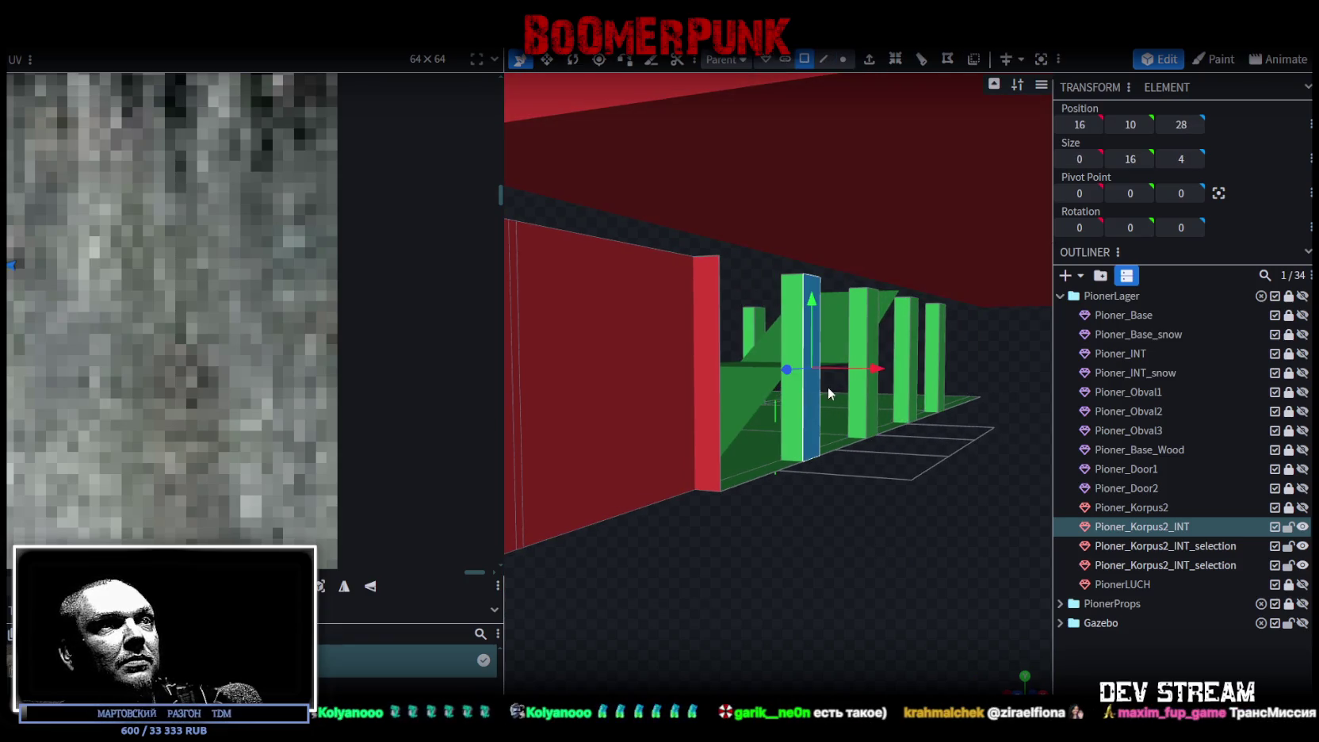
left_click(912, 389)
left_click(949, 424)
mouse_move(880, 468)
left_mouse_down()
mouse_move(844, 480)
mouse_move(852, 490)
left_mouse_up()
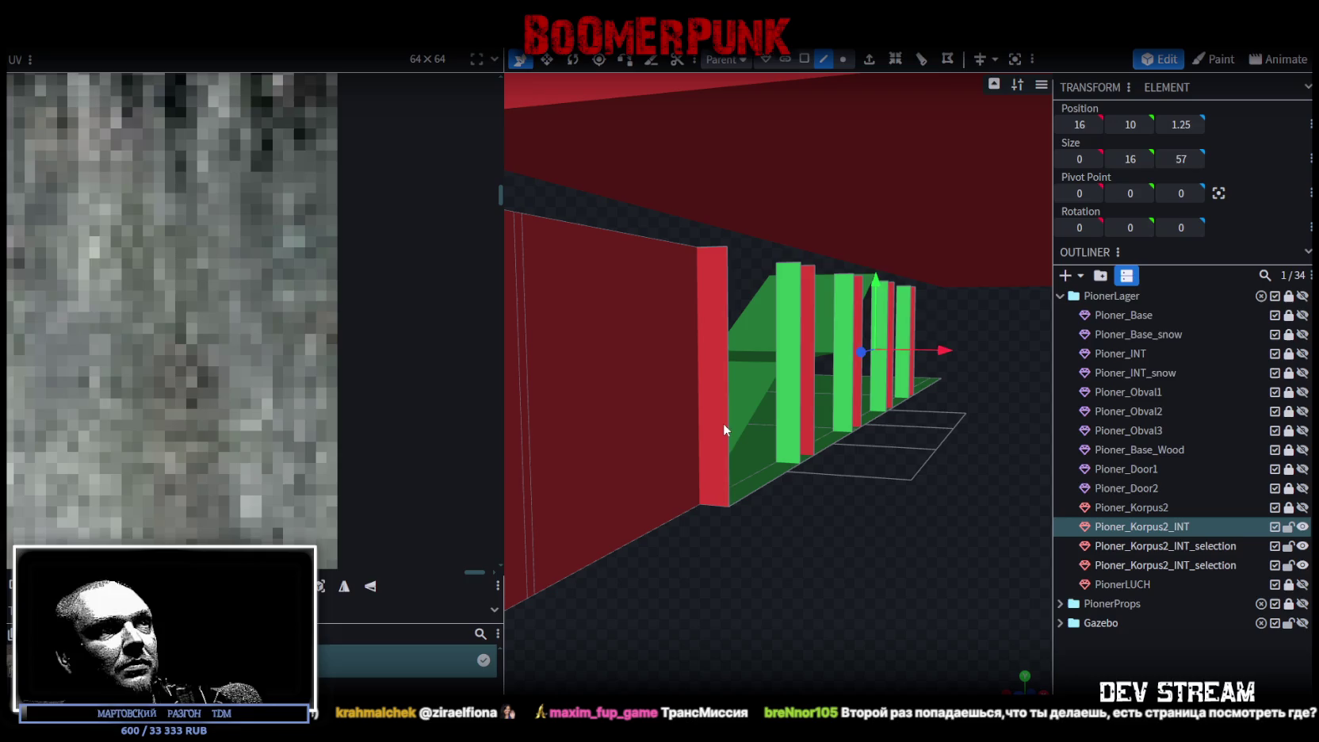
Step: Flip the three wall panels between the pillars and zoom out to check the structure
left_click(804, 428)
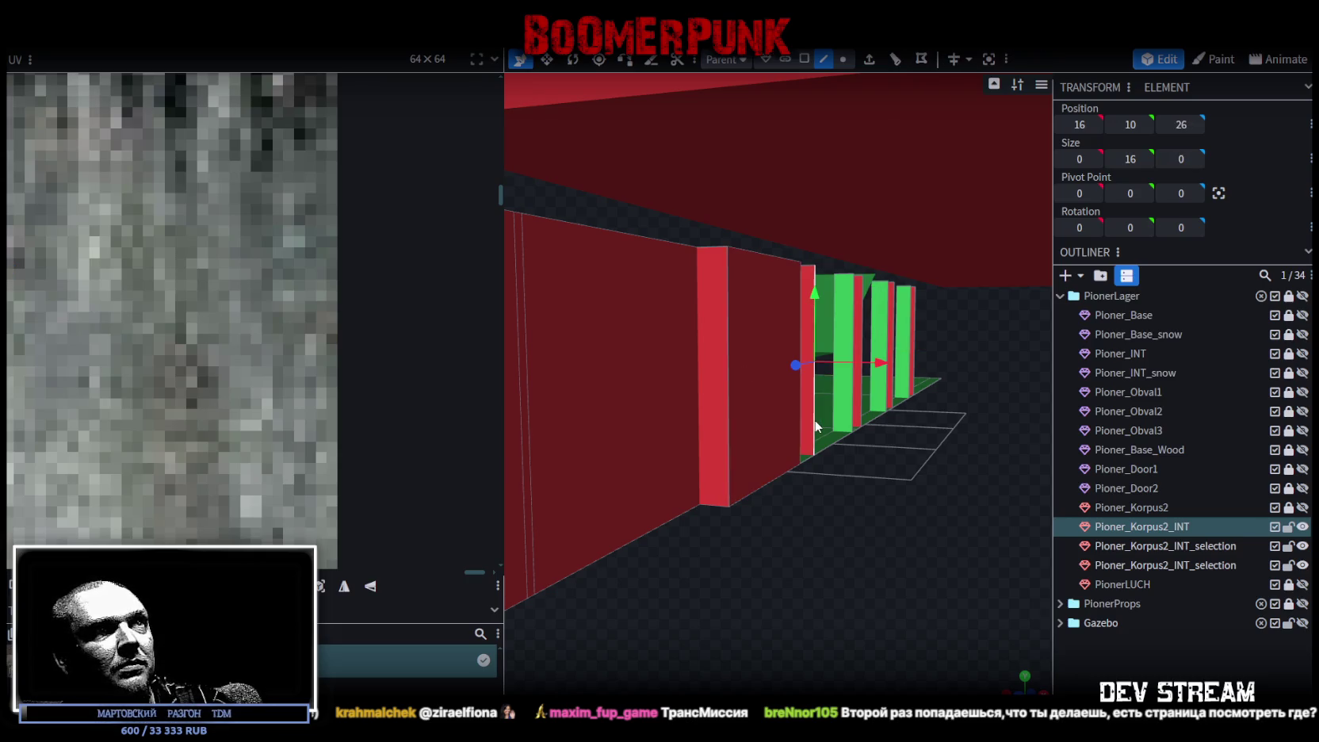
left_click(881, 408)
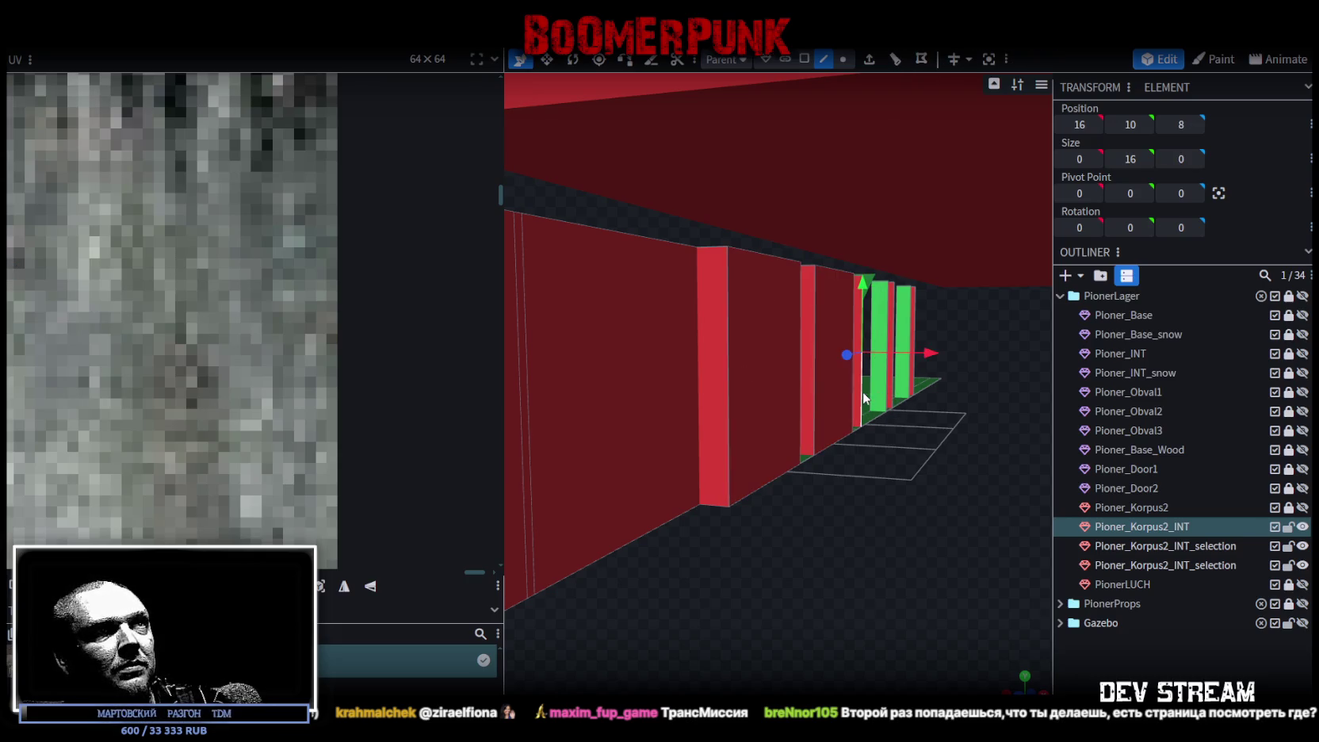
left_click(892, 393)
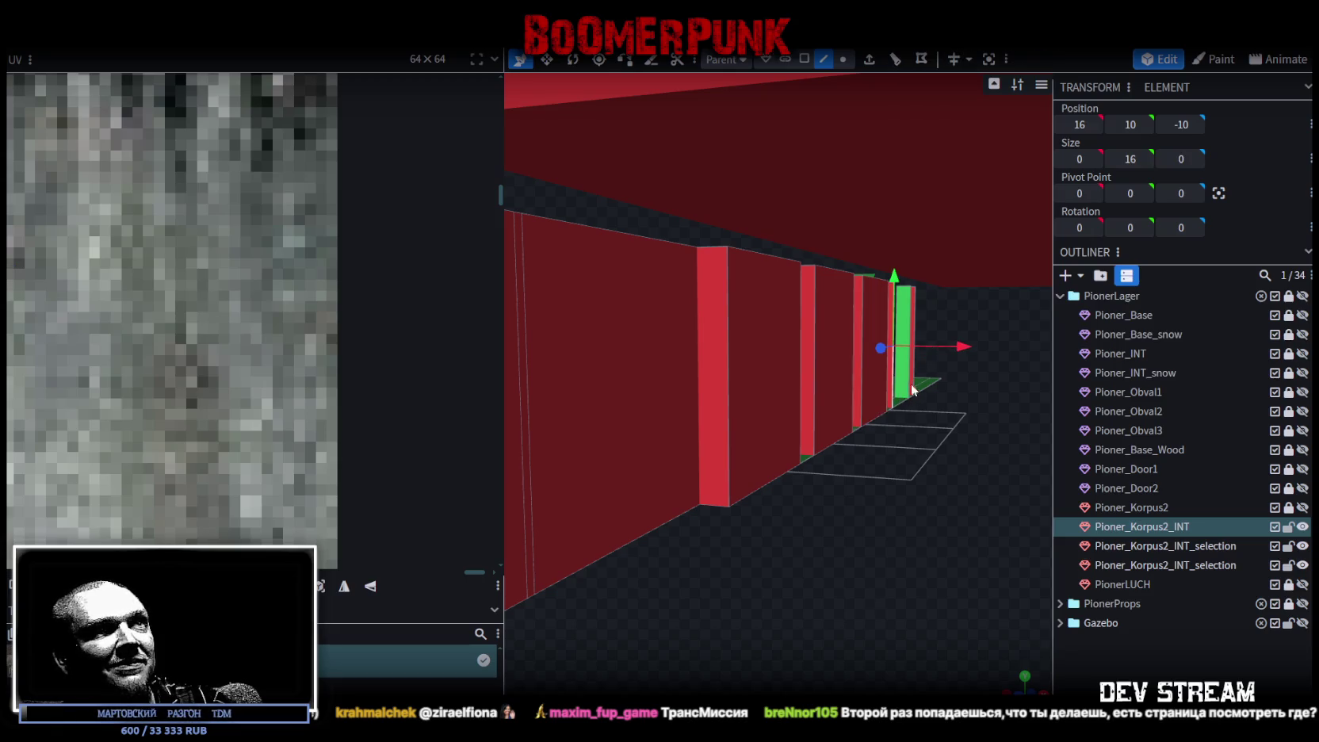
mouse_move(934, 475)
left_mouse_down()
mouse_move(624, 491)
mouse_move(587, 537)
mouse_move(455, 532)
left_mouse_up()
scroll(630, 517, "down", 5)
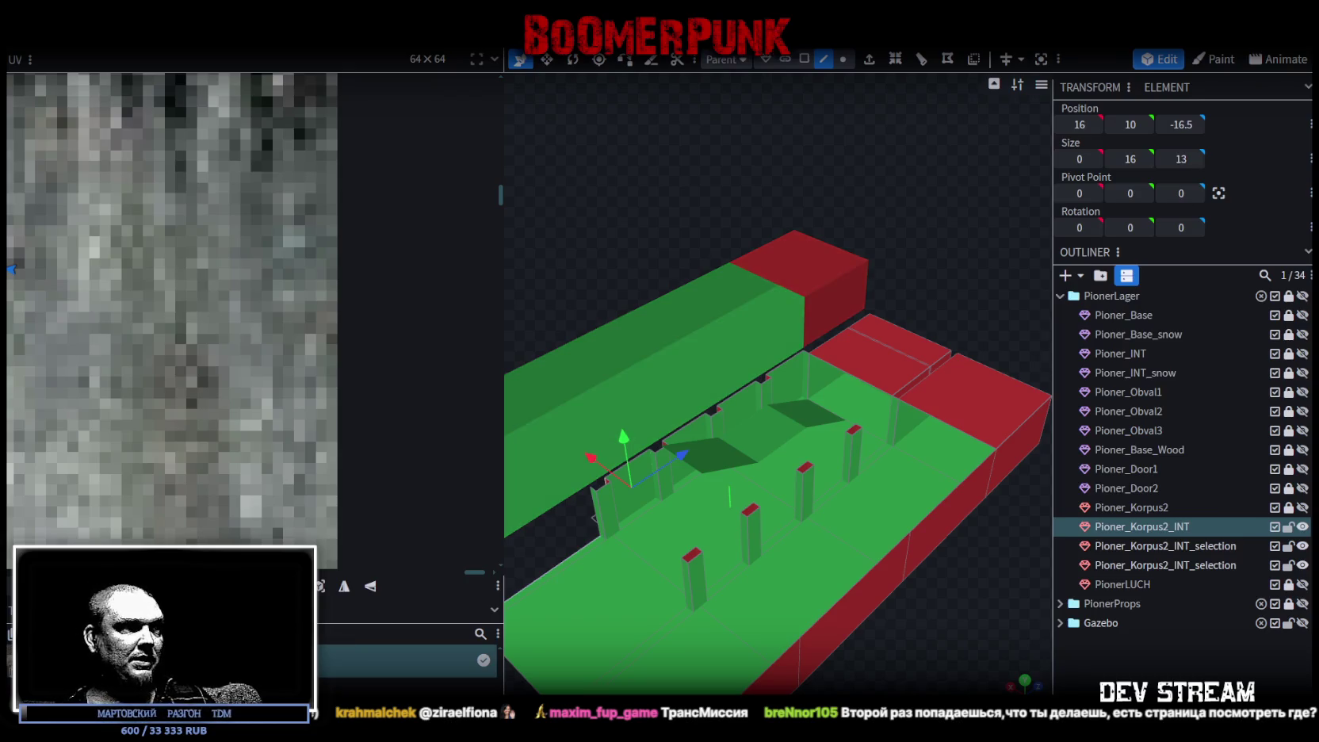
key("alt+Tab")
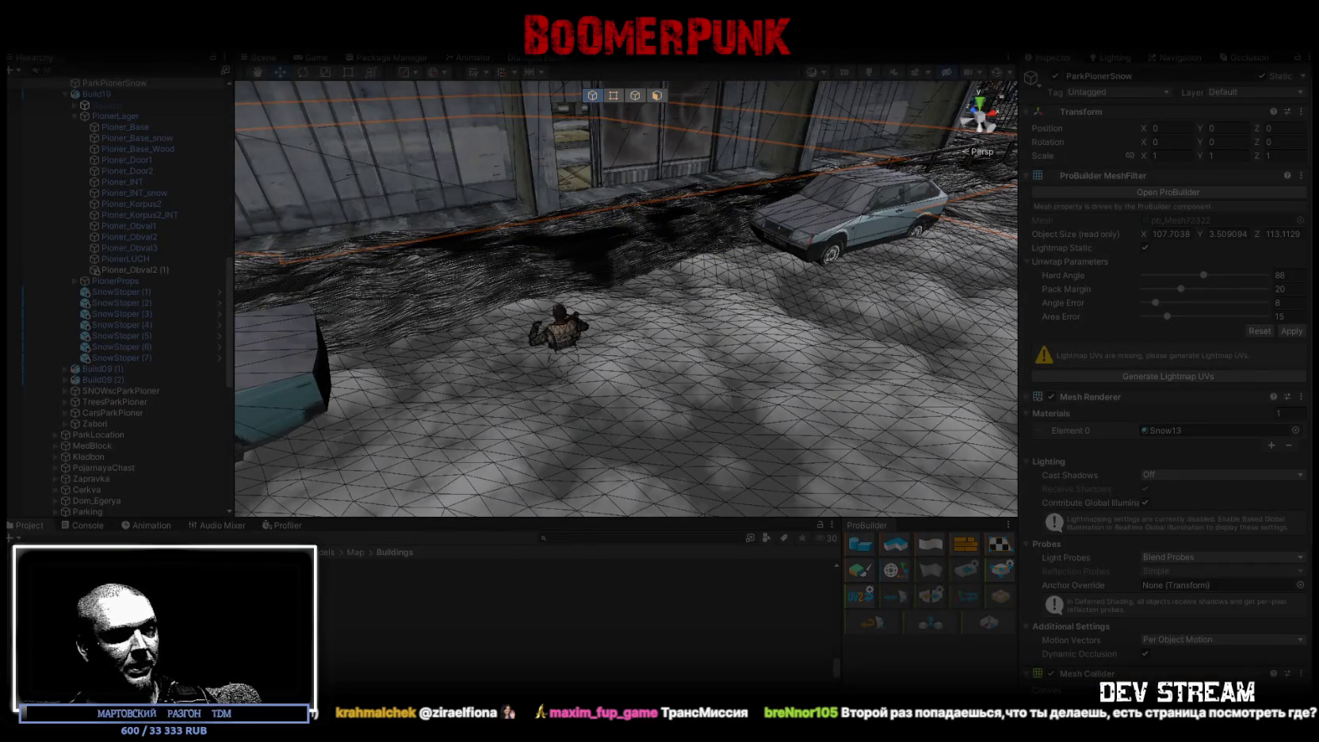
Step: In the Steam library, look over BoomerPunk's store page, then go back
key("alt+Tab")
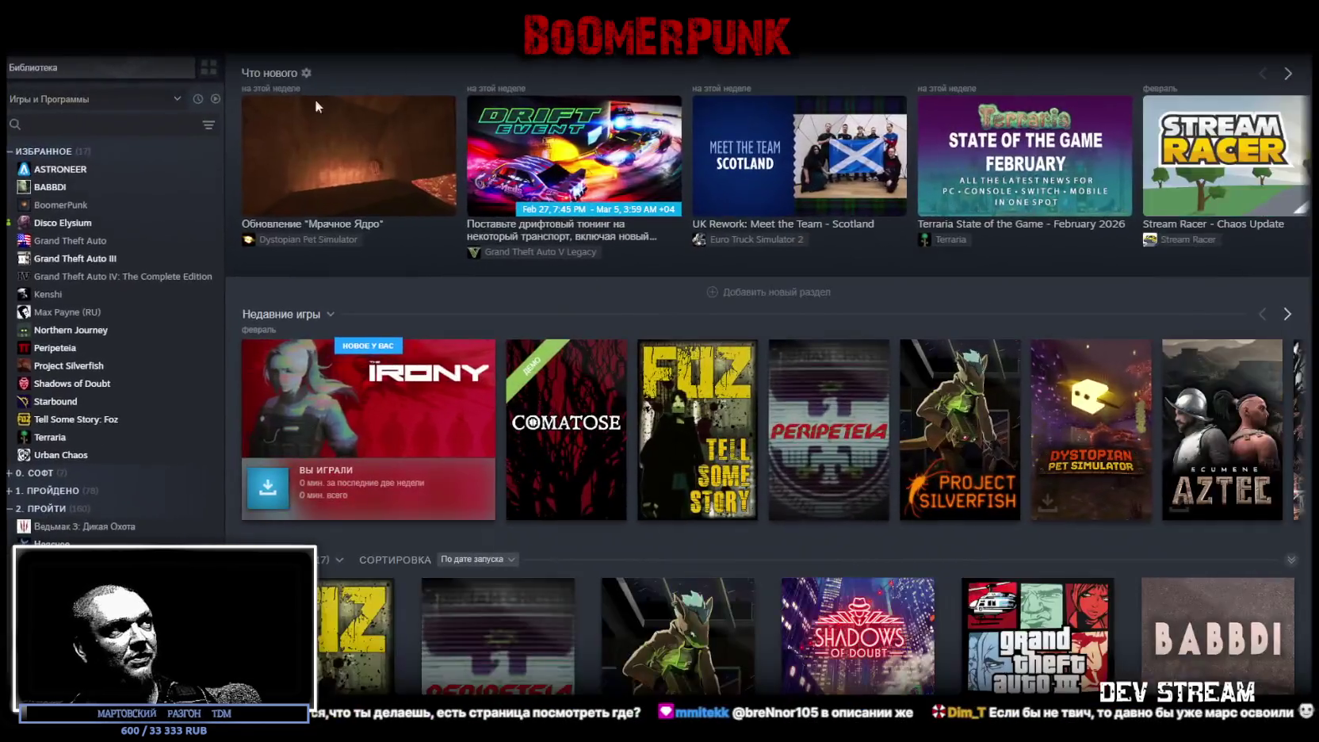
left_click(57, 209)
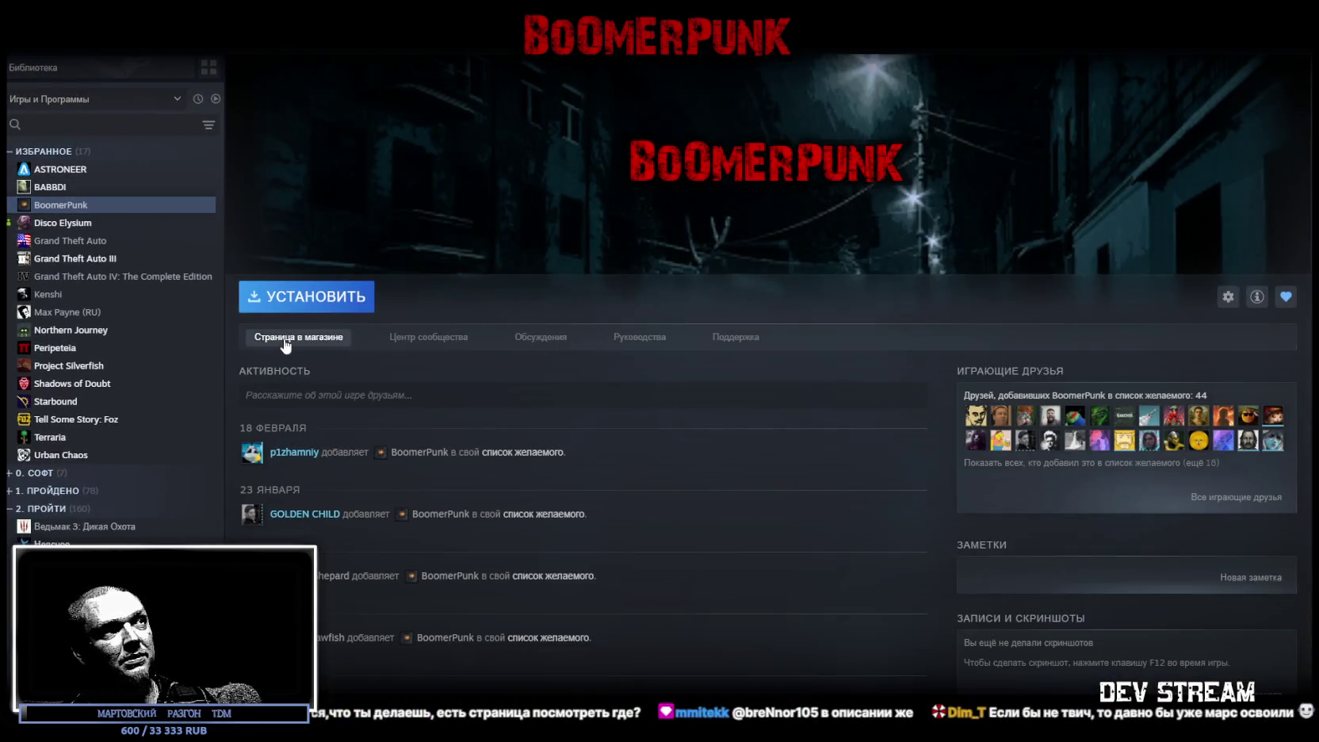
left_click(285, 344)
scroll(651, 455, "down", 4)
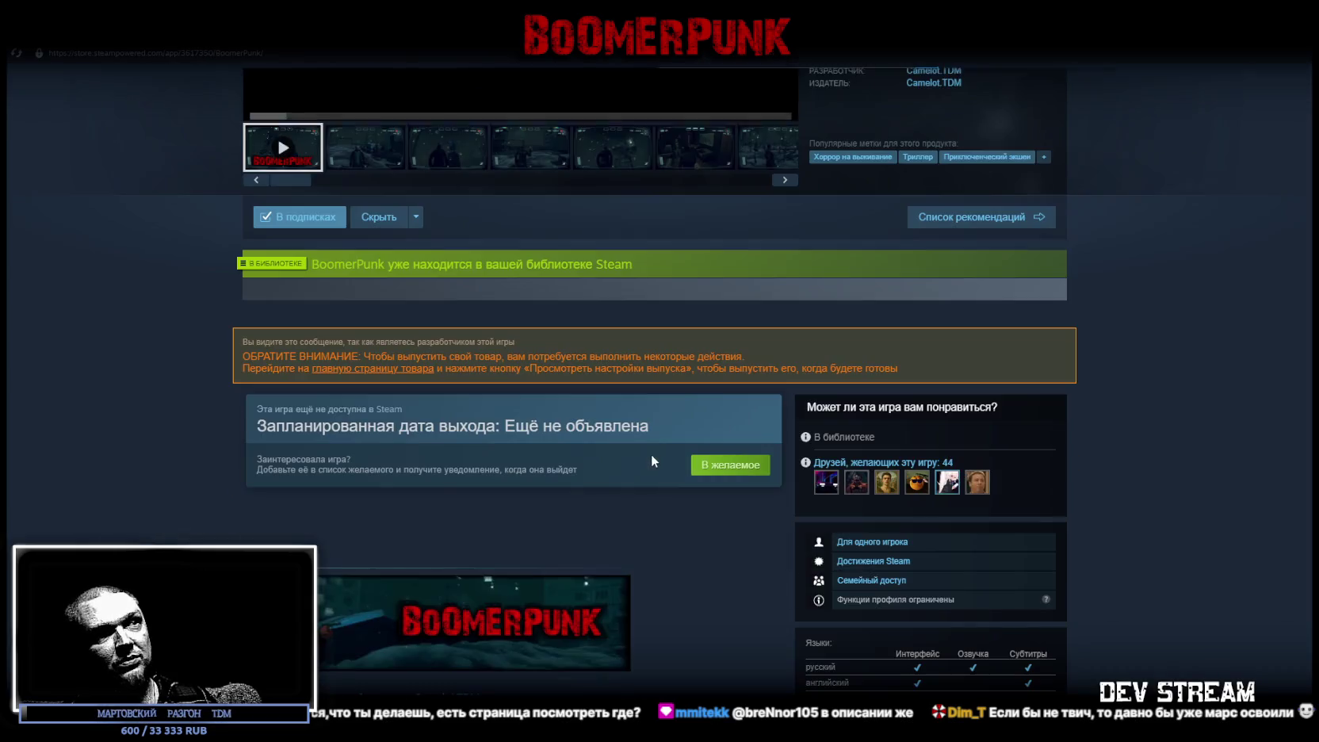
scroll(691, 492, "up", 5)
left_click(167, 35)
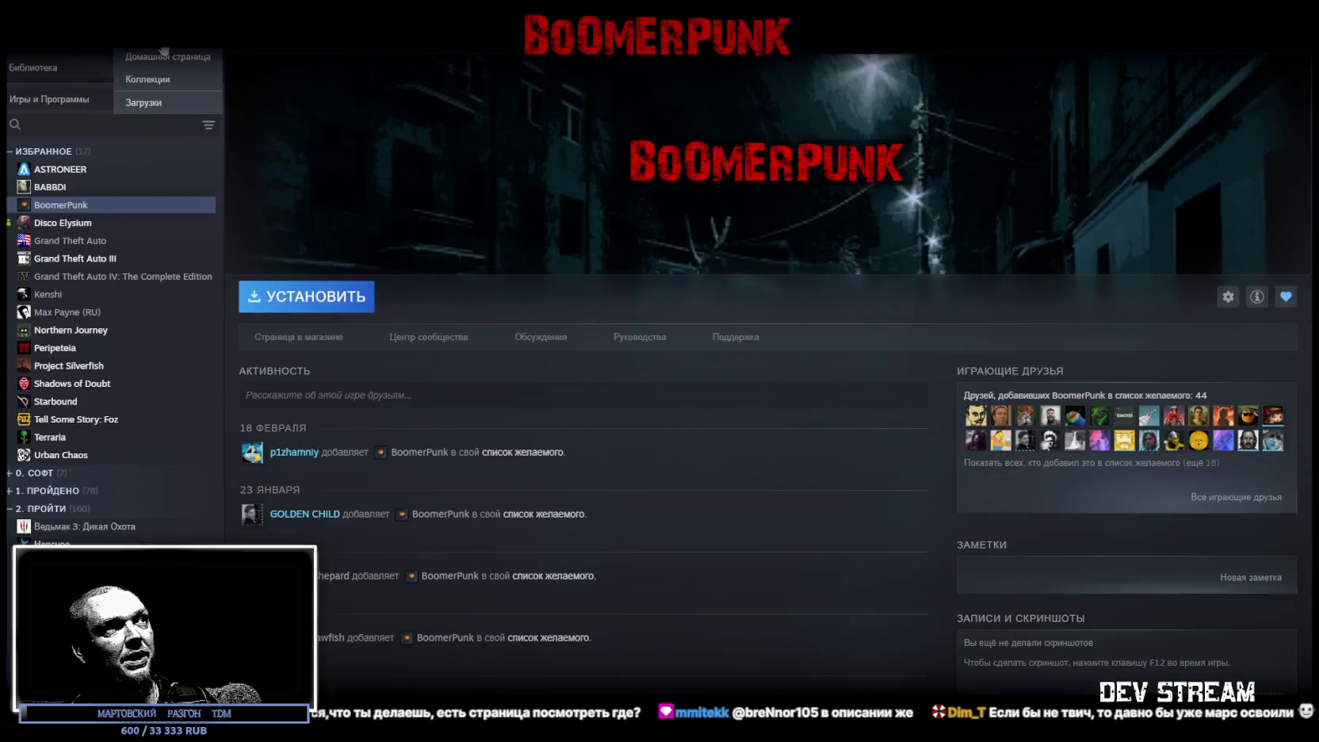
Step: Look over the Tell Some Story: Foz store page, then return to Unity
left_click(86, 418)
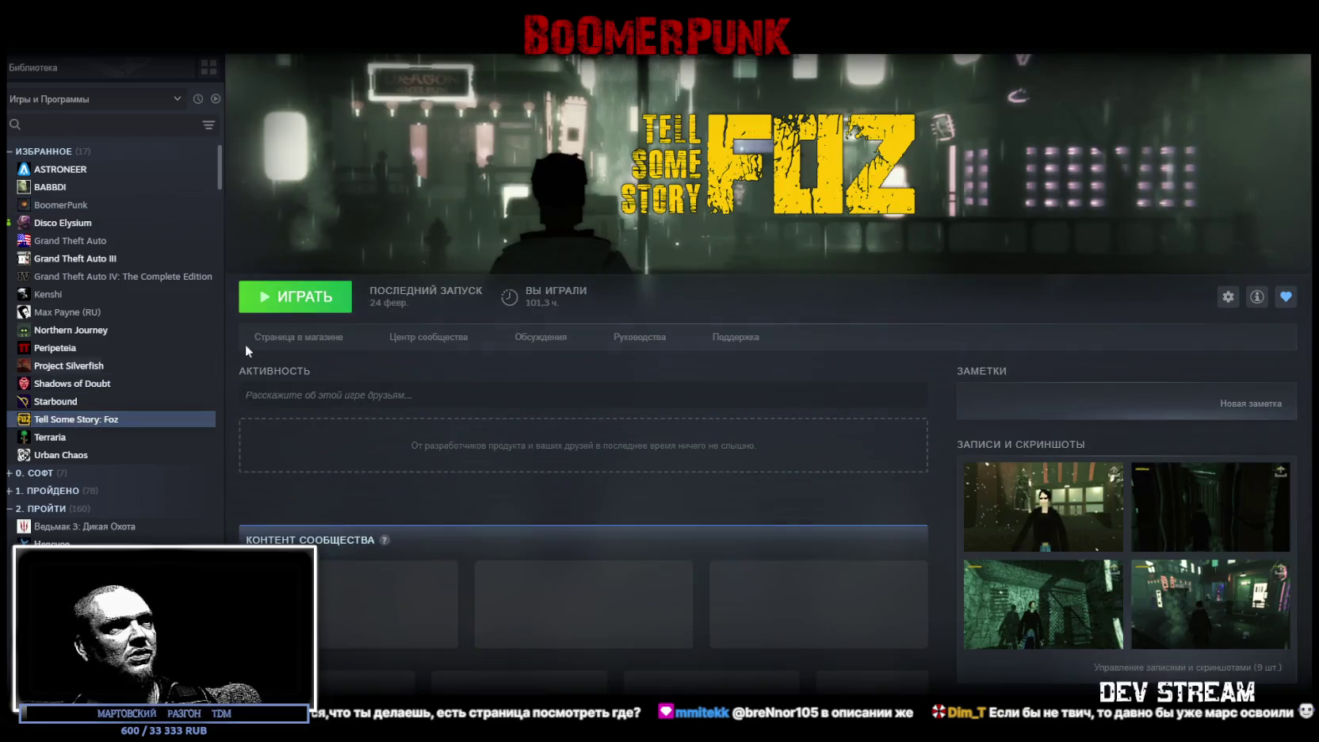
left_click(282, 340)
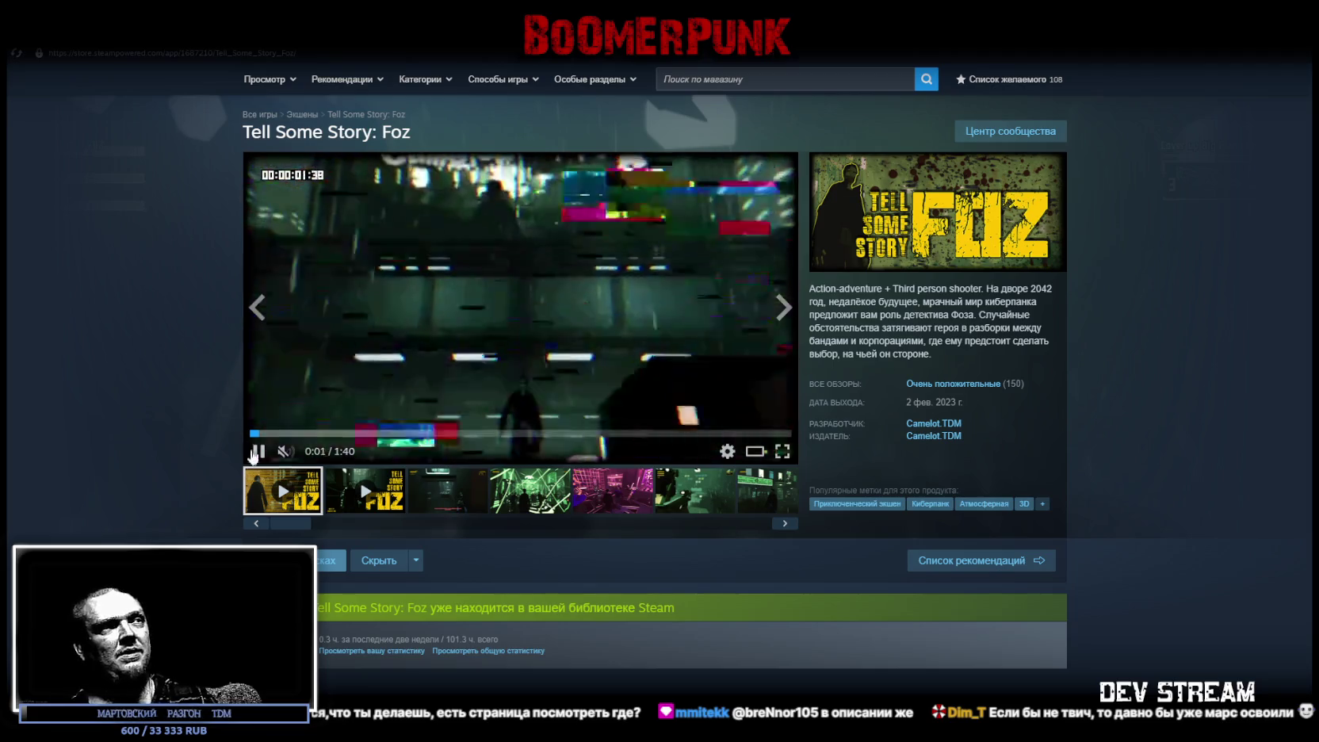
scroll(203, 507, "down", 10)
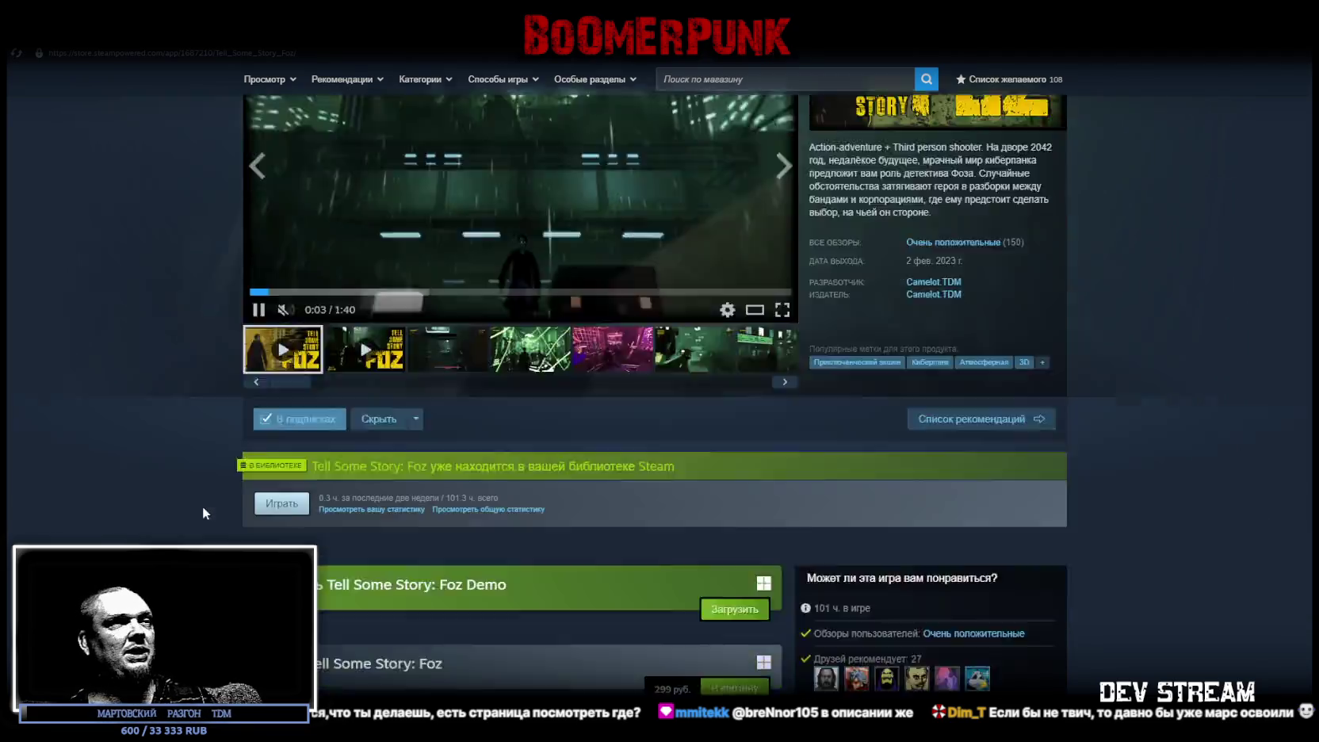
scroll(206, 490, "up", 10)
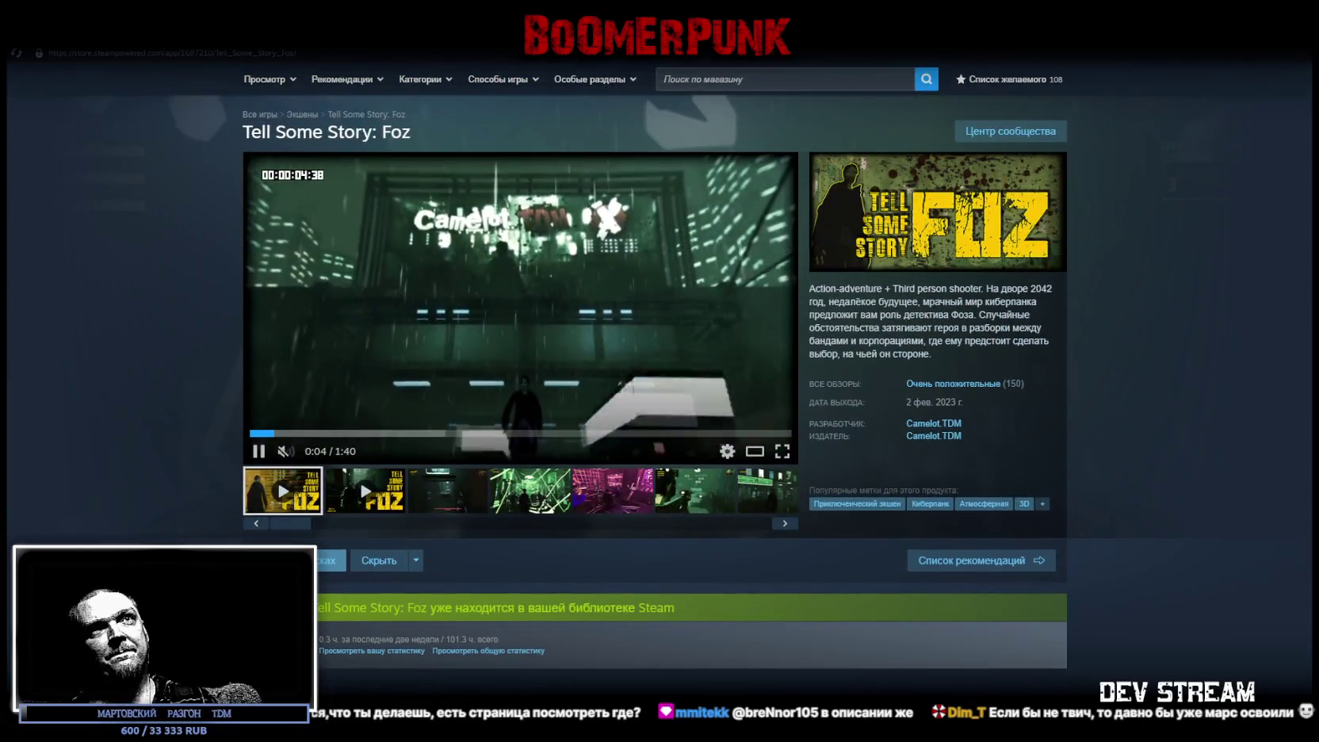
key("alt+Tab")
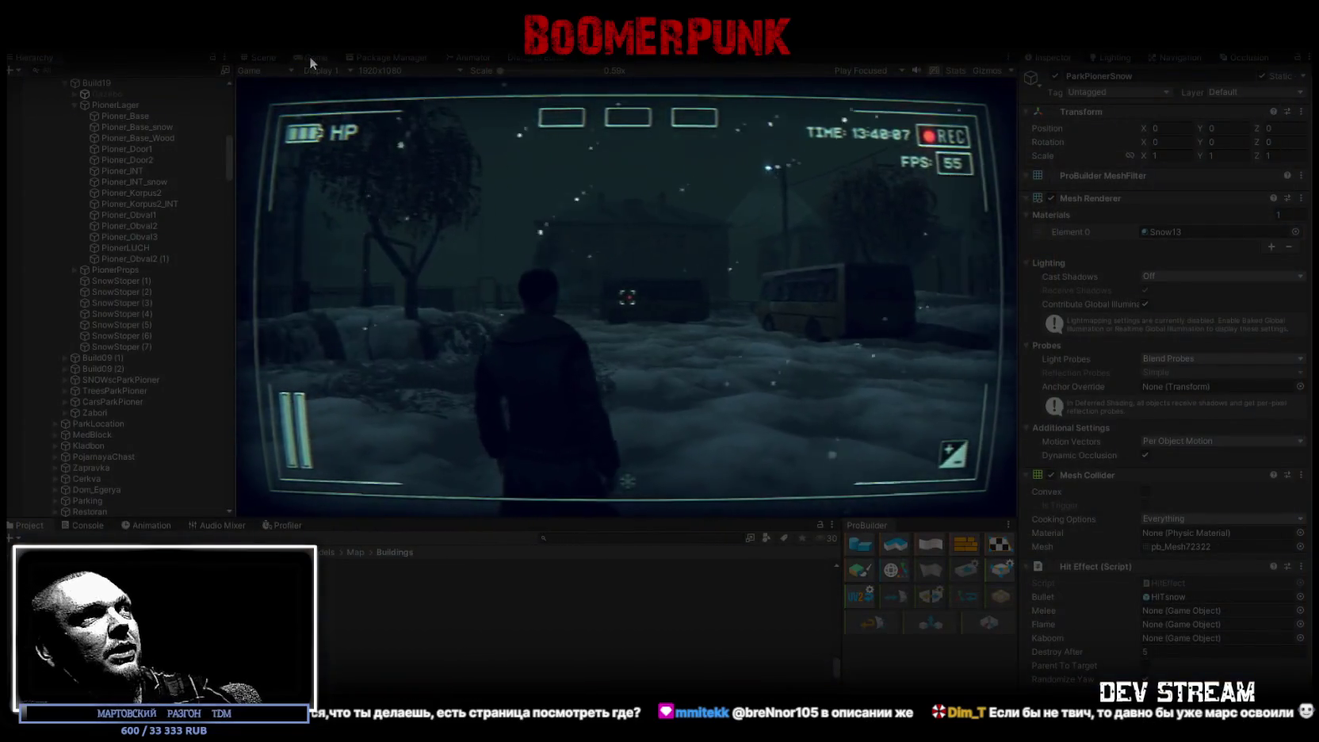
Step: Maximize the Game view, move the notepad to the third quick slot, and equip the rifle
double_click(315, 58)
key("Escape")
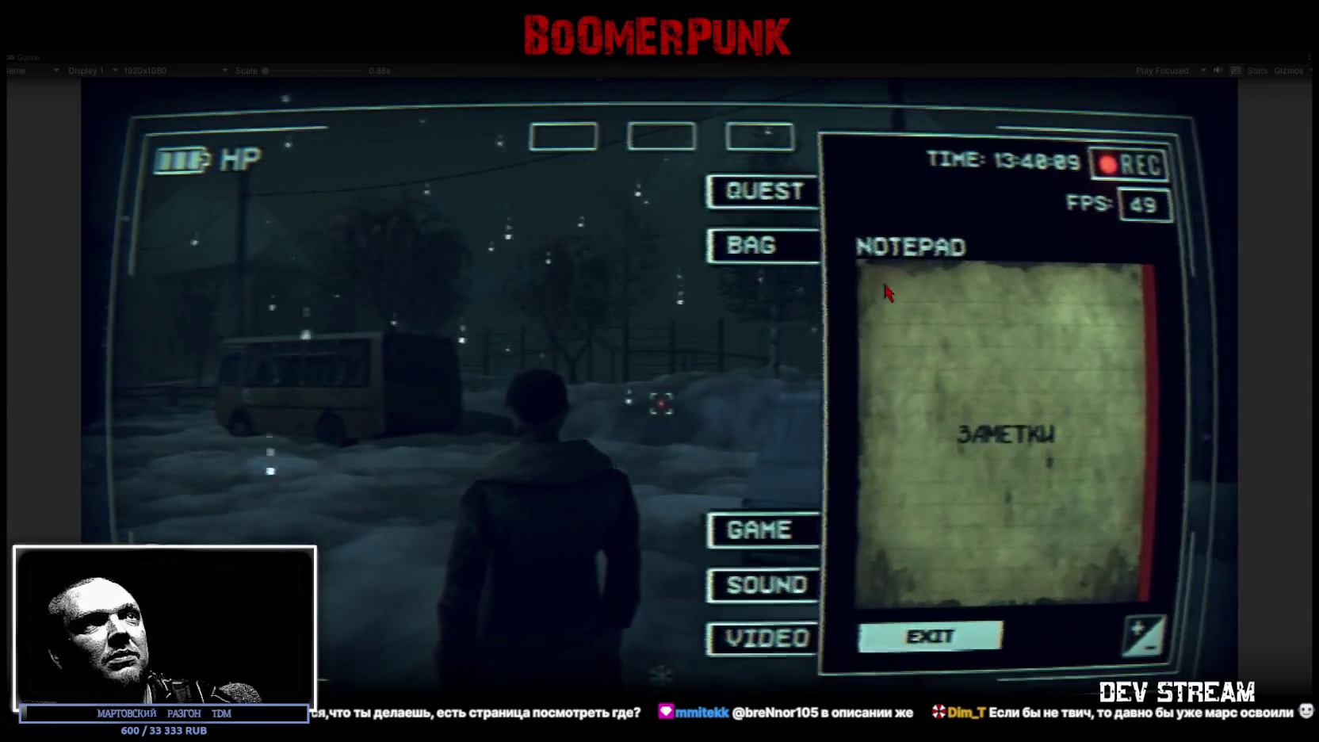
left_click(761, 246)
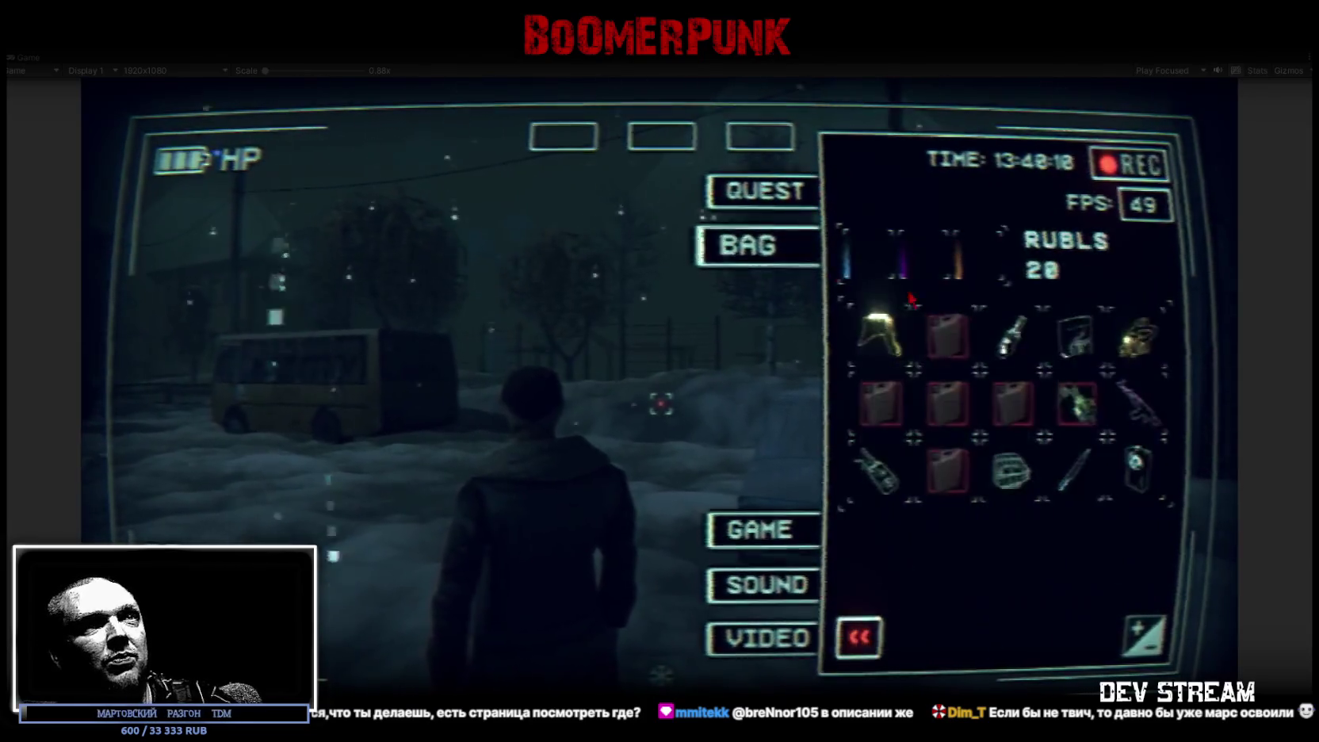
left_click(1061, 329)
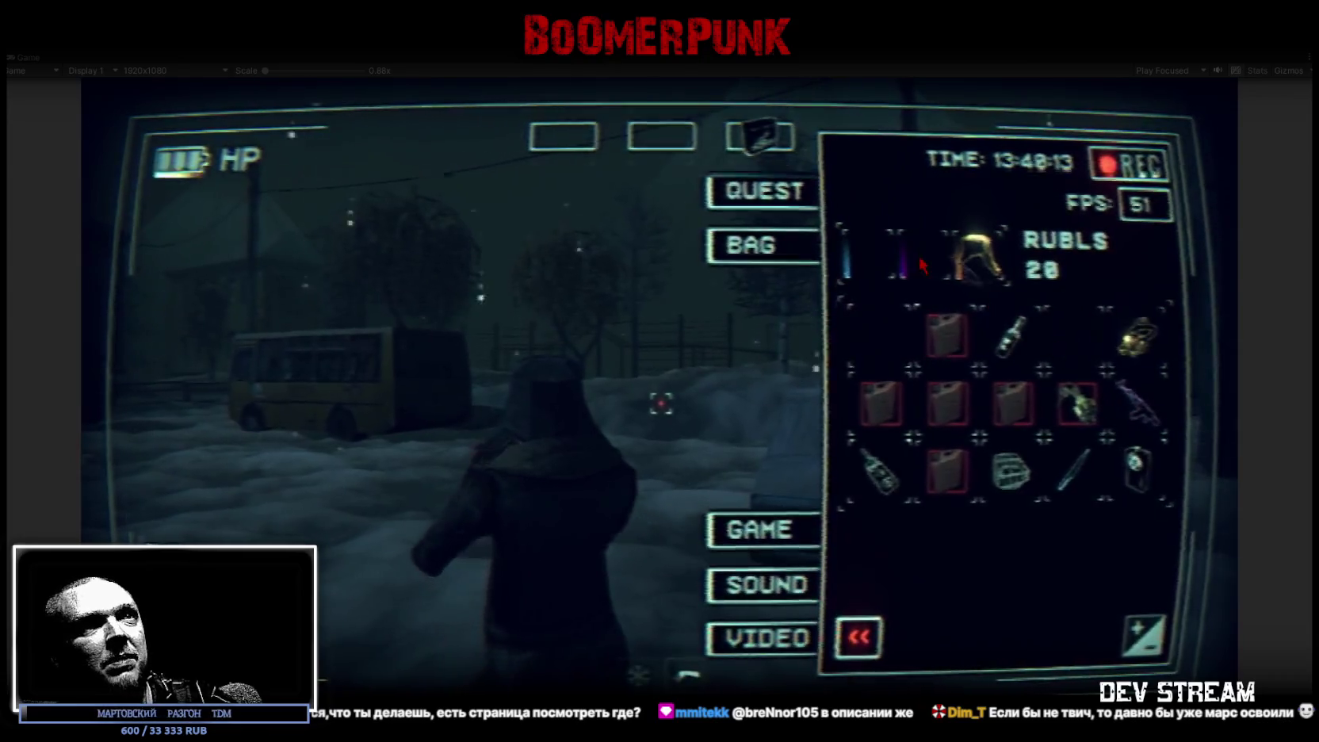
left_click(1138, 402)
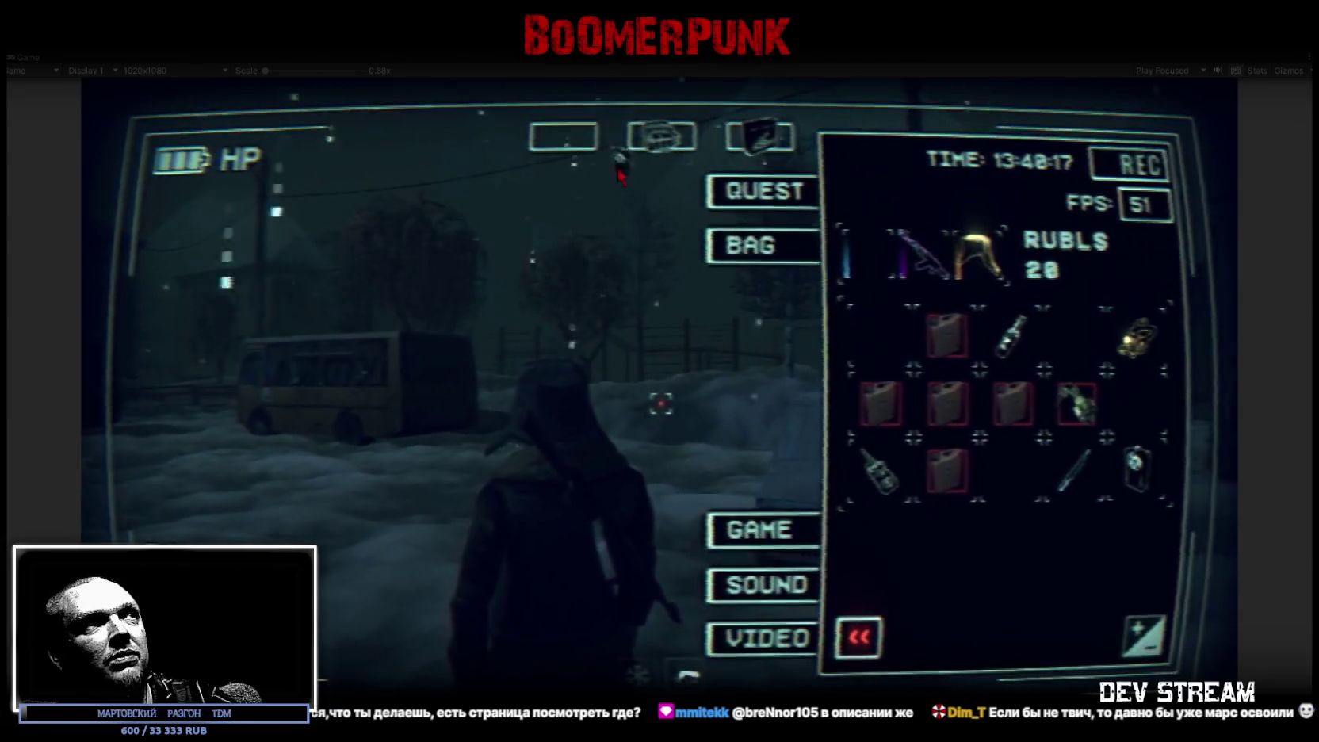
key("Tab")
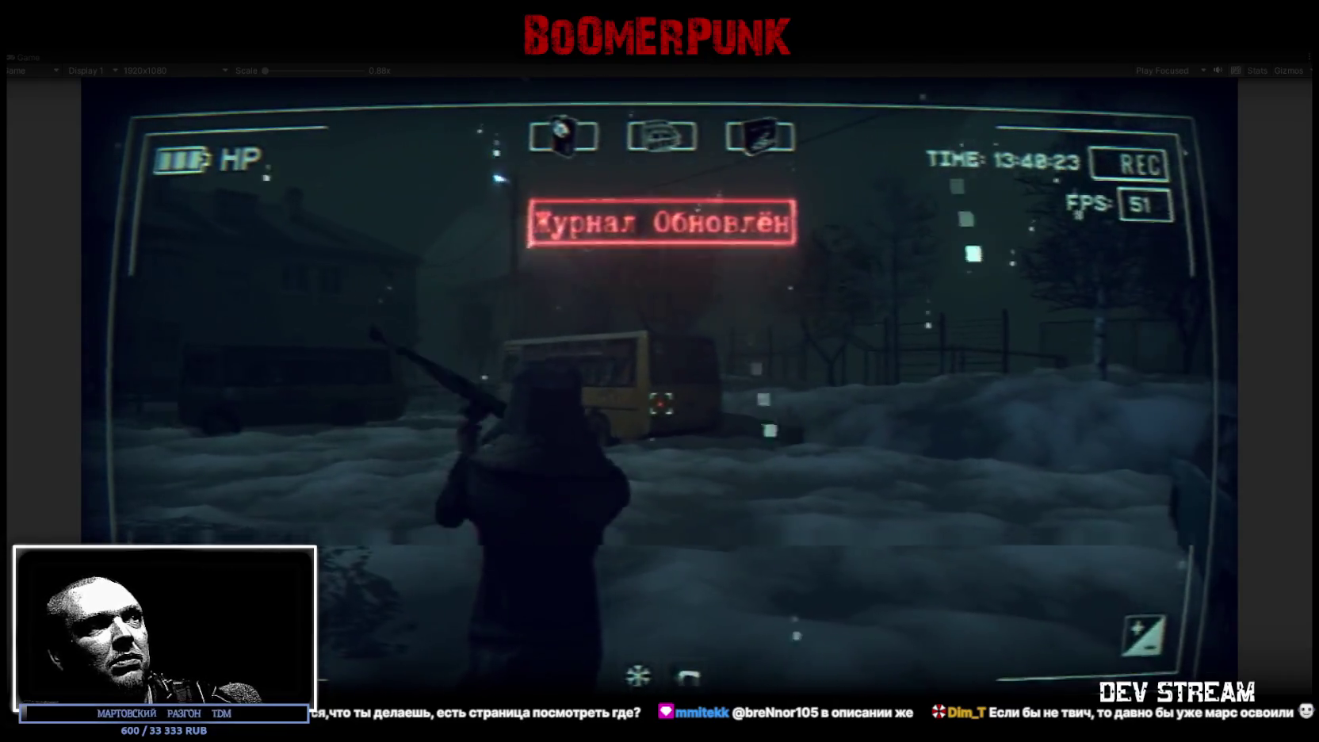
Step: Fire the rifle, then move the photo from the quick slot into the bag
left_click(660, 403)
left_click(659, 403)
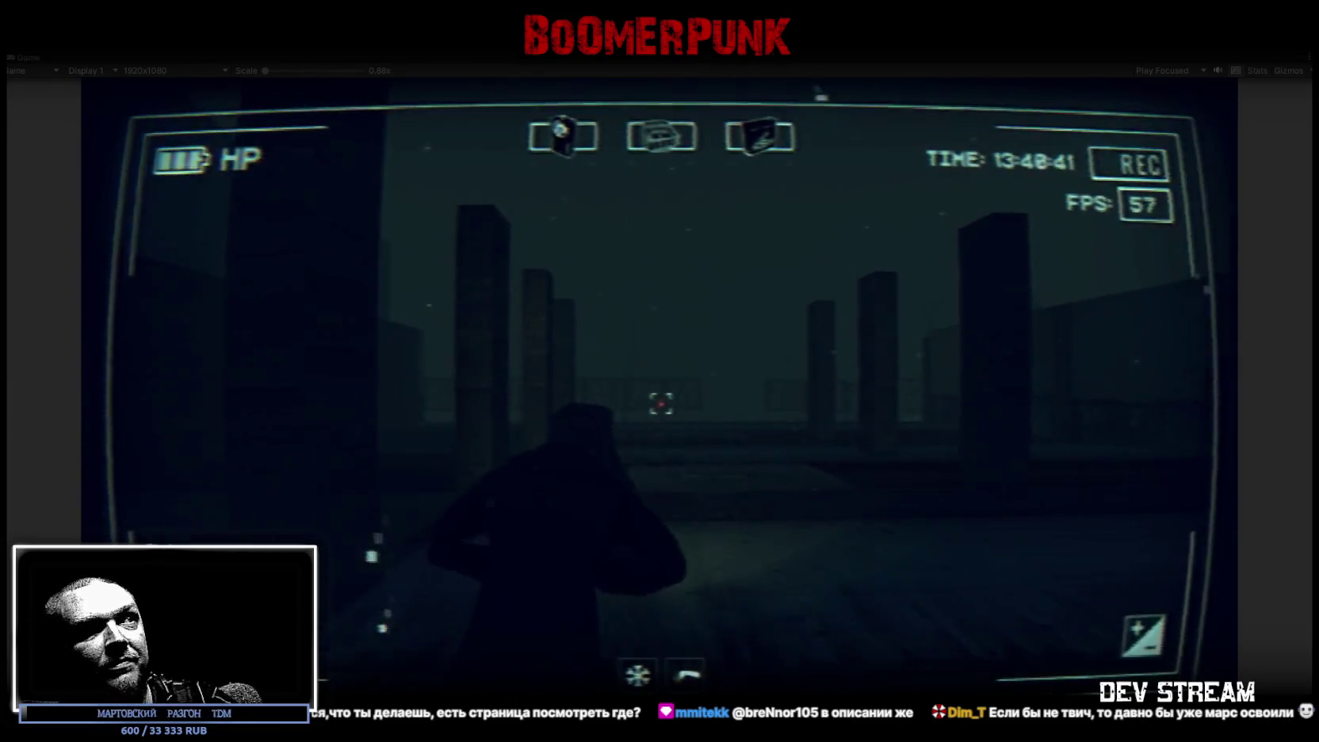
key("Tab")
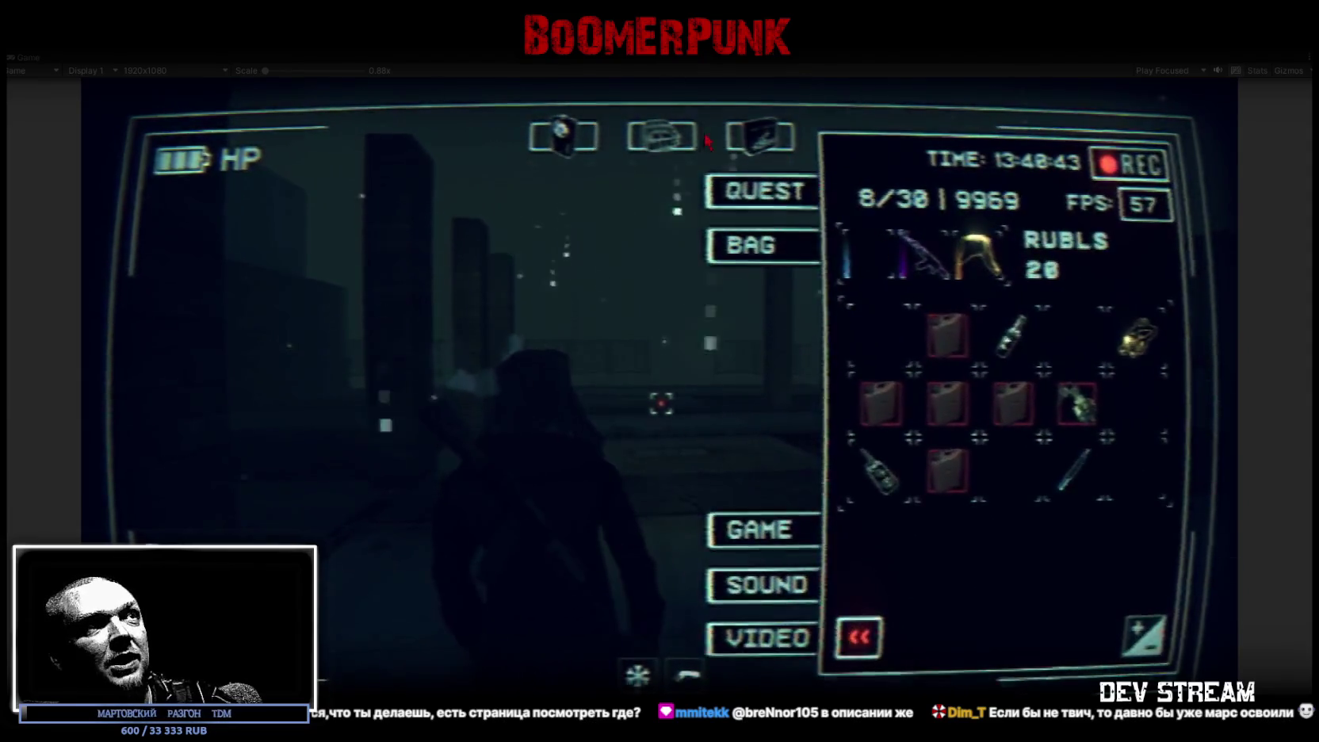
left_click_drag(773, 146, 1008, 474)
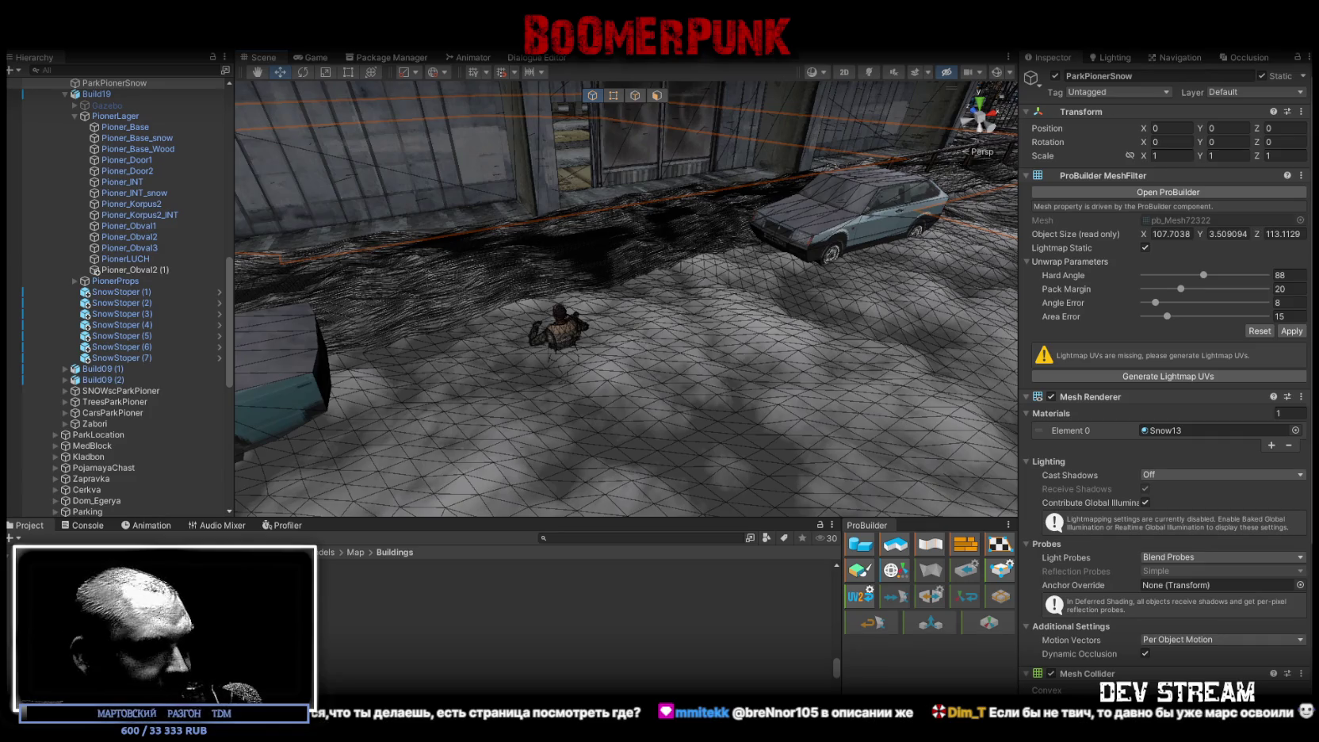
Step: Back in Blockbench, select the Pioner_Korpus2_INT_selection mesh
key("alt+Tab")
mouse_move(829, 562)
left_mouse_down()
mouse_move(792, 453)
mouse_move(709, 510)
mouse_move(845, 482)
mouse_move(892, 511)
mouse_move(822, 262)
mouse_move(692, 478)
mouse_move(768, 497)
mouse_move(581, 516)
mouse_move(596, 506)
mouse_move(621, 318)
mouse_move(596, 366)
mouse_move(704, 323)
mouse_move(741, 339)
mouse_move(688, 398)
mouse_move(716, 407)
mouse_move(666, 414)
mouse_move(680, 524)
mouse_move(746, 519)
mouse_move(709, 544)
mouse_move(738, 540)
mouse_move(766, 559)
mouse_move(632, 337)
left_mouse_up()
scroll(736, 452, "up", 5)
left_click(768, 255)
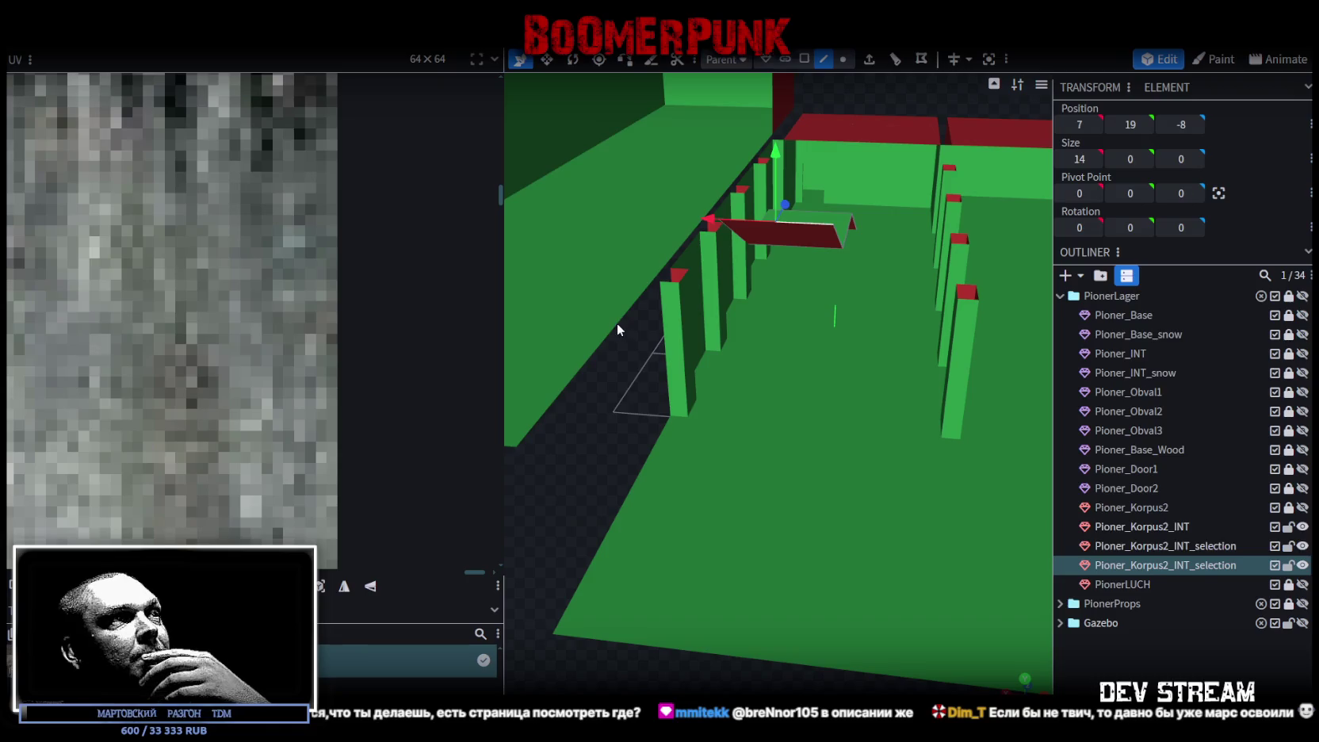
Step: In Edge mode, select the raised corridor's inner top edge and extrude it 1 unit
left_click(617, 324)
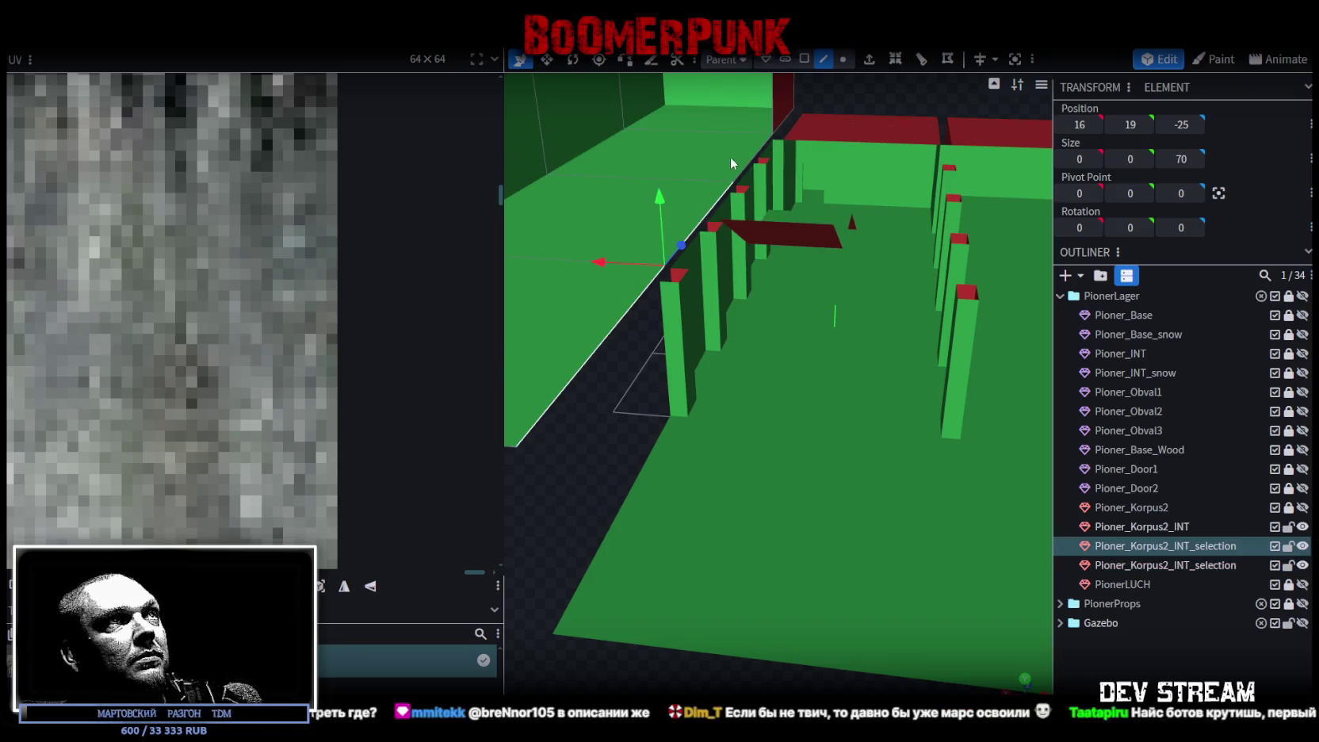
mouse_move(750, 160)
left_mouse_down()
mouse_move(750, 241)
mouse_move(835, 277)
mouse_move(864, 267)
mouse_move(671, 254)
mouse_move(780, 291)
left_mouse_up()
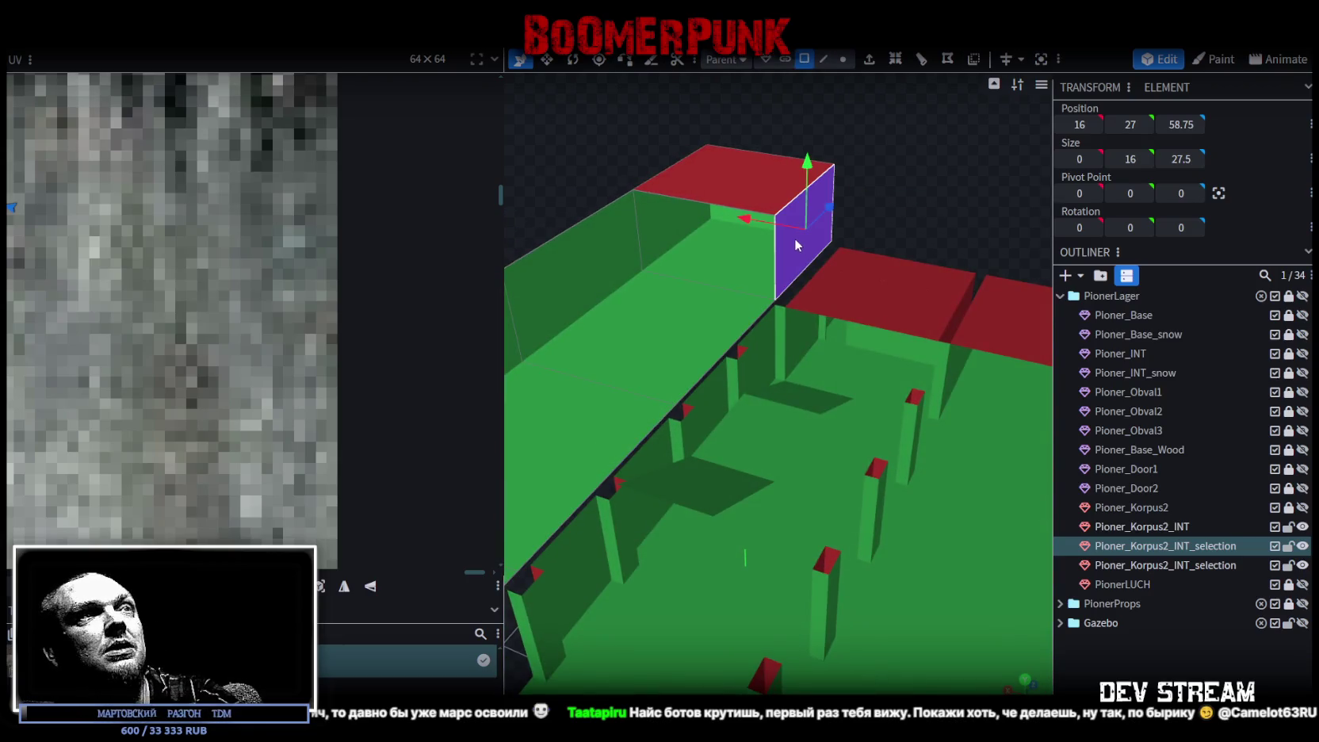
mouse_move(799, 231)
left_mouse_down()
mouse_move(805, 174)
mouse_move(874, 222)
mouse_move(932, 198)
mouse_move(771, 203)
left_mouse_up()
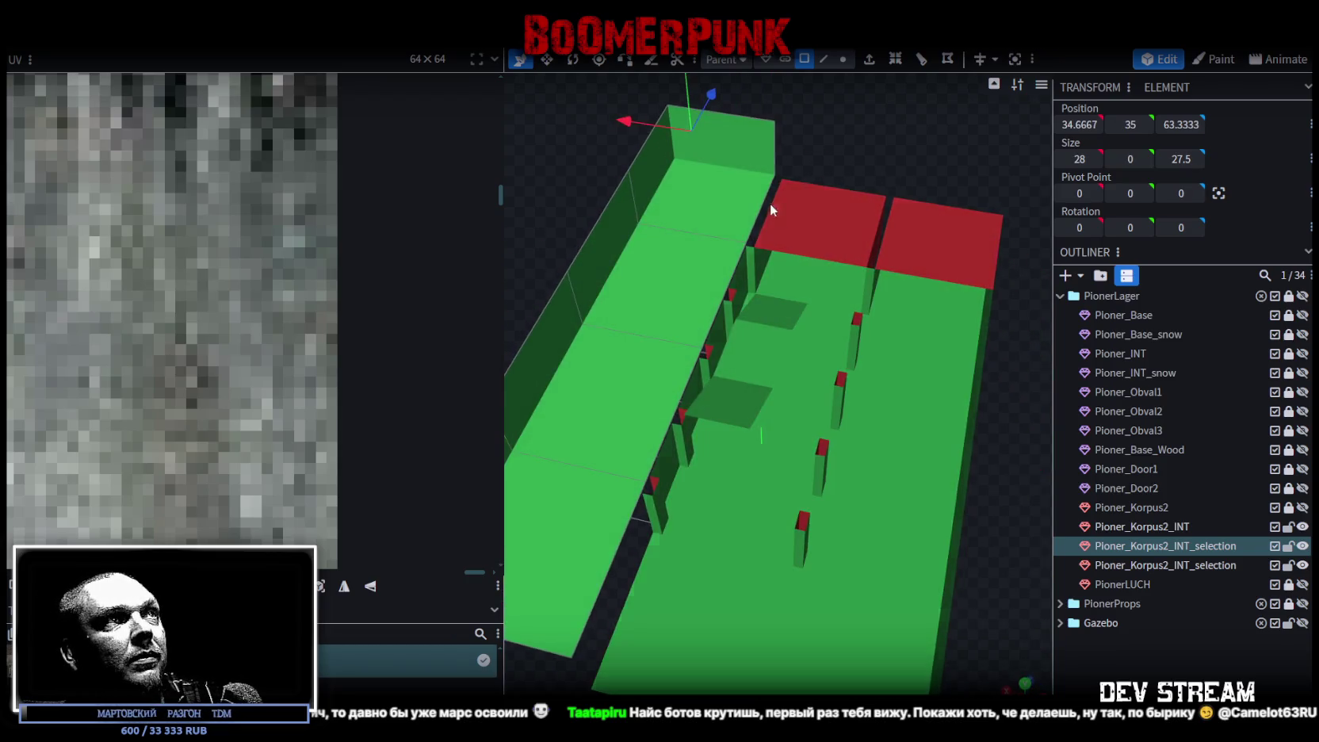
left_click(823, 58)
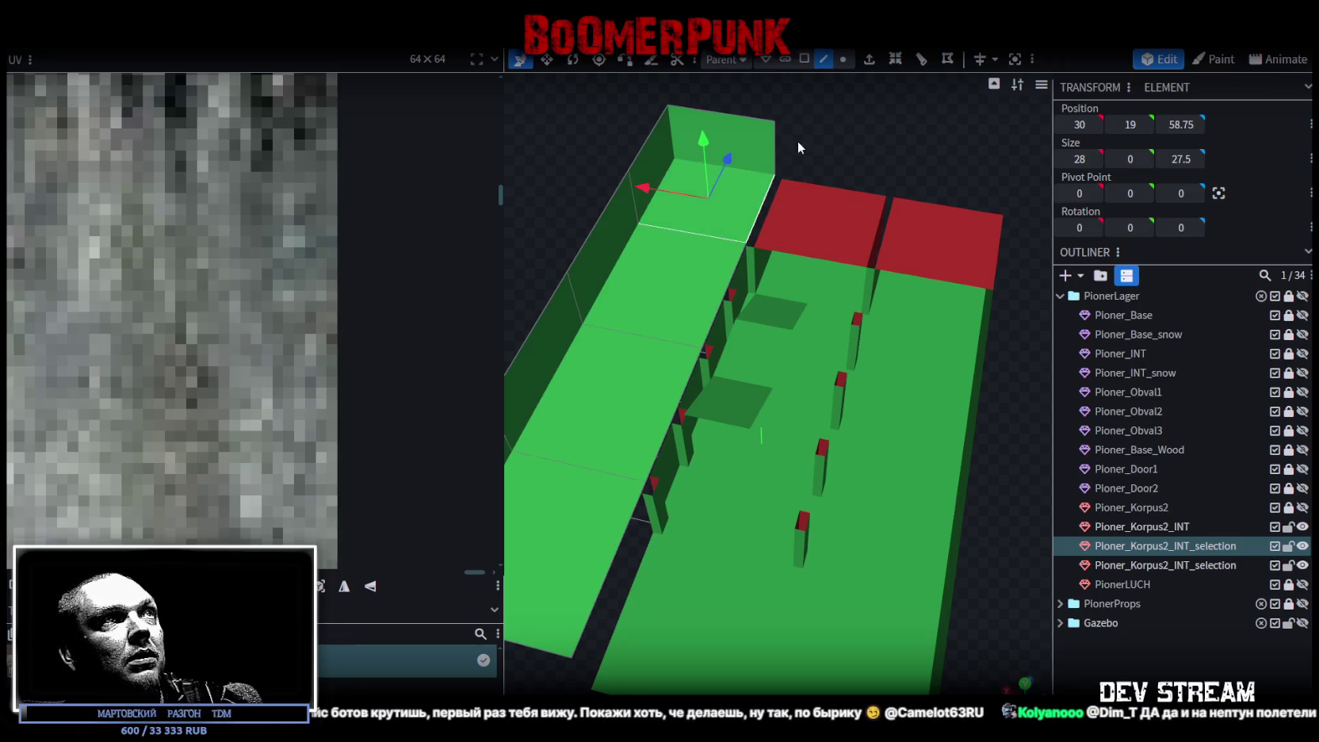
left_click(752, 222)
mouse_move(752, 222)
left_mouse_down()
mouse_move(887, 114)
mouse_move(909, 149)
mouse_move(865, 266)
mouse_move(688, 164)
mouse_move(844, 153)
mouse_move(843, 70)
left_mouse_up()
left_click(869, 59)
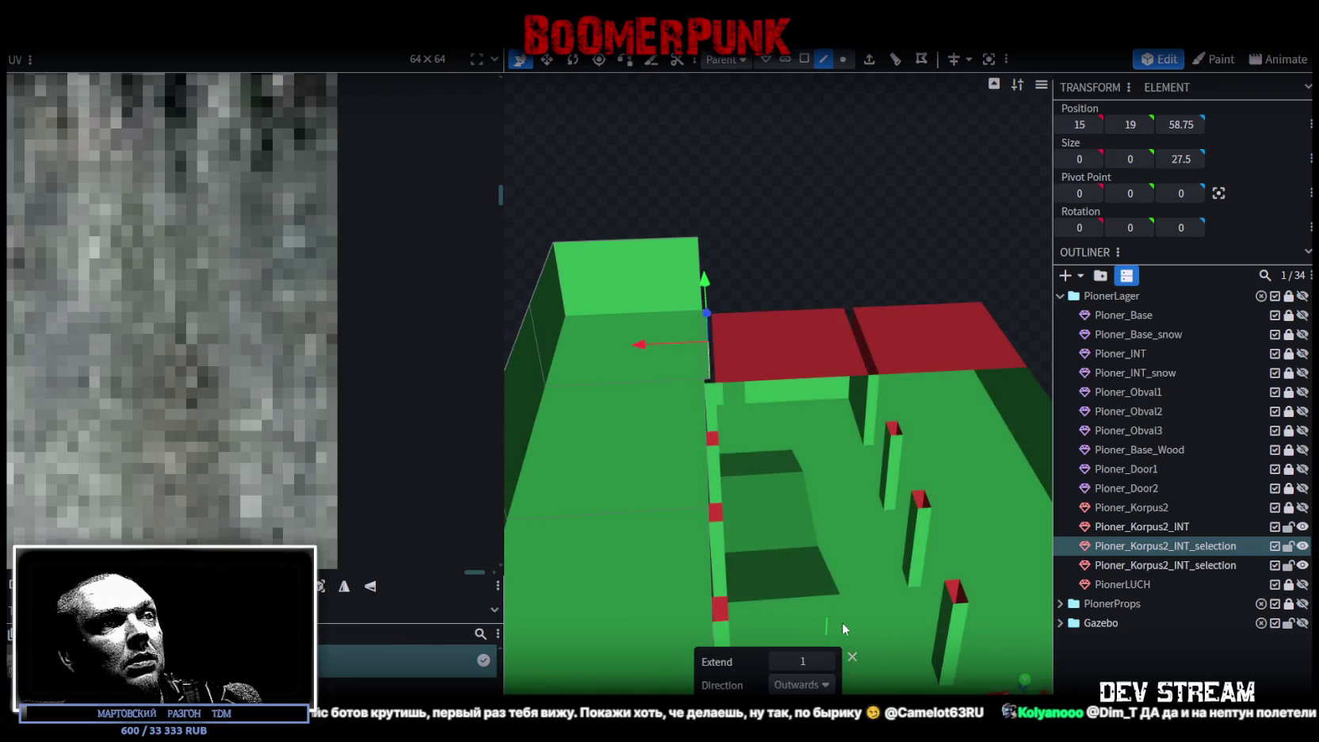
Step: Set the extrusion length to 8 and slide the new strip along X over the floor
left_click(827, 662)
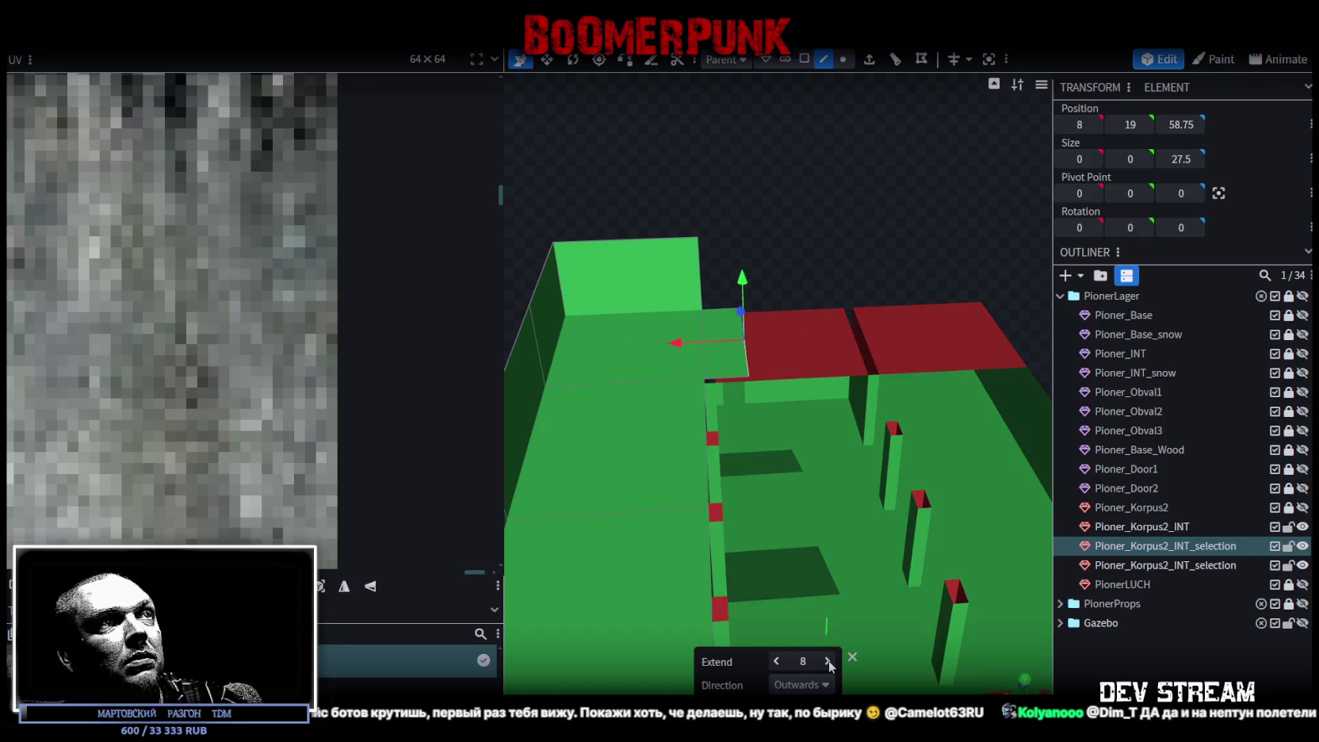
left_click_drag(685, 341, 805, 339)
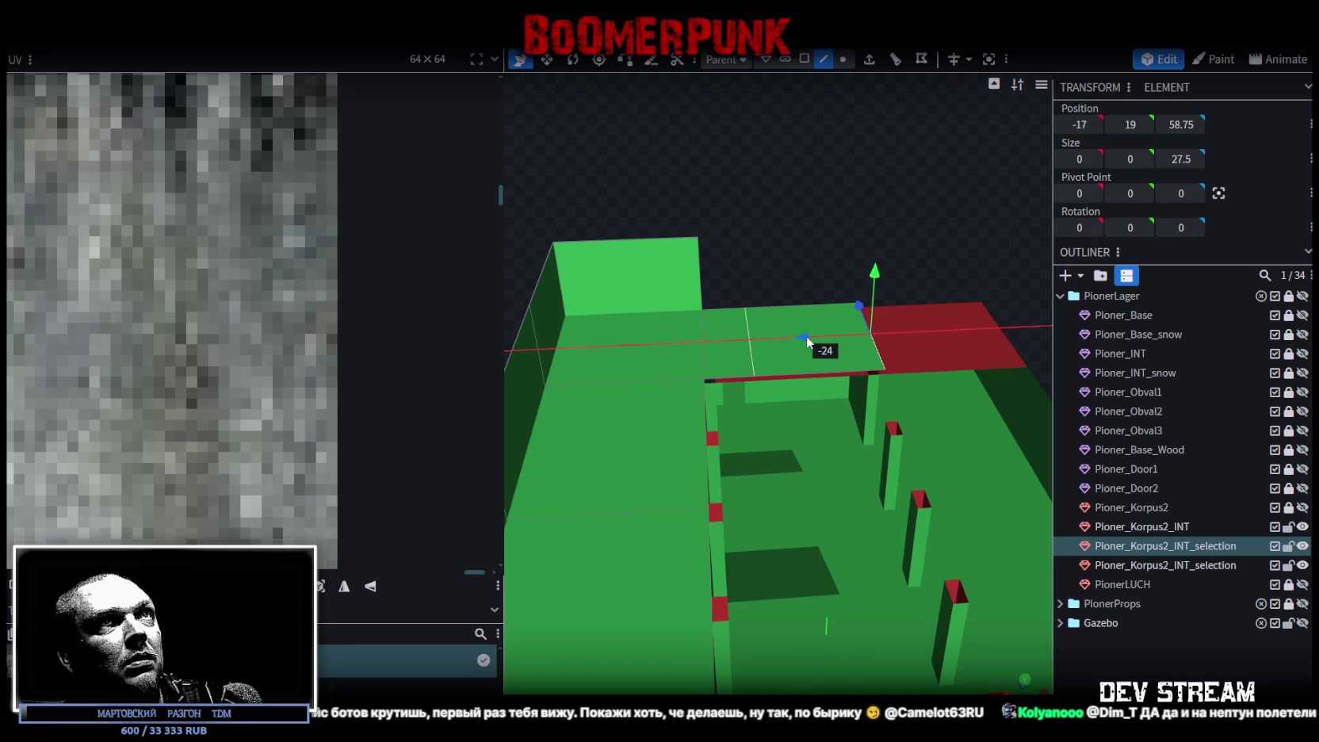
left_click_drag(962, 241, 867, 399)
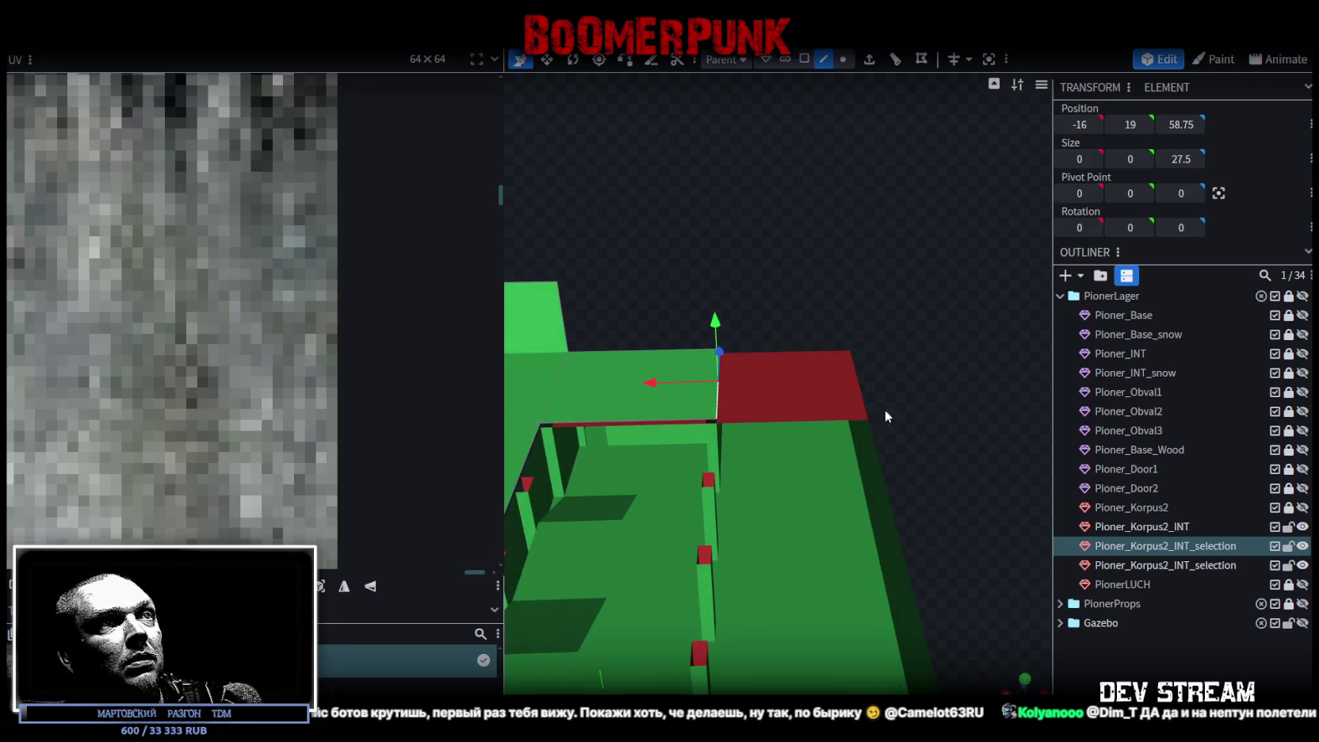
left_click(865, 400)
left_click(863, 398)
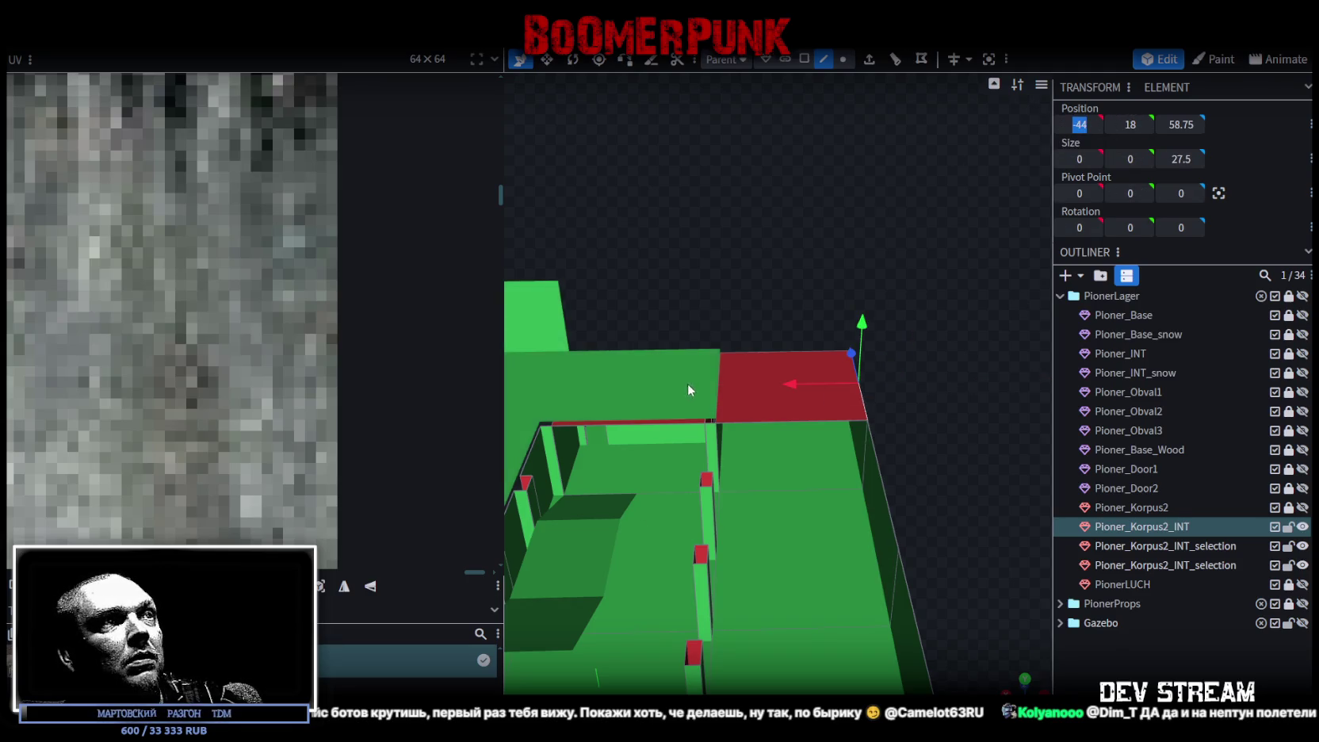
left_click(718, 371)
Step: Extrude the corridor edge again and select further edges along the corridor
key("e")
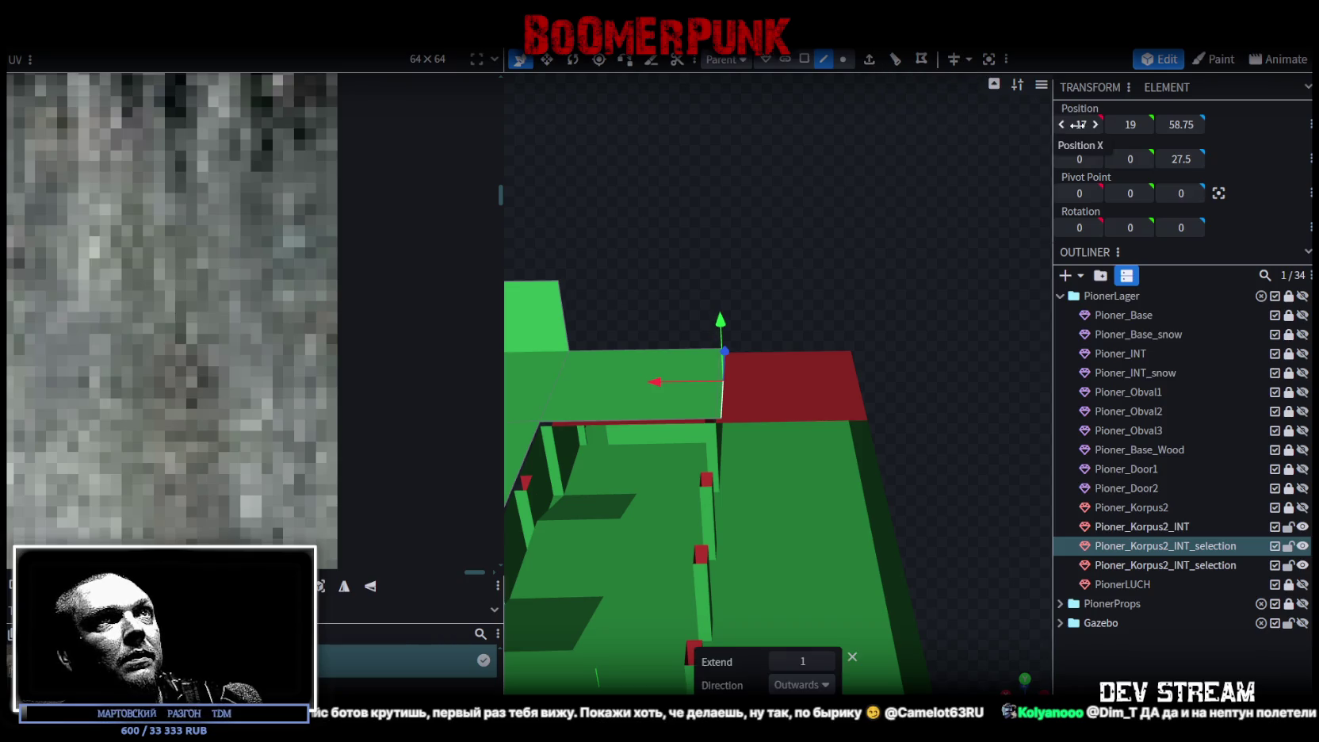
mouse_move(912, 315)
left_mouse_down()
mouse_move(869, 385)
mouse_move(627, 417)
mouse_move(553, 364)
mouse_move(933, 406)
mouse_move(918, 327)
mouse_move(958, 325)
mouse_move(780, 291)
left_mouse_up()
scroll(934, 406, "up", 5)
scroll(919, 321, "down", 3)
left_click(770, 307)
mouse_move(875, 346)
left_mouse_down()
mouse_move(806, 326)
mouse_move(867, 540)
mouse_move(746, 565)
mouse_move(771, 533)
mouse_move(778, 583)
mouse_move(813, 603)
left_mouse_up()
scroll(685, 469, "up", 3)
left_click(685, 468)
mouse_move(686, 468)
left_mouse_down()
mouse_move(751, 627)
mouse_move(835, 552)
mouse_move(686, 549)
mouse_move(734, 557)
mouse_move(796, 499)
mouse_move(746, 473)
mouse_move(840, 169)
left_mouse_up()
left_click(746, 473)
Step: In Face mode, select the thin wall faces beside the pillars and view the whole interior
left_click(804, 59)
left_click(775, 421)
left_click(901, 515, "shift")
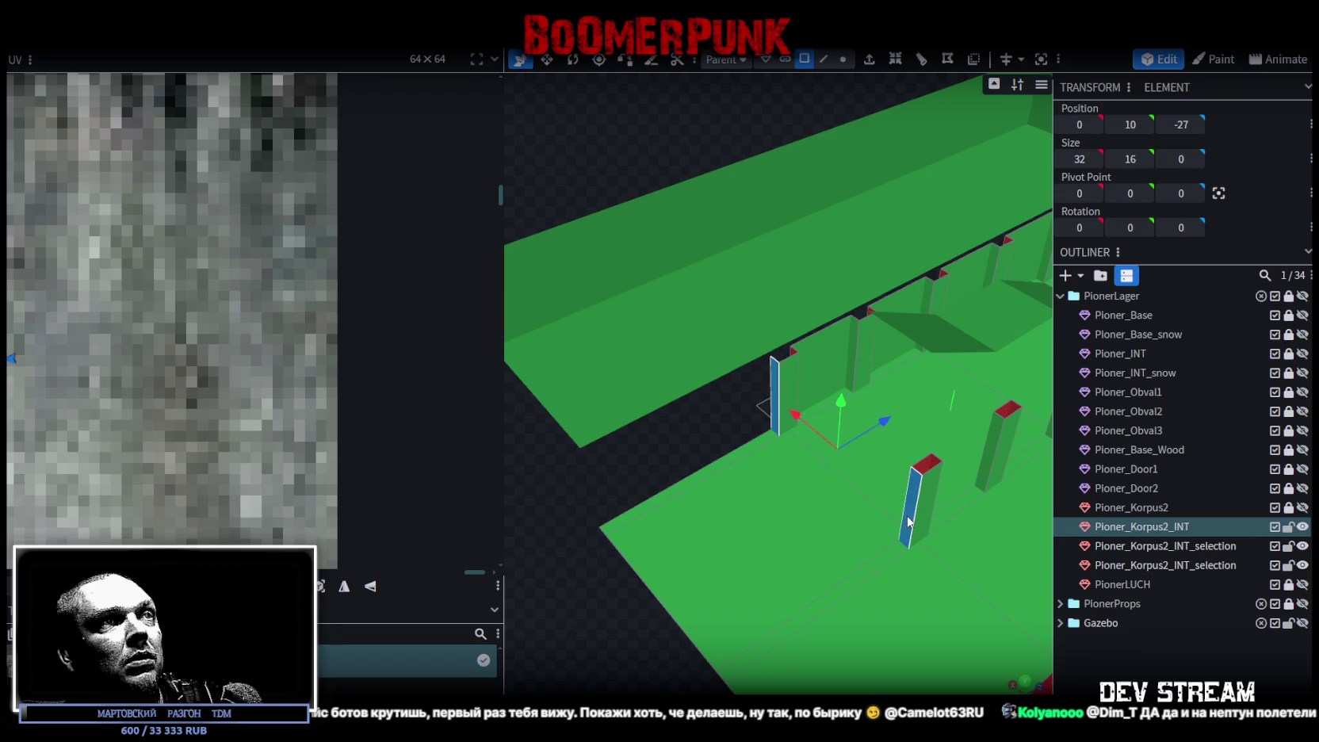
scroll(757, 557, "down", 5)
mouse_move(758, 557)
left_mouse_down()
mouse_move(747, 520)
mouse_move(869, 543)
mouse_move(837, 538)
left_mouse_up()
scroll(824, 542, "up", 3)
scroll(818, 535, "up", 3)
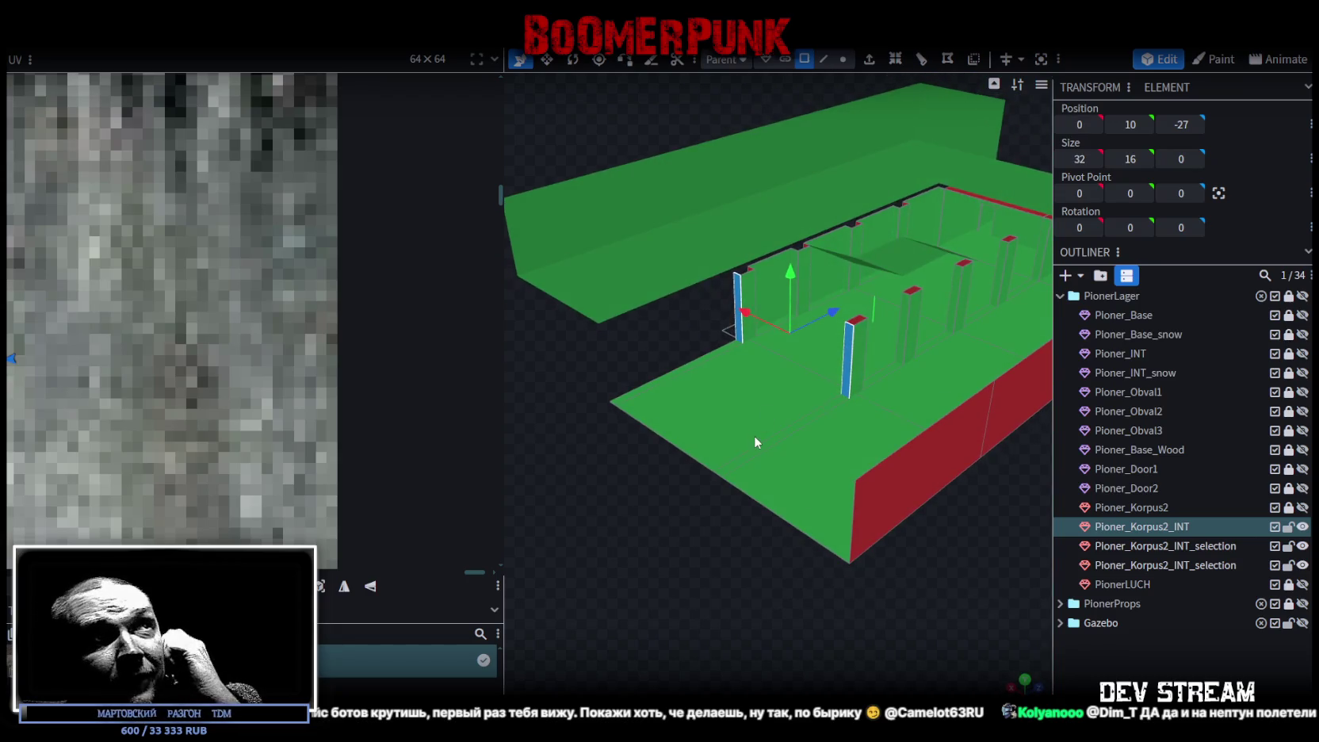